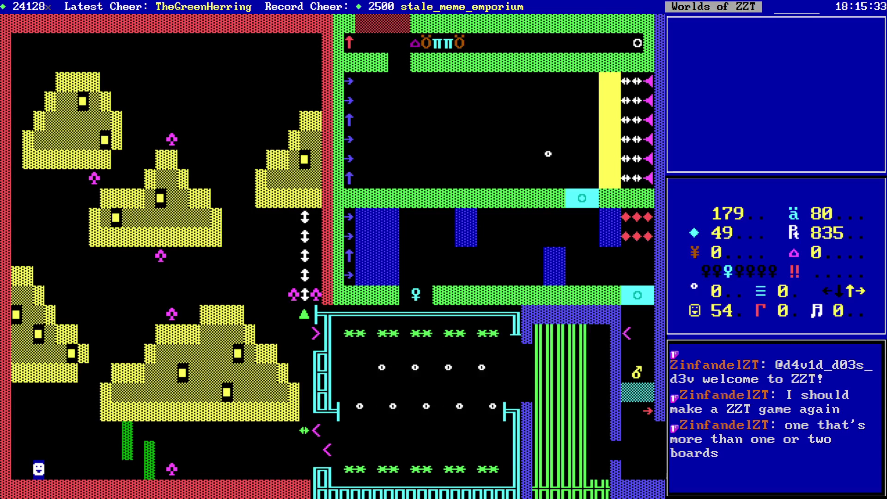
- Walk the player down and left along the bottom corridor, collecting gems, into the wall gap
key("Up")
key("Right")
key("Right")
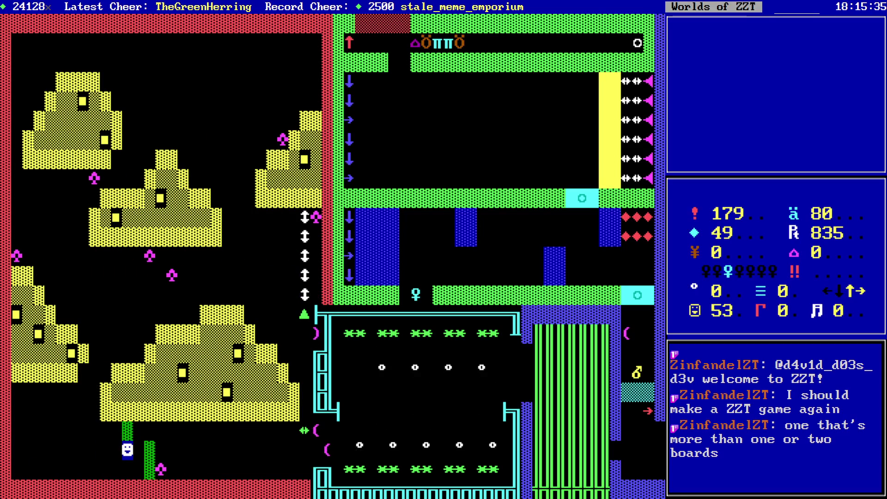
key("Left")
key("Left")
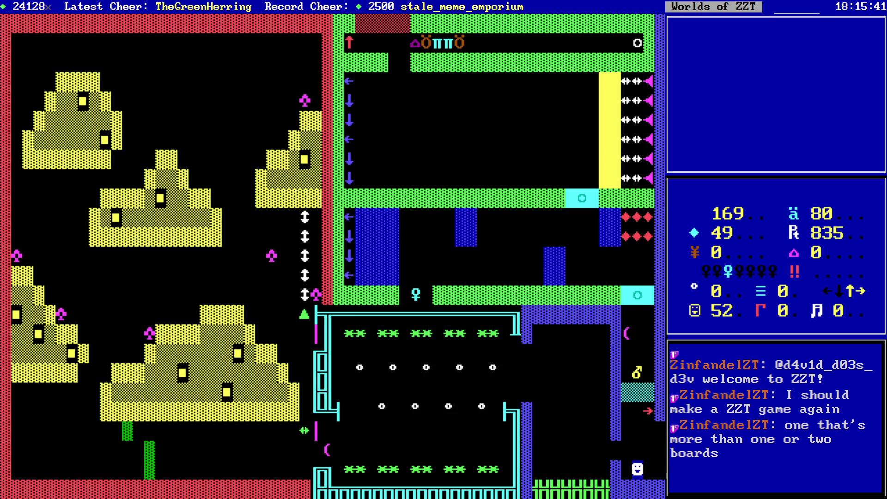
key("Up")
key("Left")
key("Left")
- Walk the player left through the green bars, then bring up the end-game prompt
key("Left")
key("Left")
key("Left")
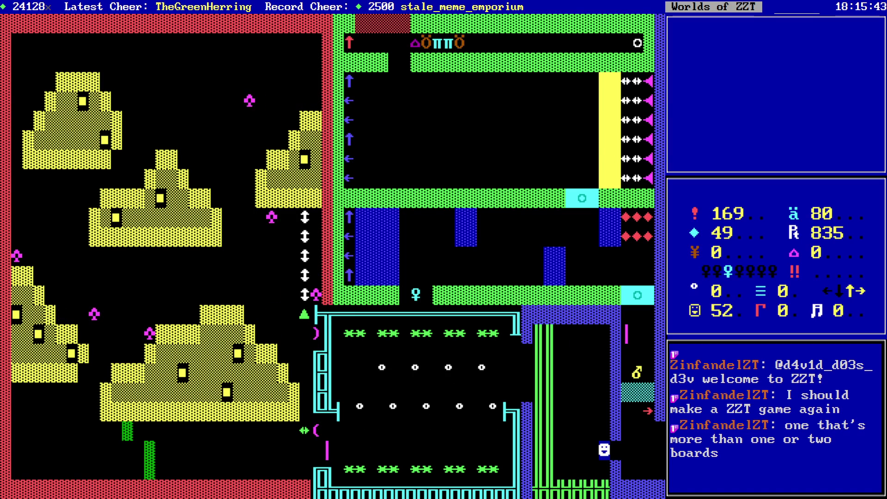
key("Up")
key("Left")
key("Up")
key("Up")
key("Left")
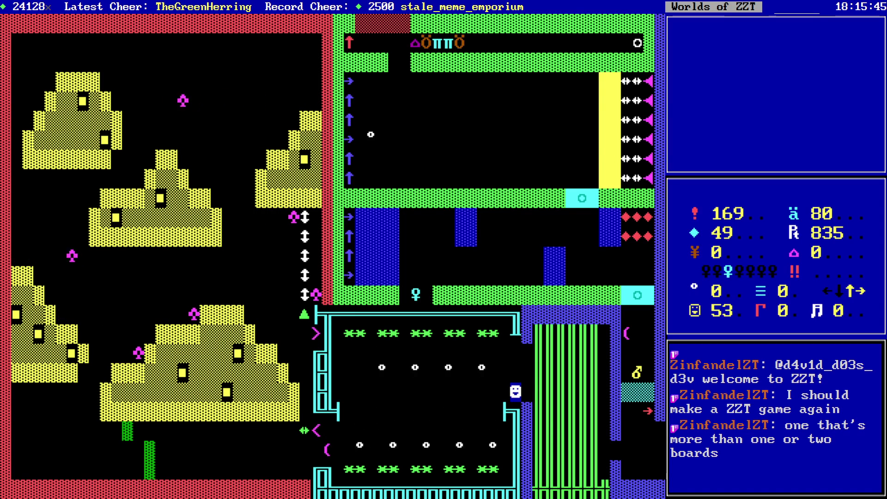
key("Escape")
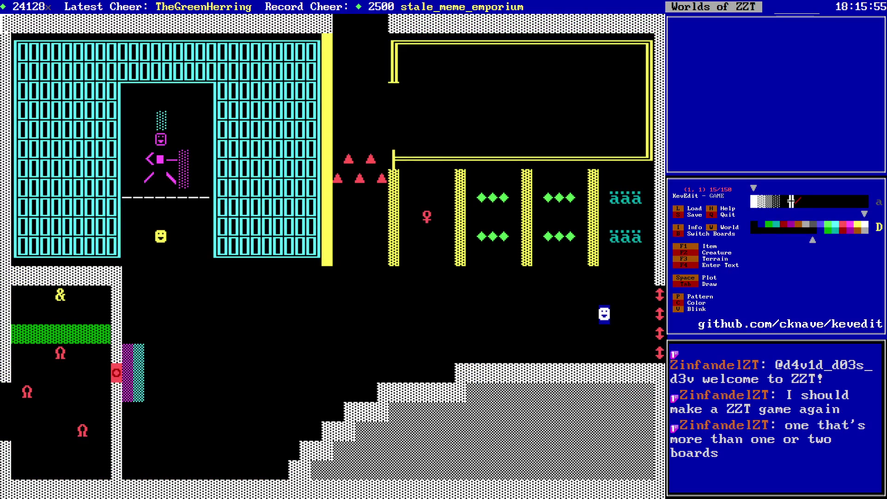
- Draw a wall up the side of the magenta and cyan block
key("Right")
key("Right")
key("Down")
key("Down")
key("Down")
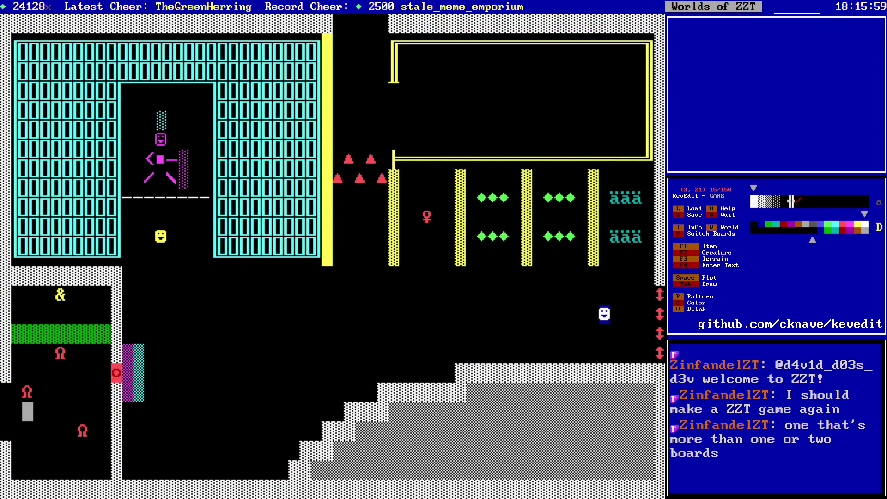
key("Right")
key("Right")
key("Right")
key("Down")
key("Down")
key("Down")
key("Left")
key("Up")
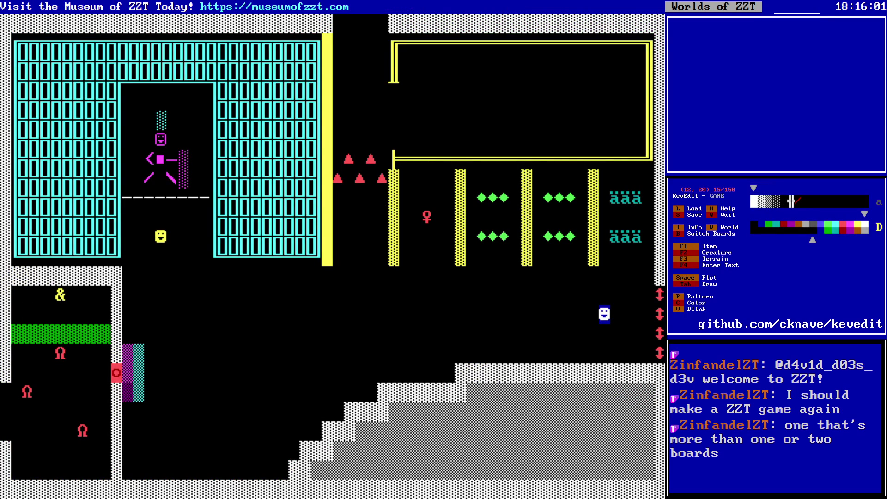
key("Up")
key("Up")
key("Left")
key("Up")
key("Return")
key("Right")
- Finish walling in the magenta and cyan block
key("space")
key("Right")
key("Tab")
key("Down")
key("Down")
key("Down")
key("Left")
- Place the red O tile just right of the block
key("Up")
key("Up")
key("Left")
key("Return")
key("Right")
key("Right")
key("Right")
key("space")
key("Left")
key("Left")
key("Left")
- Continue the green wall down column 10 to the bottom of the room
key("Left")
- Extend the green wall down from the right end of the green bar
key("Up")
key("Up")
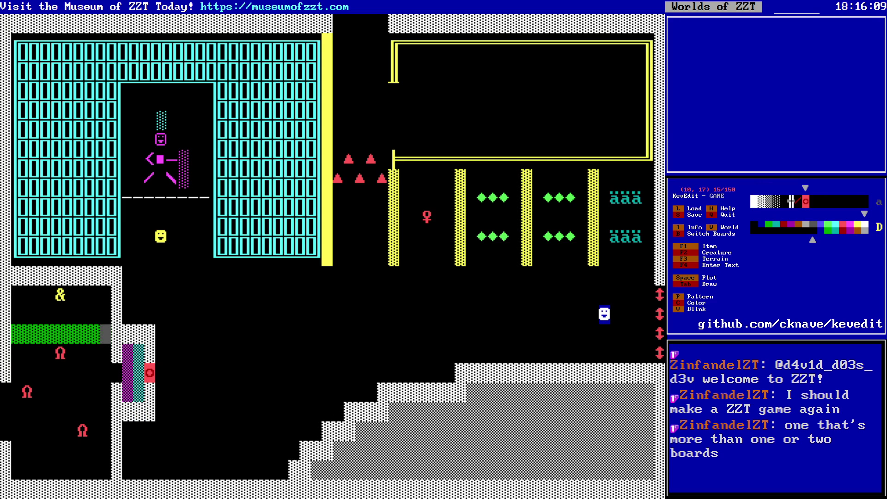
key("Tab")
key("Down")
key("Down")
key("Down")
key("Tab")
key("Up")
key("Right")
key("space")
key("Left")
key("Down")
key("Tab")
key("Down")
key("Down")
key("Down")
key("Tab")
key("Up")
key("Right")
key("Up")
key("Left")
key("Left")
key("Left")
- Drop the green tile from the stored patterns
key("Up")
key("Up")
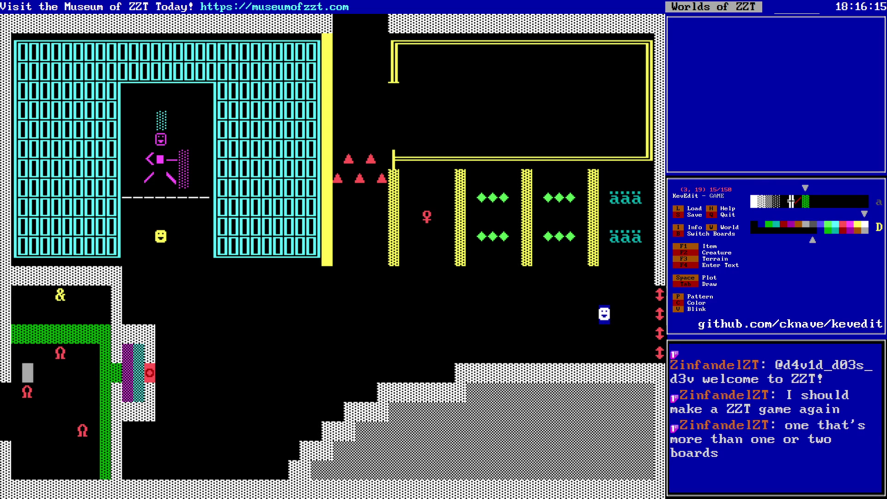
key("Right")
key("Right")
key("Right")
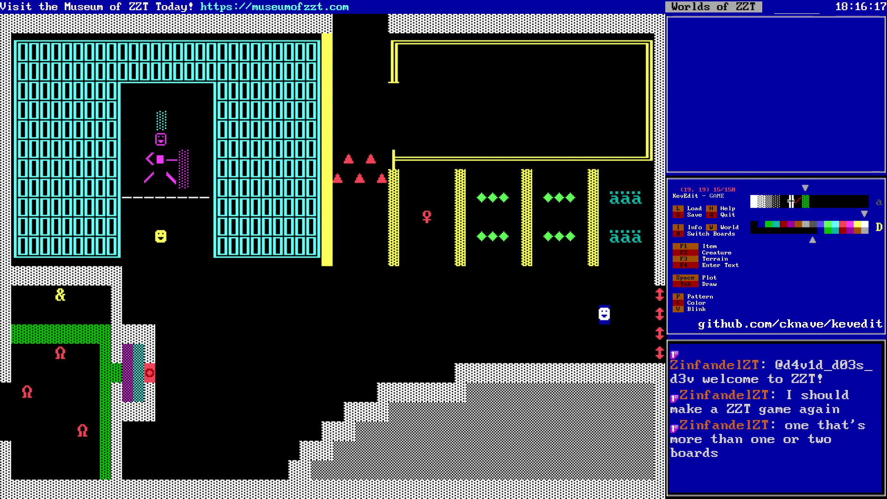
key("Left")
key("Left")
key("Left")
key("Left")
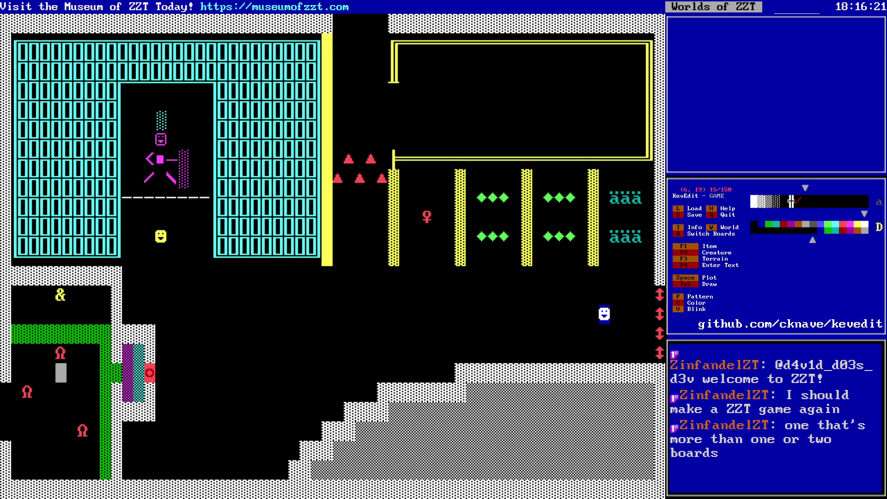
key("Right")
key("Right")
key("Right")
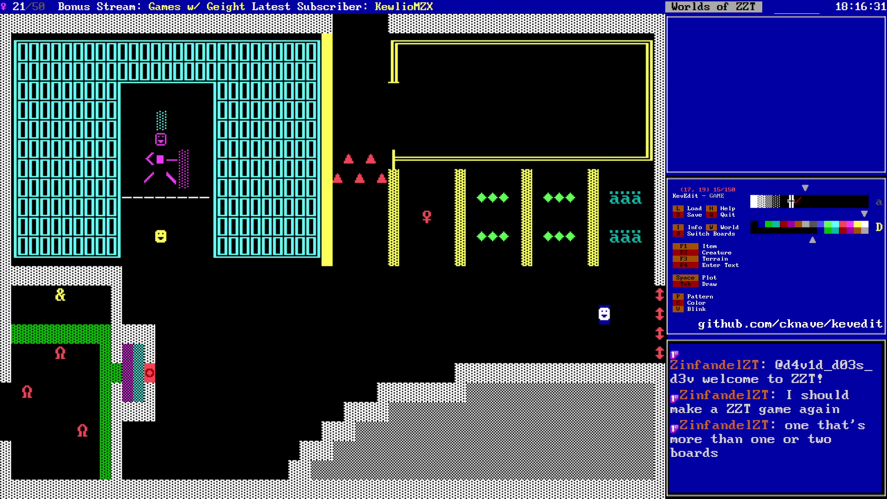
- Copy the red key into the stored patterns
key("shift+Right")
key("shift+Right")
key("Right")
key("Right")
key("Up")
key("Up")
key("Up")
key("Right")
key("Right")
key("Right")
key("shift+Right")
key("Left")
key("Left")
key("Left")
key("shift+Left")
key("shift+Left")
key("shift+Left")
key("shift+Left")
key("shift+Left")
- Open the yellow smiley object's code and start a new line after #end
key("Down")
key("Down")
key("Down")
key("shift+Right")
key("Right")
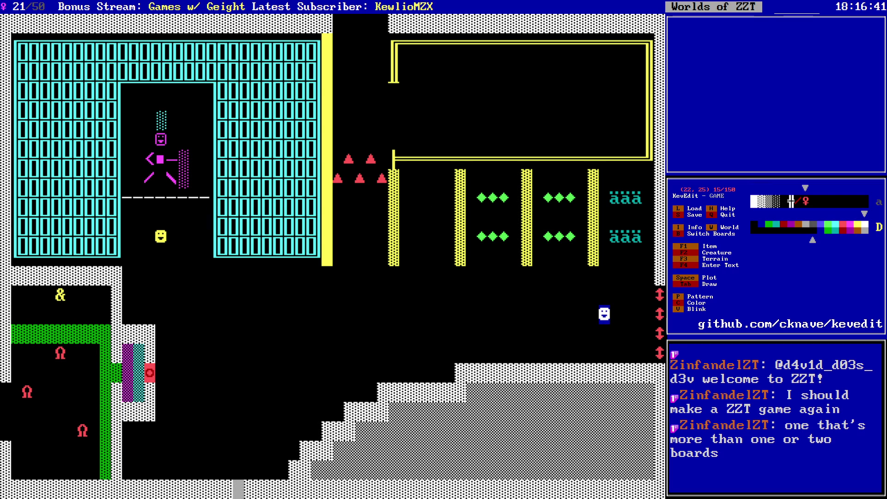
key("Up")
key("Up")
key("Up")
key("Right")
key("Right")
key("Right")
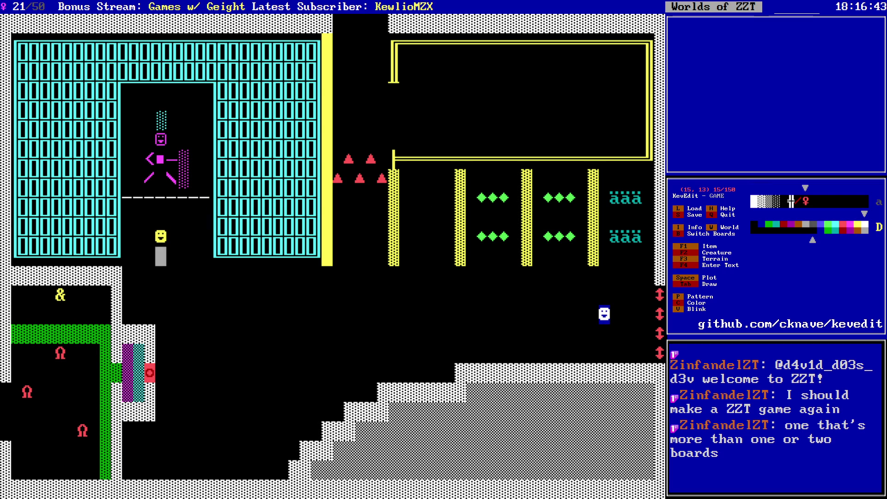
key("Return")
key("End")
key("Return")
- Add a :touch label followed by #put s red key
type(":touch")
key("Return")
type("#put")
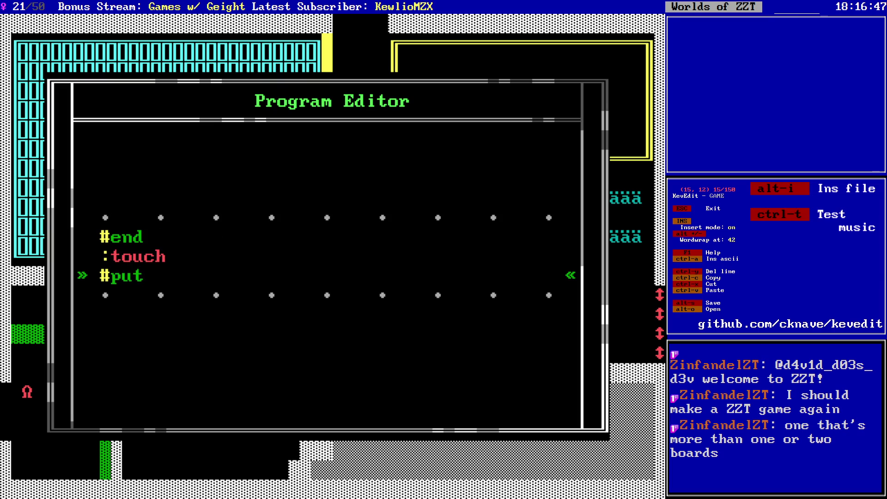
key("Return")
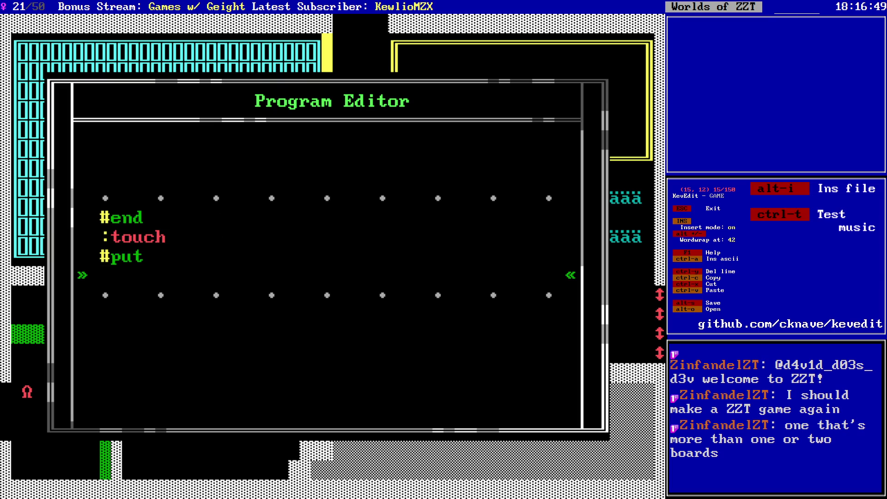
key("BackSpace")
type("s red key")
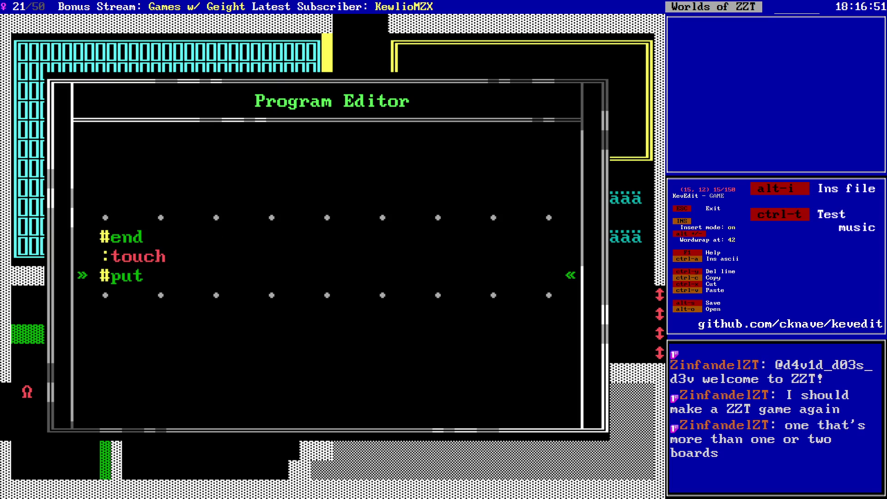
key("Return")
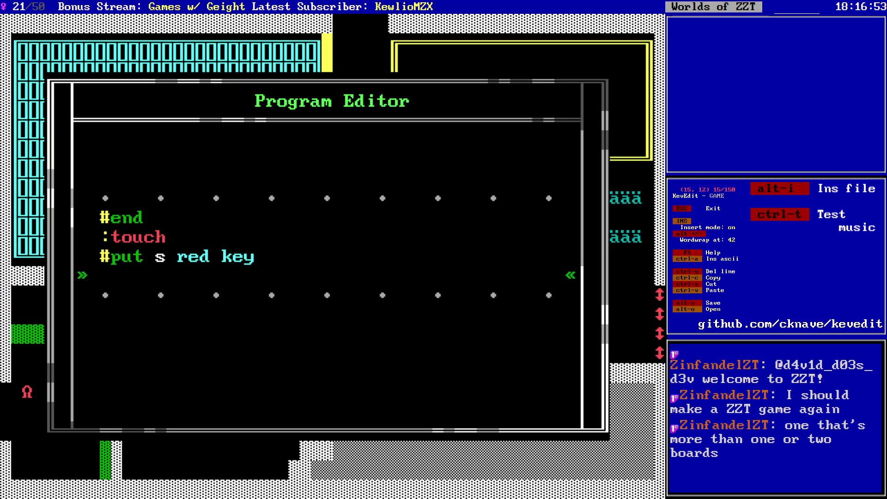
- Add #zap touch and a second :touch label, correcting the label text
type("ap touch")
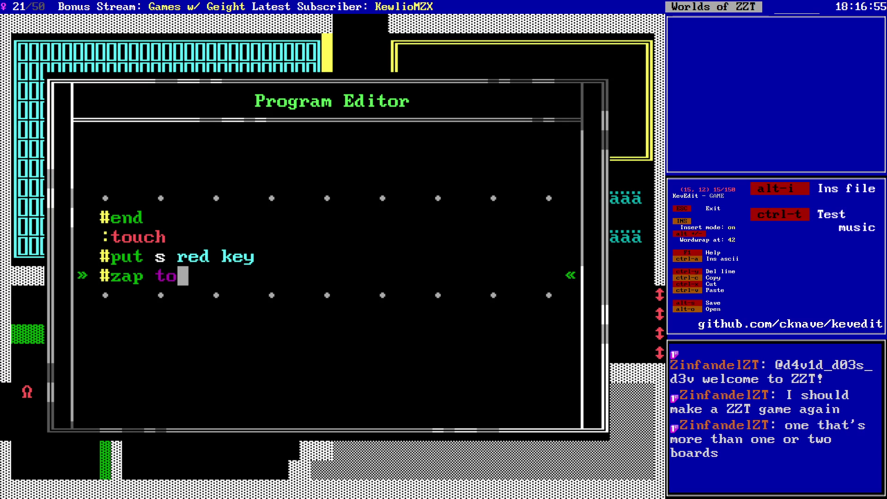
key("Return")
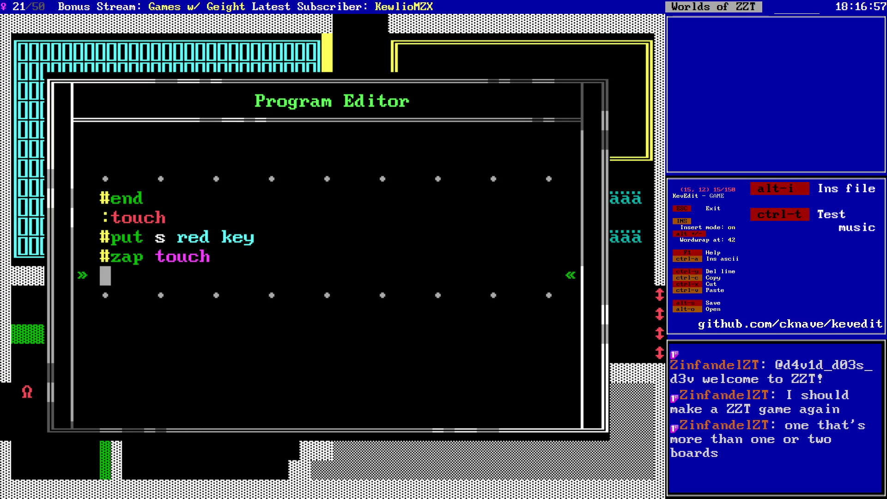
type("ouch")
key("Up")
key("Up")
key("Up")
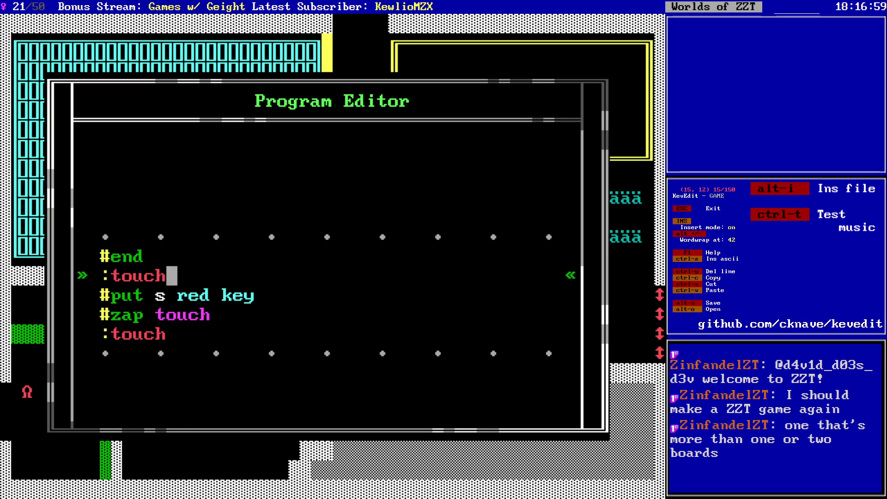
key("BackSpace")
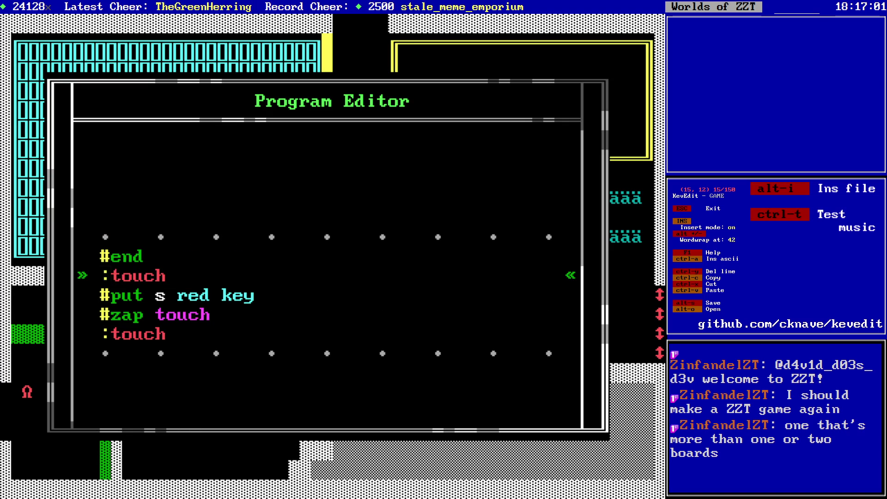
key("Down")
key("Down")
key("Up")
key("Up")
key("Down")
key("Down")
- Under the last :touch, add the message "$Blah blah i'm the mayor"
key("Up")
key("Up")
key("shift+Home")
key("Down")
key("Down")
key("Down")
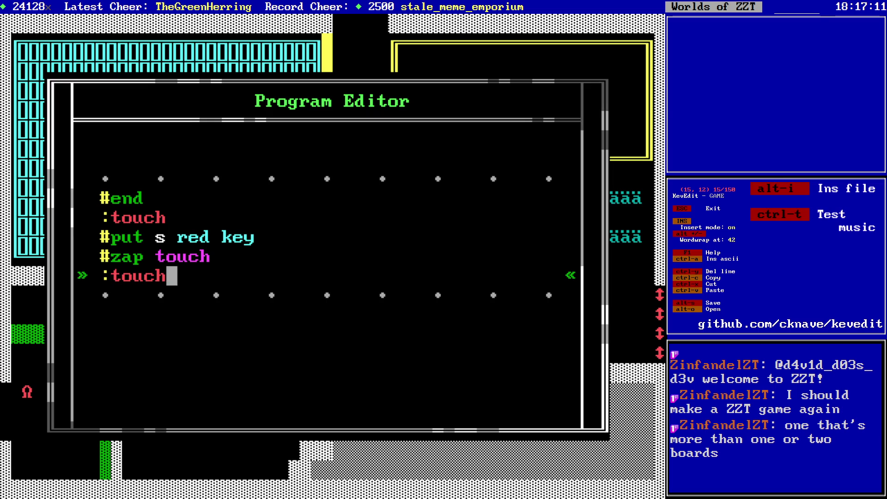
key("Return")
key("Up")
key("Up")
key("Down")
key("Down")
type("$Blah blah i'm the mayro")
key("BackSpace")
key("BackSpace")
type("o")
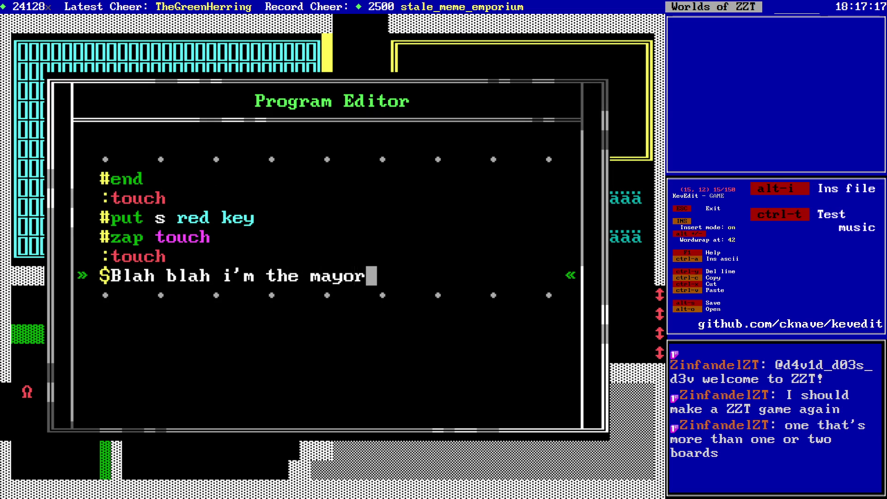
type("r")
- Finish the script with a blank $ line and #end, and return to the board
key("Return")
type("$")
key("Return")
type("#end")
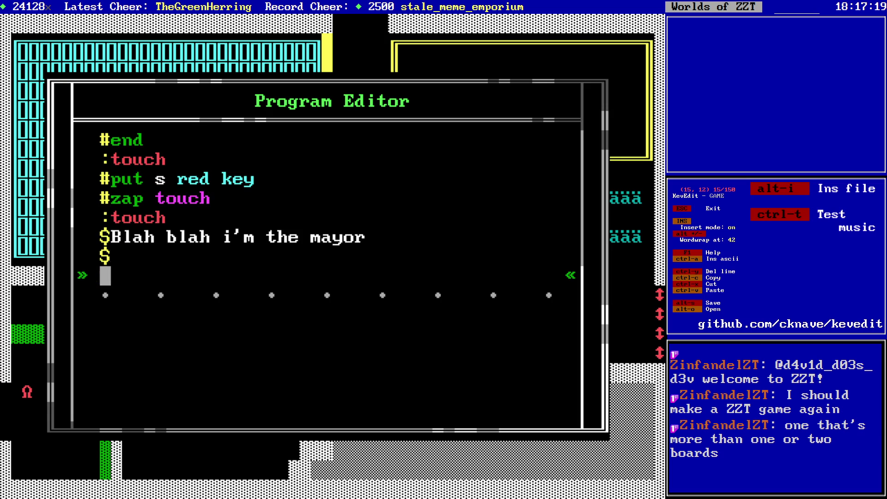
key("Escape")
key("Down")
key("Down")
key("Down")
- Switch to the Monster Room board and copy the ä tile from the top right
key("b")
key("Down")
key("Return")
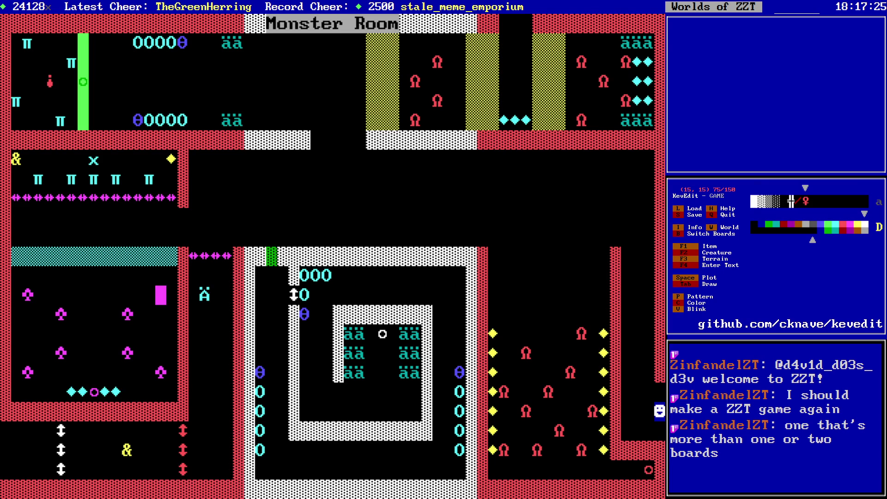
key("alt+Right")
key("alt+Right")
key("alt+Right")
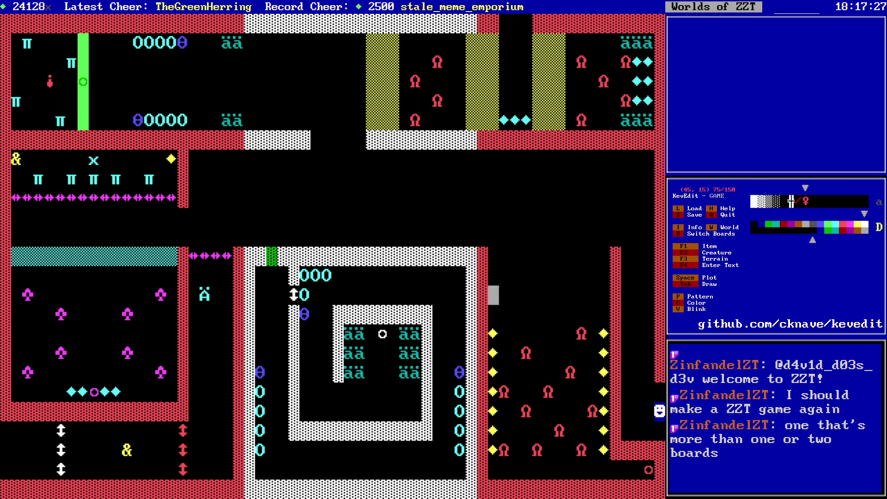
key("alt+Up")
key("alt+Up")
key("alt+Right")
key("Right")
key("Right")
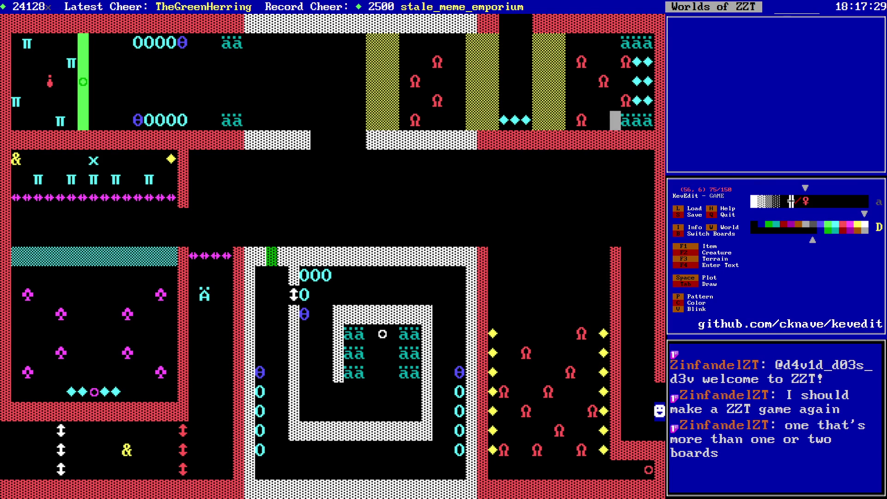
key("Return")
key("alt+Down")
key("alt+Down")
key("Up")
key("Up")
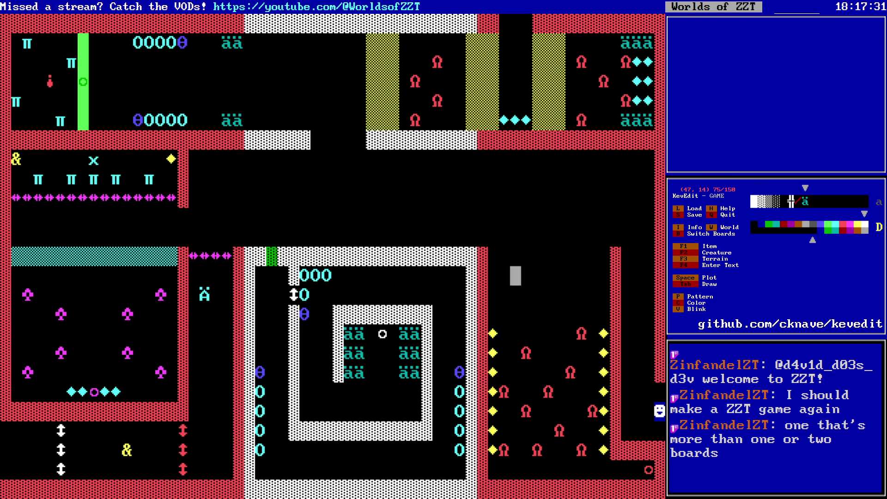
key("Down")
- Draw a row of ä tiles along row 14
key("Tab")
key("Right")
key("Right")
key("Right")
key("Tab")
key("Down")
key("Down")
key("Up")
key("Up")
key("Left")
key("Left")
key("Left")
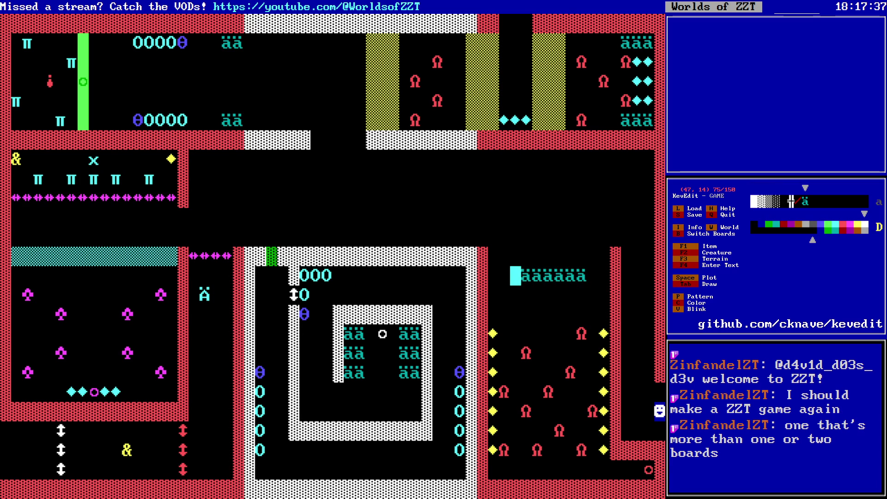
- Delete the extra ä tiles so each side of the central room has one column
key("Down")
key("Down")
key("Down")
key("Left")
key("Left")
key("Left")
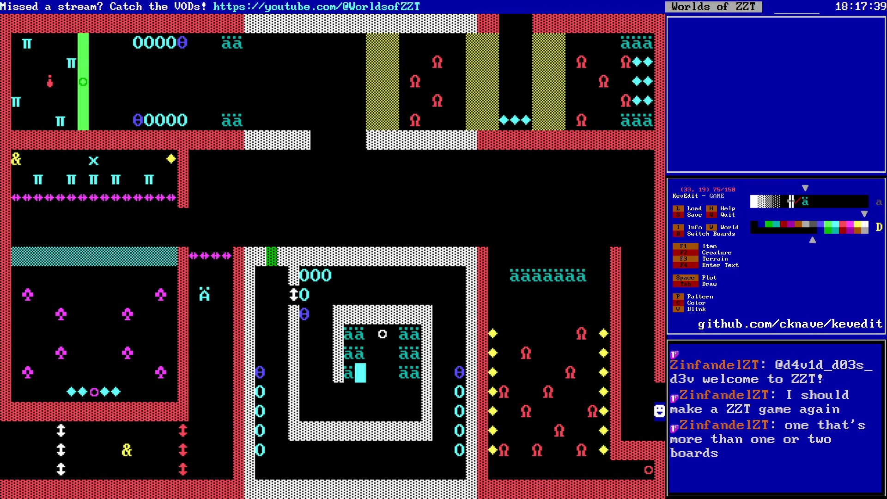
key("Delete")
key("Up")
key("Delete")
key("Up")
key("Delete")
key("Right")
key("Right")
key("Right")
key("Down")
key("Delete")
key("Down")
key("Right")
key("Right")
key("Right")
key("Up")
key("Up")
key("Up")
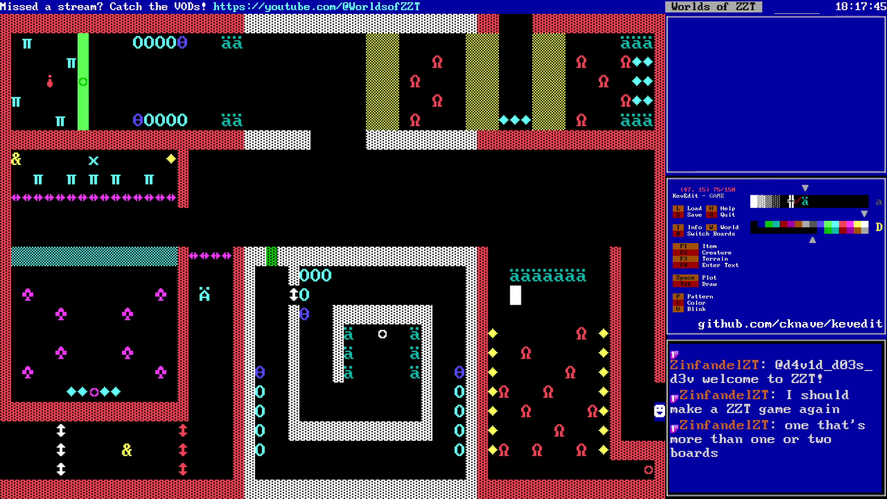
- Go to the purple button in the left room and view its Button object code
key("Up")
key("Up")
key("Right")
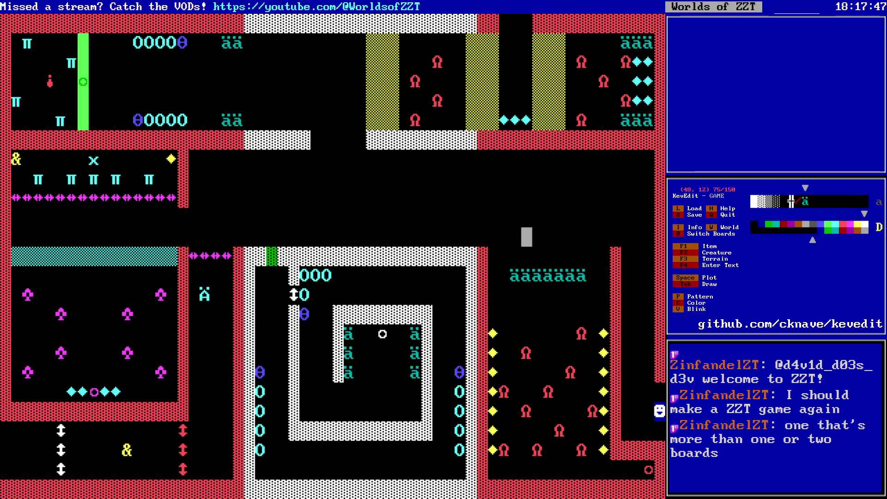
key("Right")
key("Right")
key("Right")
key("Down")
key("Left")
key("Left")
key("Left")
key("Left")
key("Down")
key("Down")
key("Down")
key("Down")
key("Right")
key("Right")
key("Right")
key("Left")
key("Left")
key("Left")
key("Up")
key("Up")
key("Up")
key("Left")
key("Left")
key("Left")
key("Down")
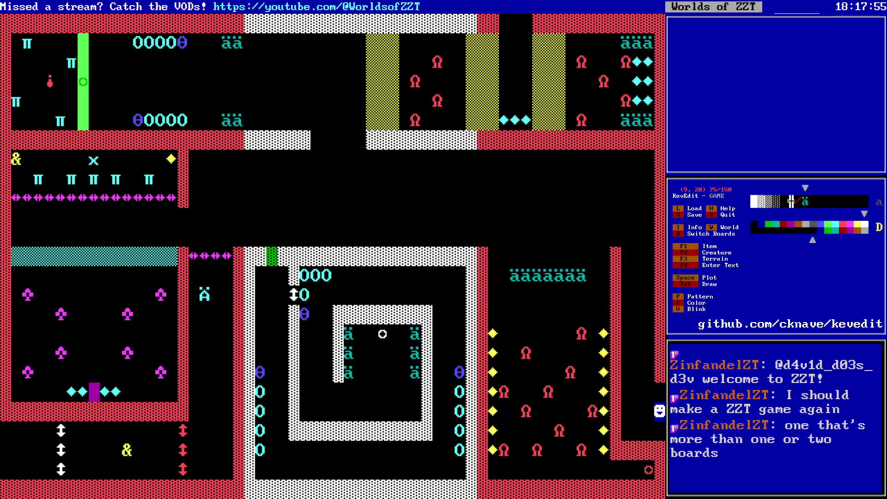
key("Return")
key("Down")
key("Down")
key("Down")
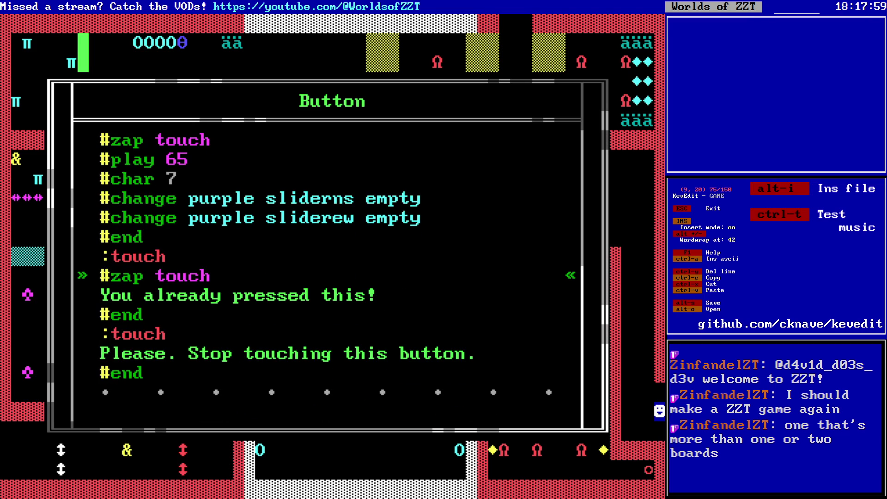
- Scroll back through the Button's touch script, close it, and step off the button on the board
key("Up")
key("Up")
key("Up")
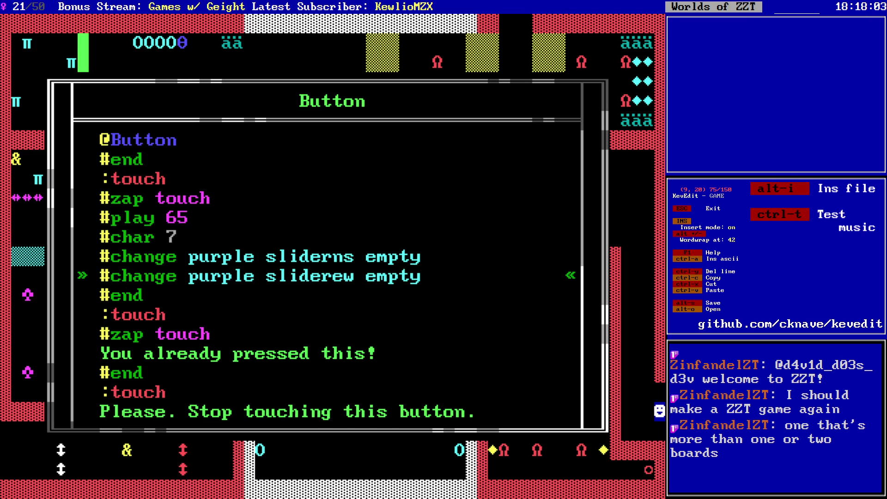
key("Escape")
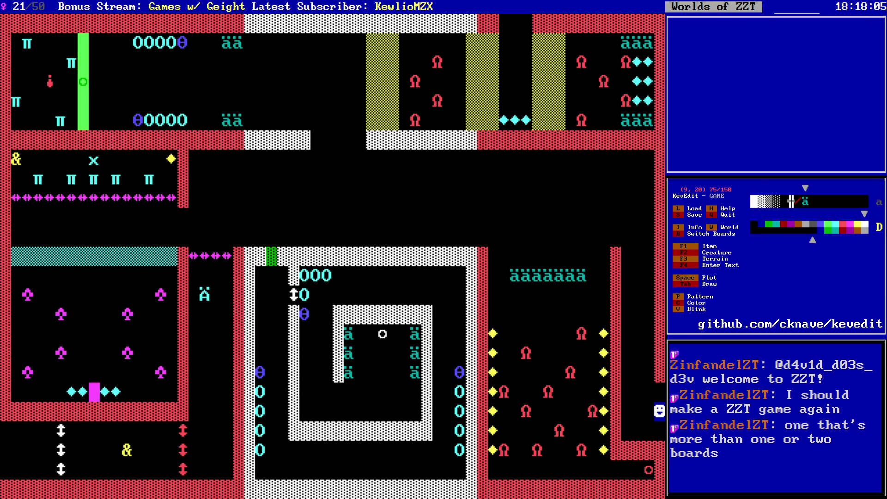
key("alt+Right")
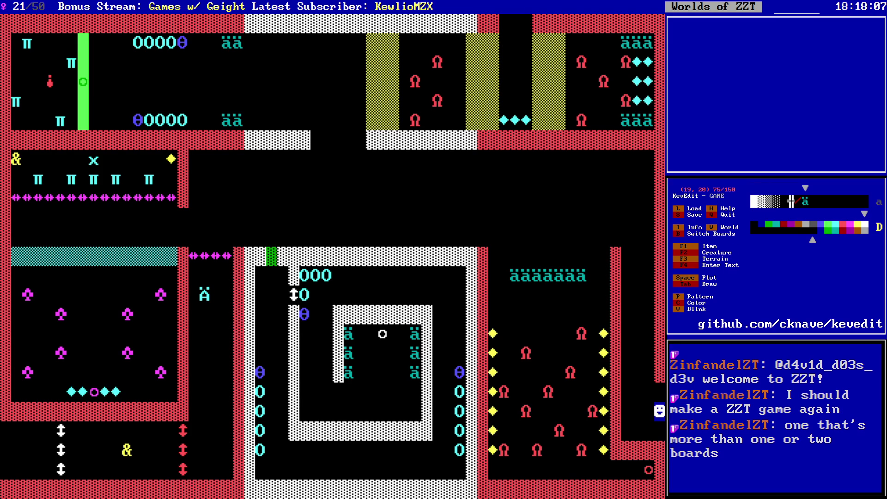
key("Left")
key("Down")
key("Left")
key("Down")
key("Down")
key("Down")
- Switch to the Construction Zone board and dismiss its title banner
key("b")
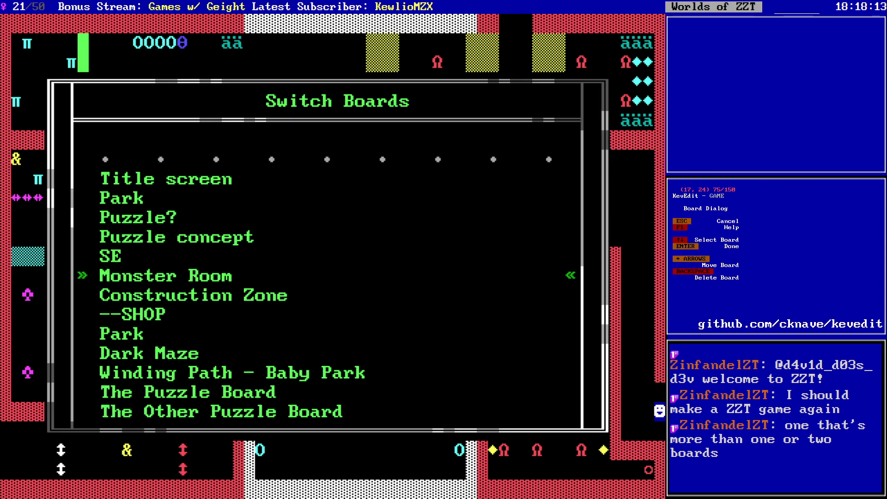
key("Down")
key("Return")
key("Right")
key("Right")
key("Right")
key("Up")
key("Up")
key("Up")
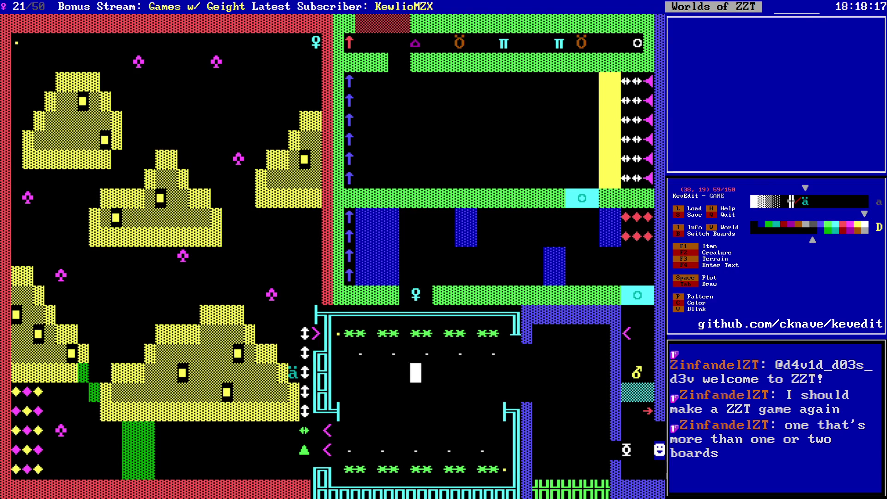
- Check the Blink Wall entries in Stats Info, then move to the bottom-row blink walls
key("alt+s")
key("Down")
key("Down")
key("Down")
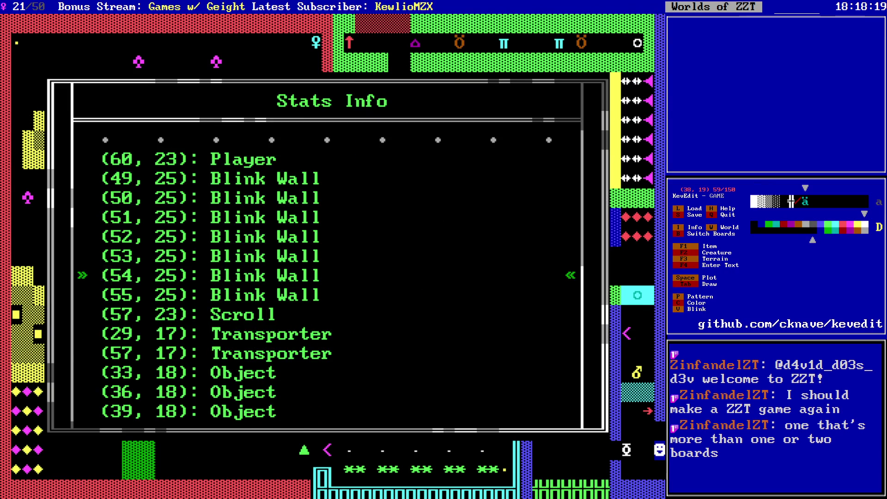
key("Escape")
key("alt+Right")
key("Down")
- Reopen Stats Info at the first Blink Wall and browse the Blink Wall, creature and Transporter entries
key("Up")
key("Right")
key("alt+s")
key("Down")
key("Down")
key("Up")
key("Down")
key("Down")
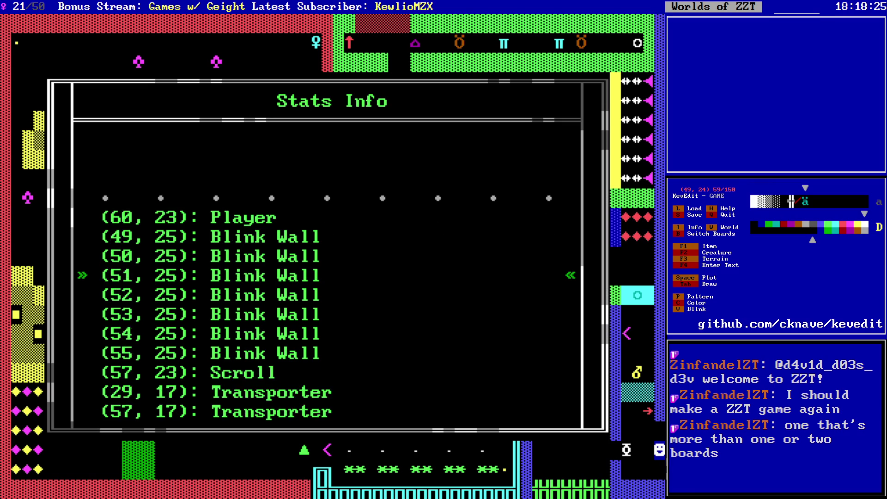
key("Down")
key("Down")
key("Down")
key("Down")
key("Down")
key("Down")
key("Down")
key("Down")
key("Down")
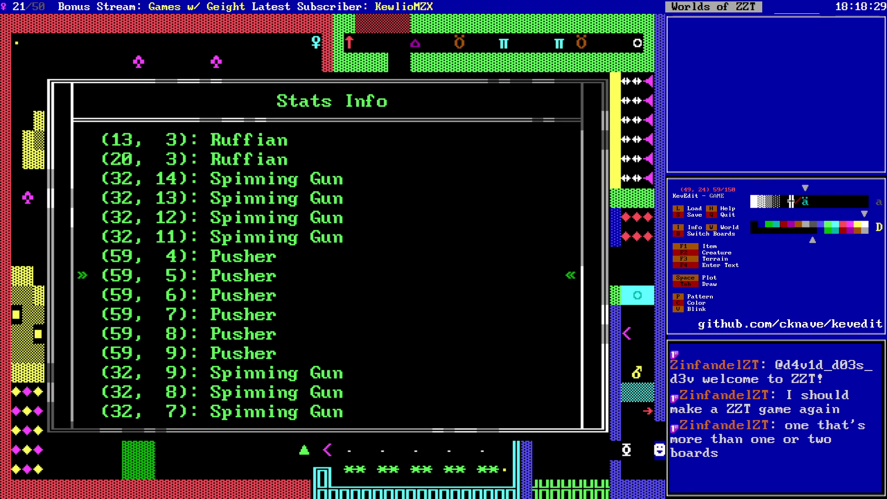
key("Down")
key("Down")
key("Down")
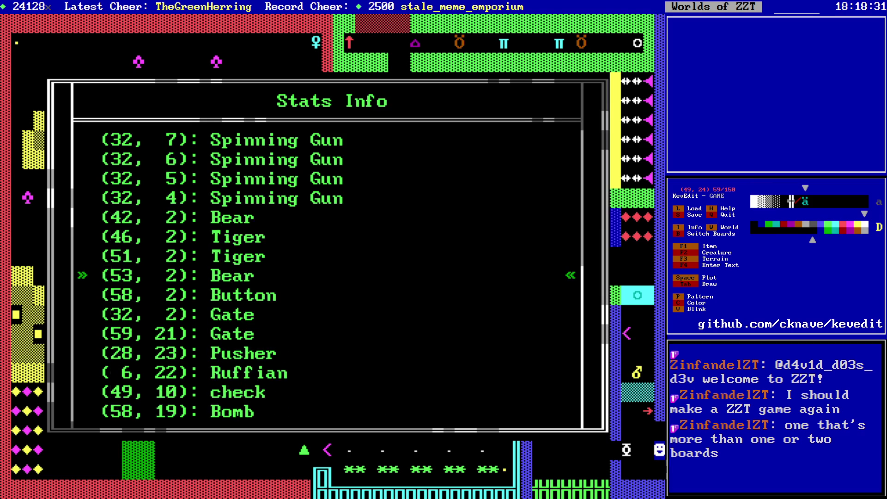
key("Up")
key("Up")
key("Up")
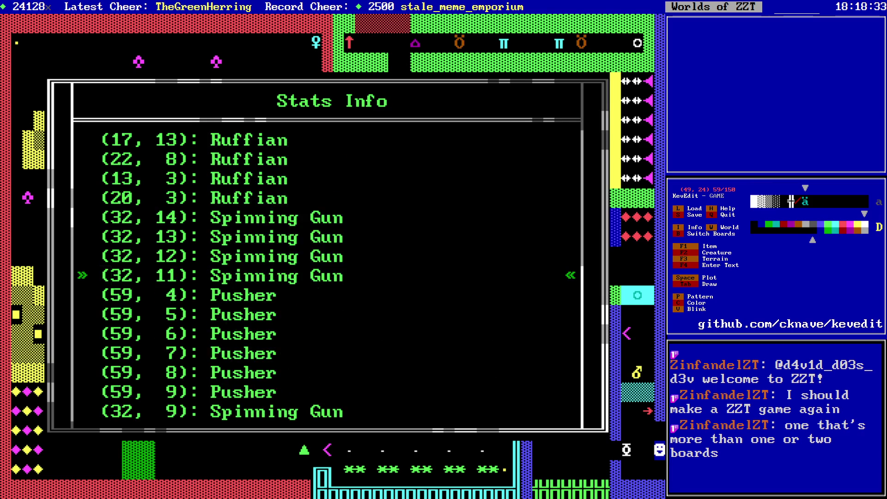
key("Up")
key("Up")
key("Up")
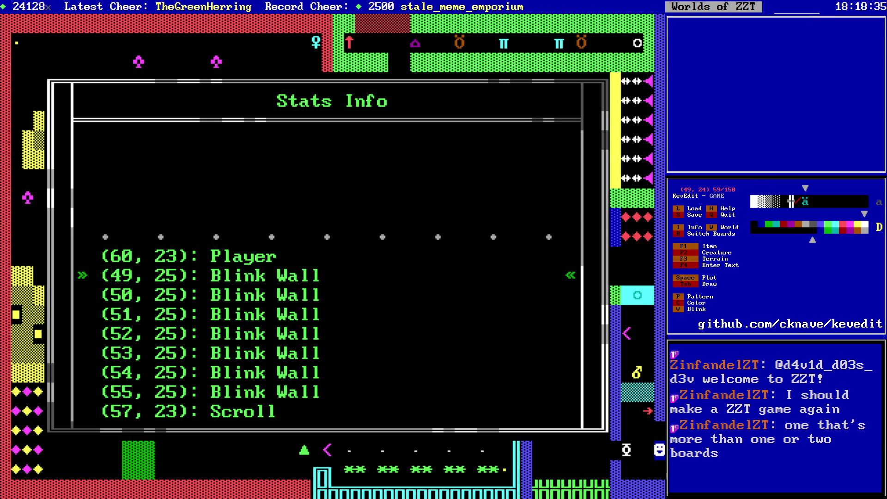
key("Down")
key("Down")
key("Down")
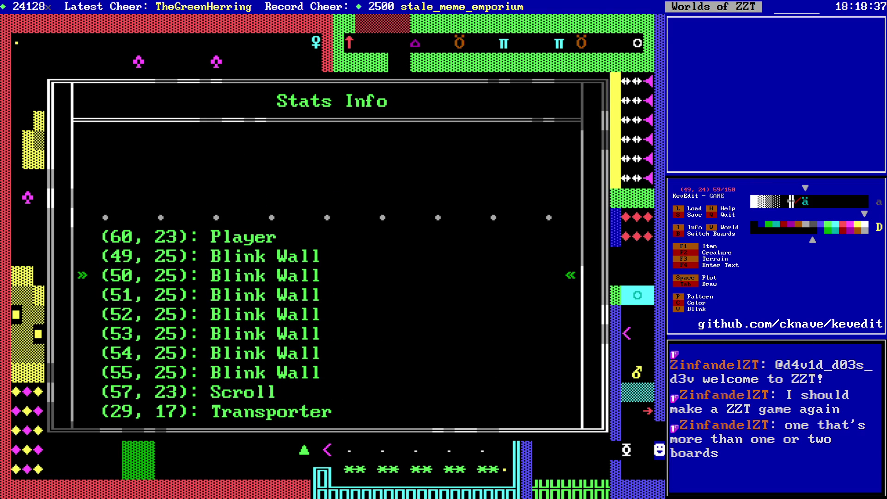
key("Escape")
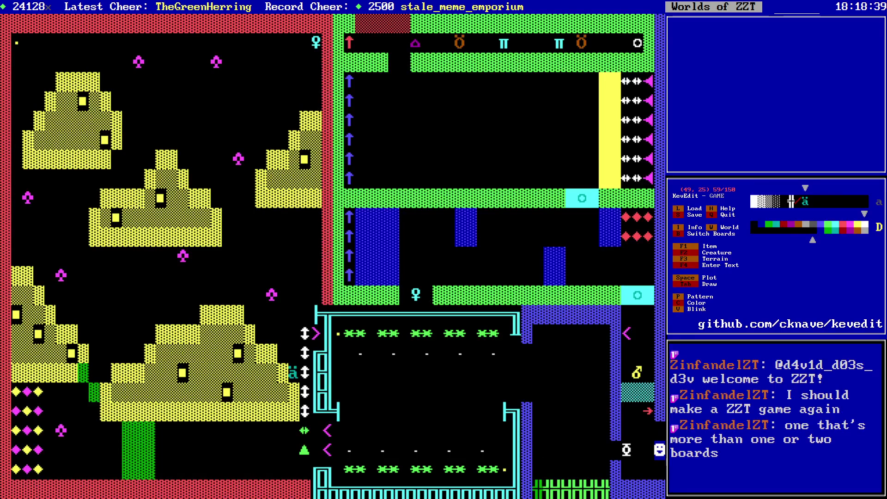
- Select bottom-row fence cells 49–55, clear the selection, and move to the top row's middle
key("shift+Right")
key("shift+Right")
key("shift+Right")
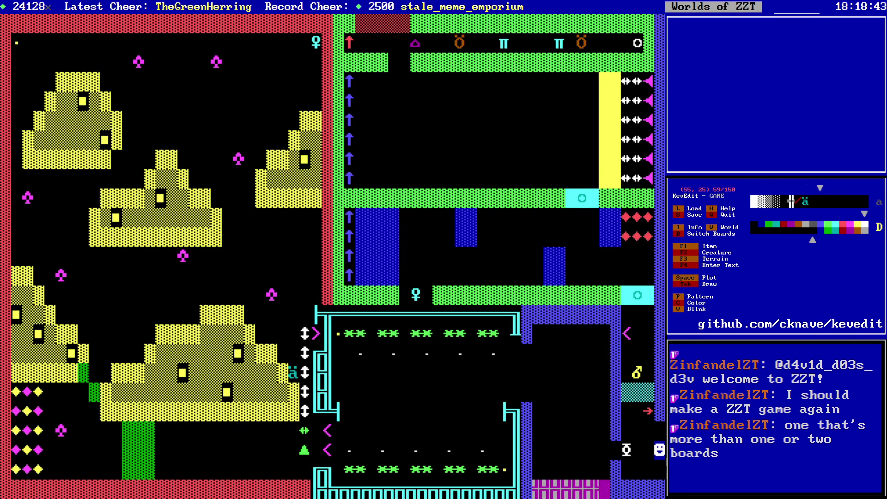
key("ctrl+c")
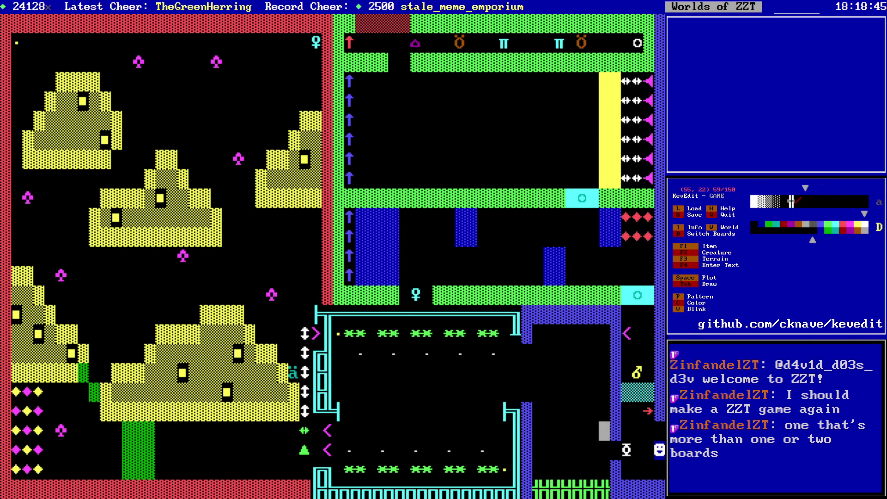
key("Left")
key("Left")
key("Left")
key("Left")
key("Down")
key("Down")
key("Down")
key("Up")
key("Left")
key("Left")
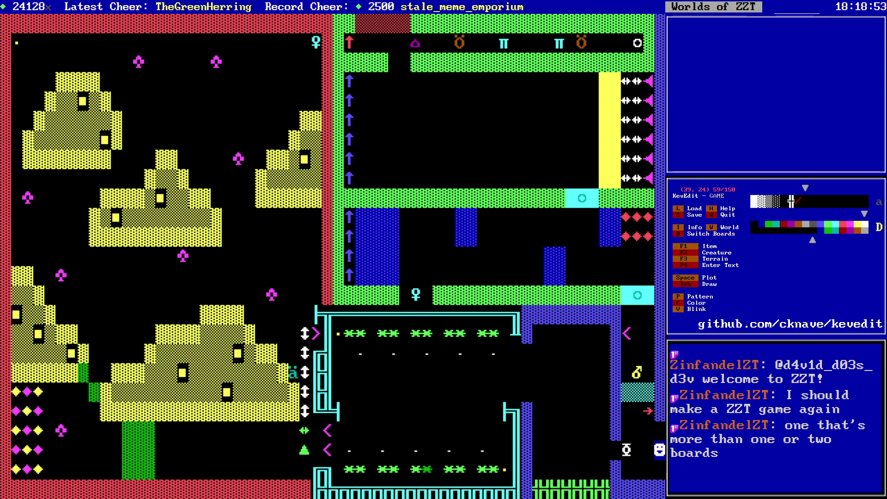
key("Left")
key("Up")
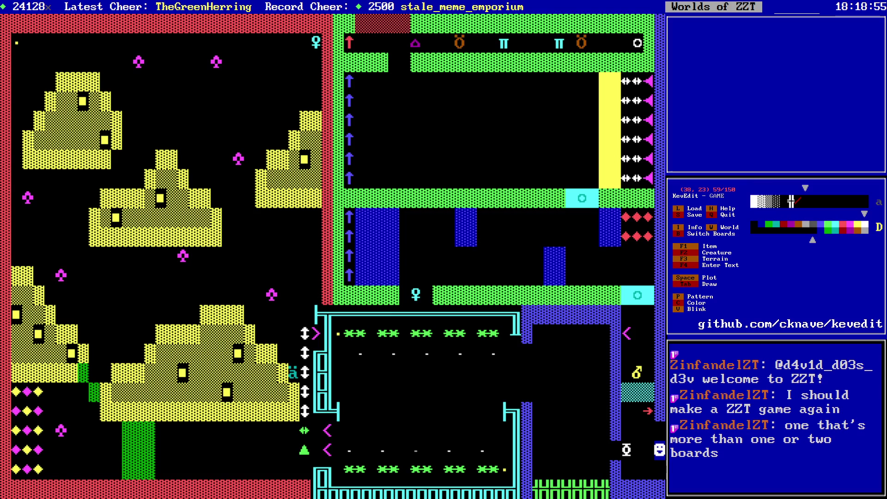
key("Right")
key("Up")
key("Up")
key("Up")
key("Up")
key("Up")
key("Left")
- Choose yellow as the drawing colour and save the world, confirming the overwrite
key("c")
key("Left")
key("Left")
key("Left")
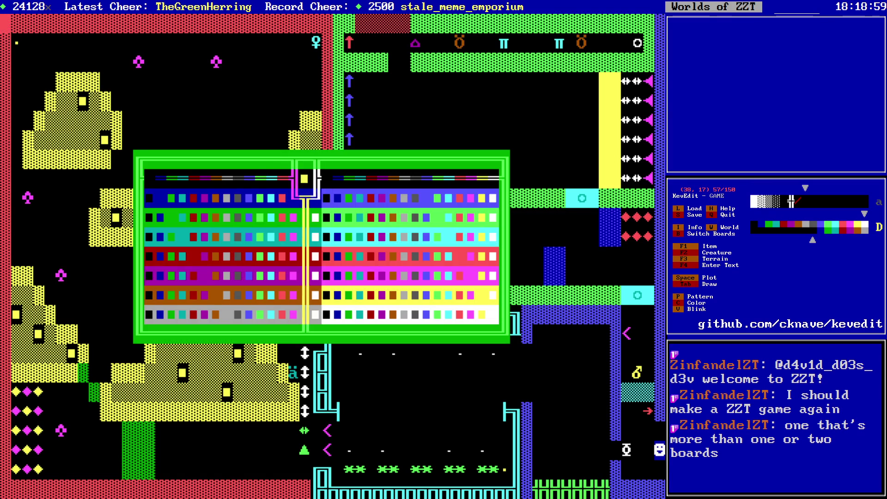
key("Return")
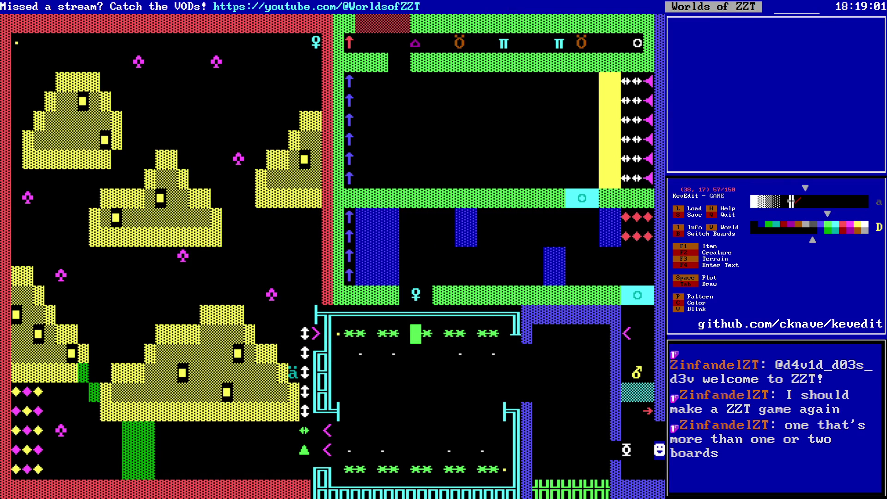
key("s")
key("y")
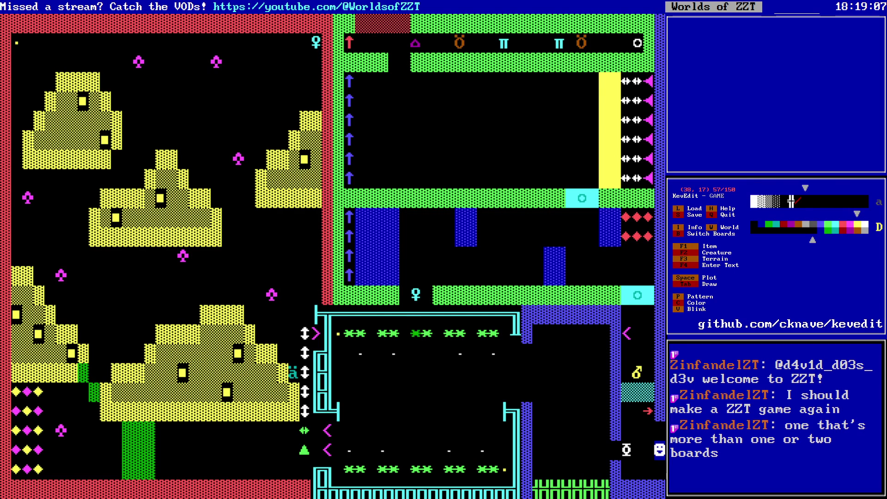
- Plot yellow solids over the middle green stars in the enclosure's bottom and top rows
key("Down")
key("Down")
key("Down")
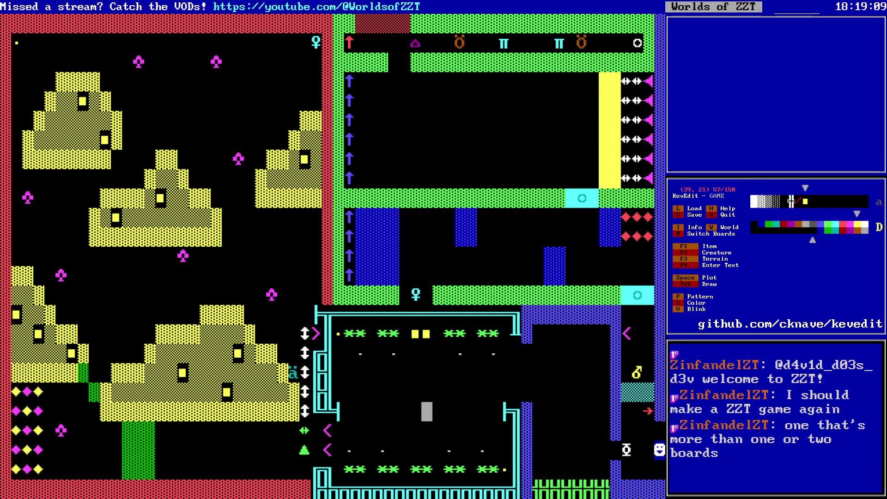
key("Left")
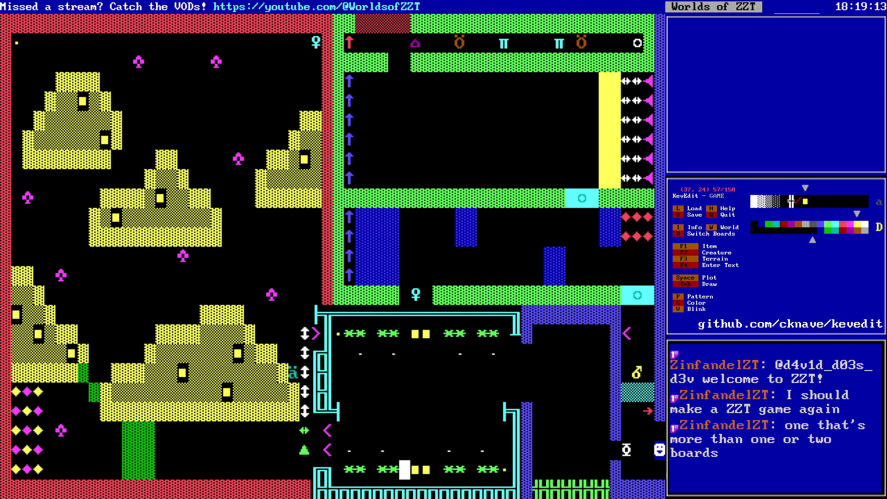
key("Up")
key("Up")
key("Up")
key("Left")
key("Left")
key("Left")
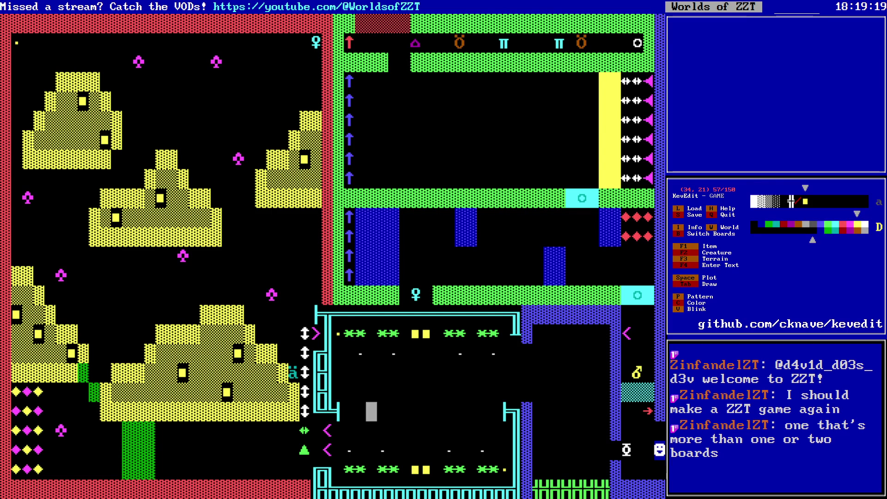
key("Up")
key("Up")
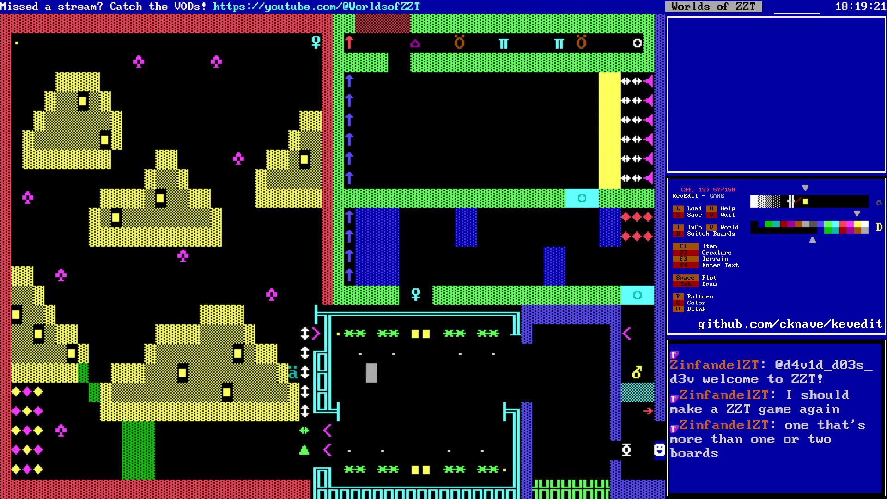
key("Left")
key("Up")
key("Right")
key("Right")
key("Right")
key("Down")
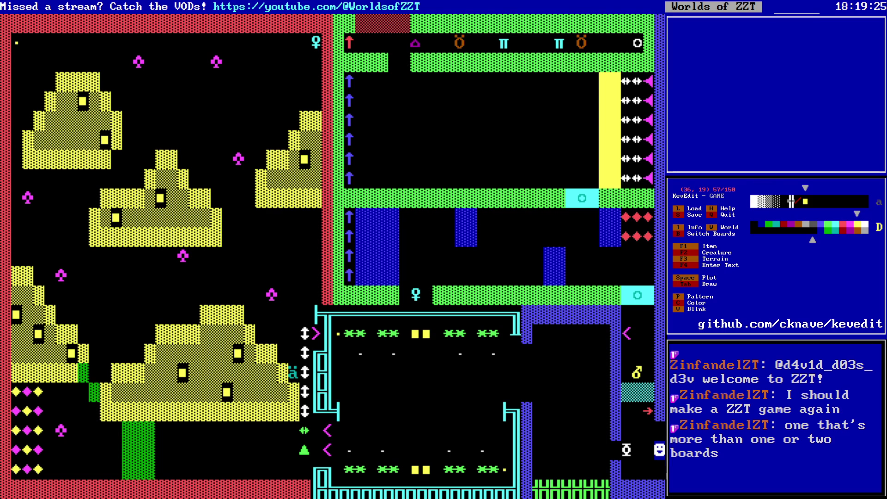
key("Right")
key("Right")
key("Right")
key("Left")
key("Left")
key("Left")
key("Left")
key("Down")
key("Down")
key("Down")
key("Right")
key("Right")
key("Right")
key("Right")
key("Right")
key("Right")
key("Right")
key("Right")
key("Right")
key("Left")
key("Left")
key("Left")
key("Left")
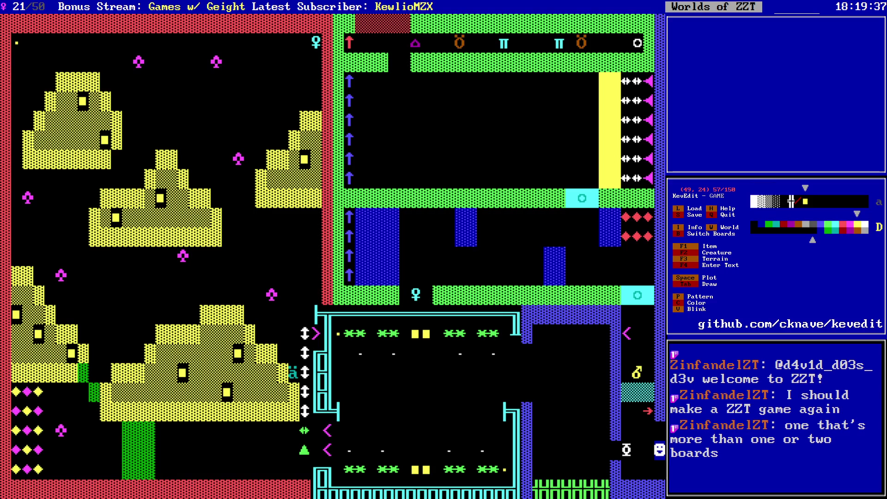
key("Left")
key("Left")
key("Left")
key("Left")
key("Left")
key("Left")
key("Right")
key("Right")
key("Right")
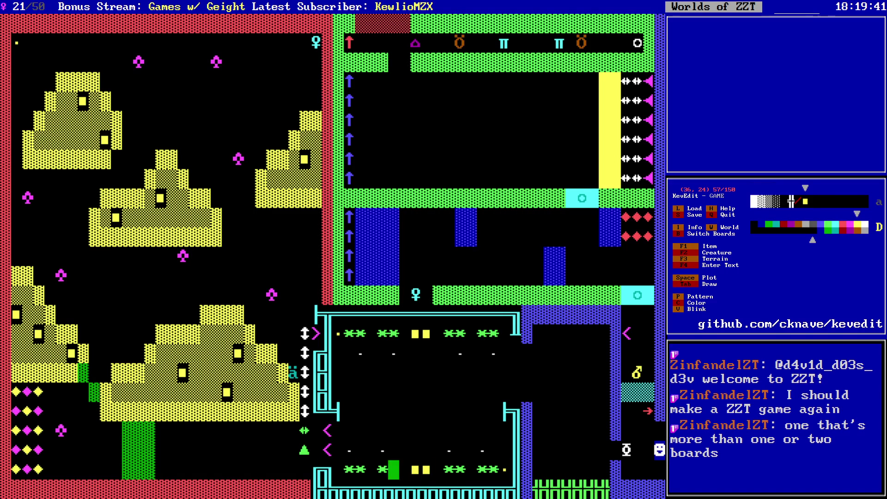
key("Left")
key("Left")
key("Left")
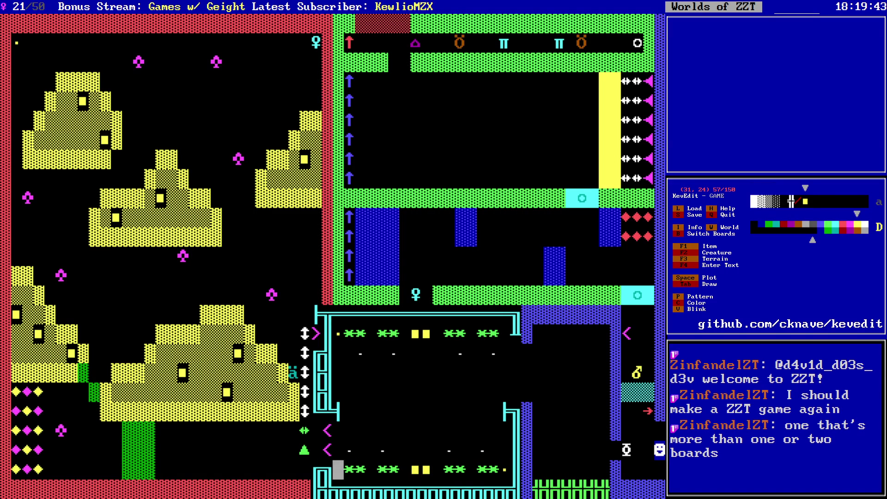
key("Up")
key("Up")
key("Up")
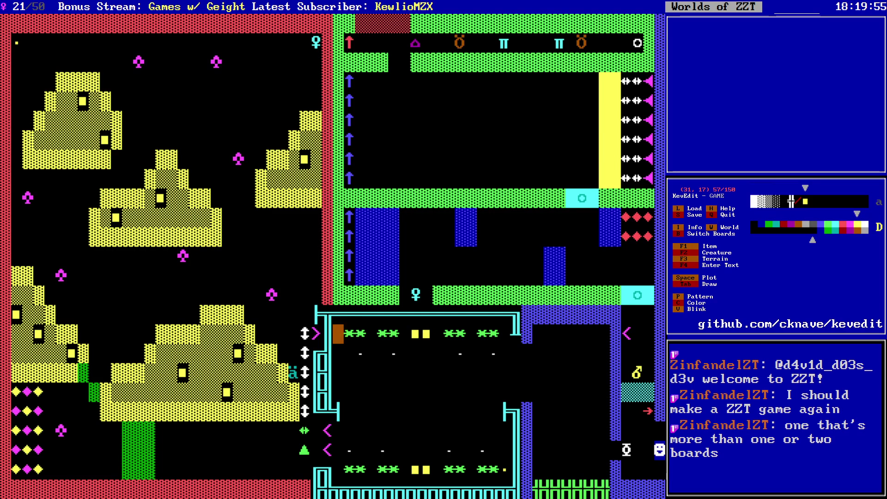
key("Down")
key("Down")
key("Down")
key("Right")
key("Right")
key("Right")
key("Right")
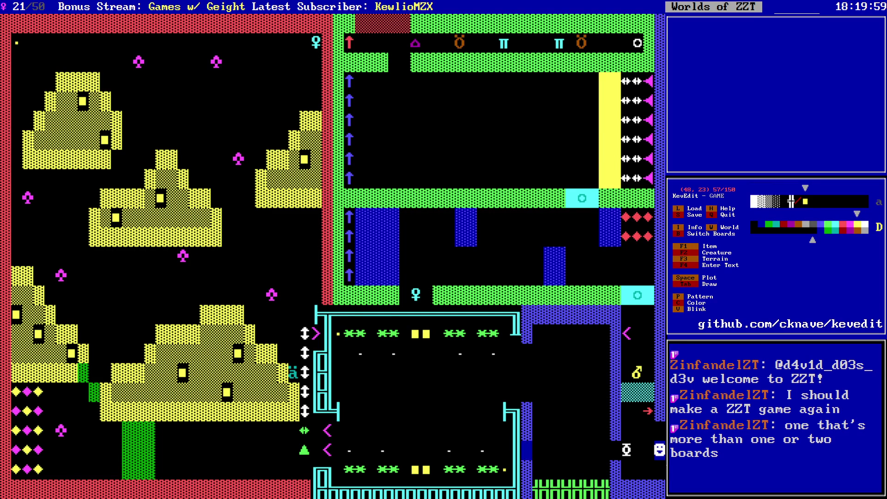
key("Left")
key("Left")
key("Left")
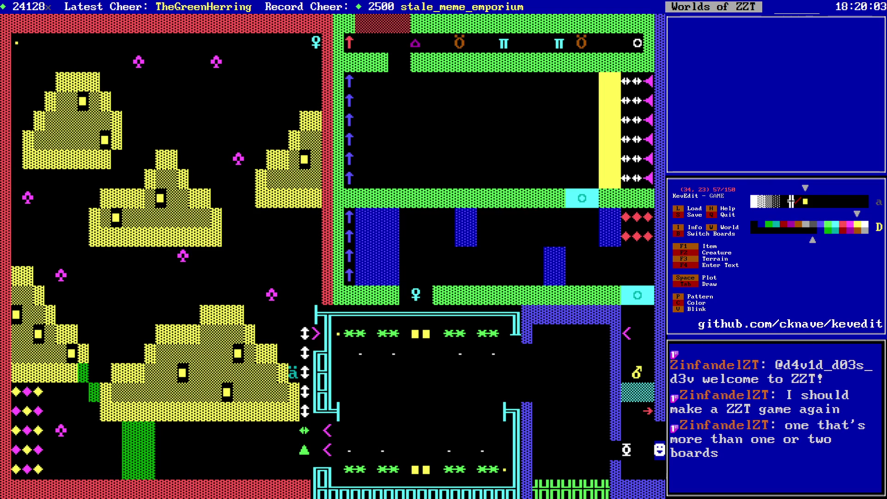
key("Up")
key("Up")
key("Up")
key("Left")
key("Up")
key("Left")
key("Up")
key("Left")
key("Up")
key("Return")
key("Return")
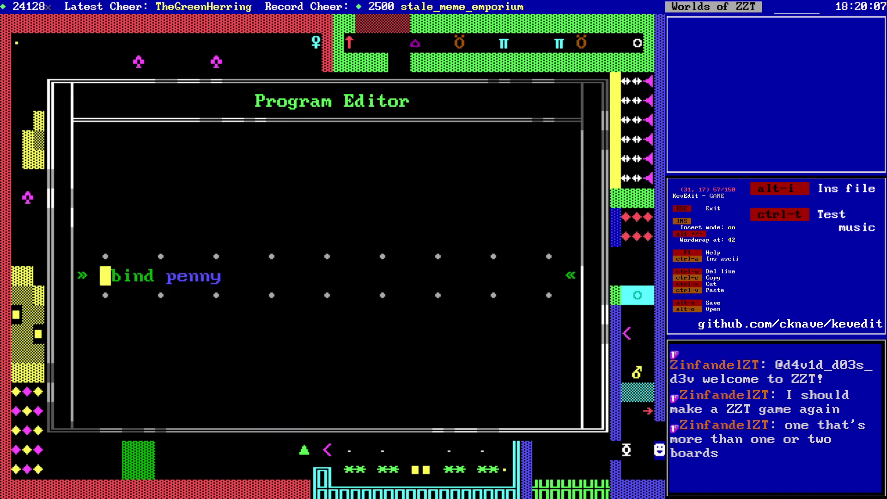
key("Escape")
key("Escape")
key("Down")
key("Down")
key("Down")
key("Right")
key("Right")
key("Right")
key("Up")
key("Left")
key("Left")
key("Left")
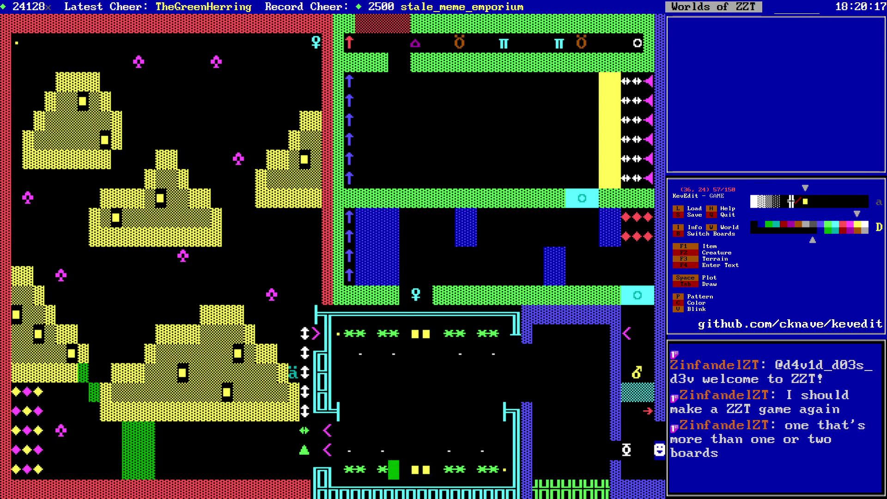
key("alt+Left")
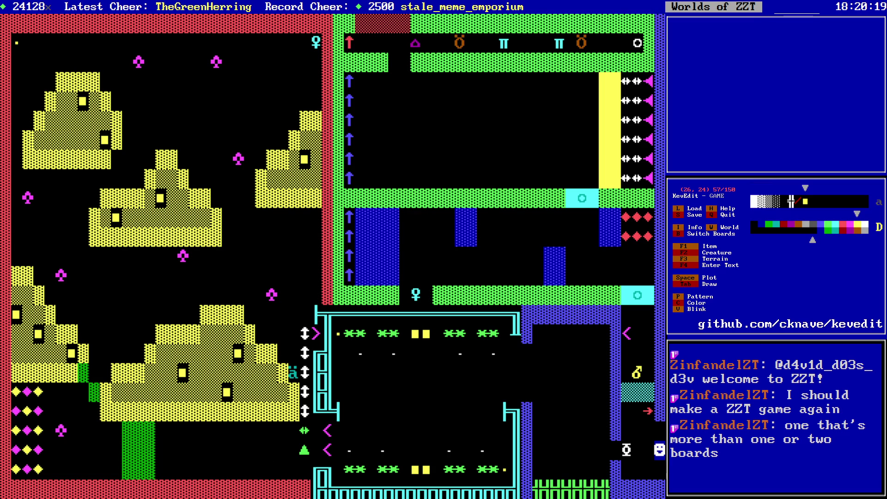
- Leave row 24 and switch to the Monster Room board
key("Right")
key("Right")
key("Right")
key("Page_Down")
key("alt+Left")
key("alt+Up")
key("alt+Left")
key("alt+Up")
key("alt+Up")
key("alt+Left")
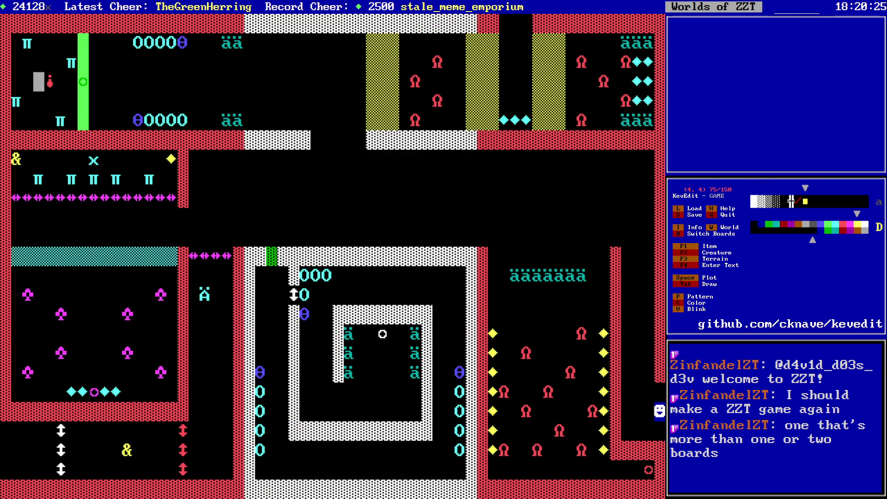
- On the top red wall row, pick a new drawing colour from the palette
key("Down")
key("Right")
key("Right")
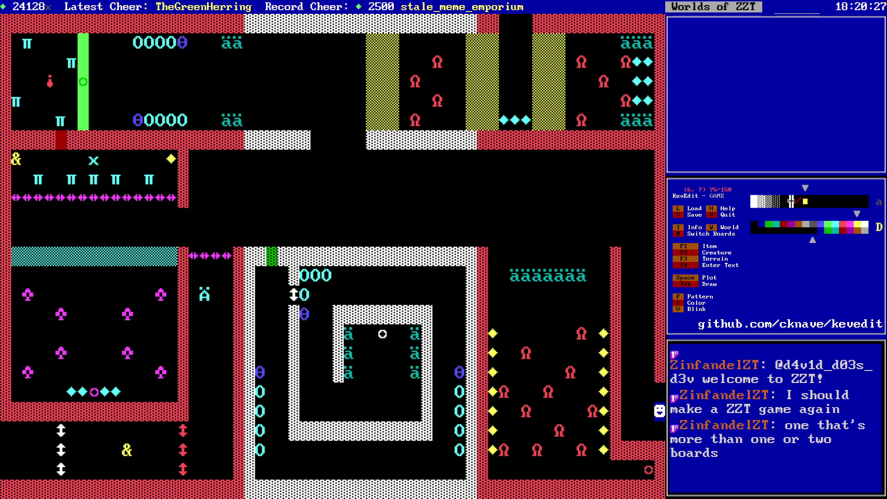
key("c")
key("Left")
key("Left")
key("Left")
key("Right")
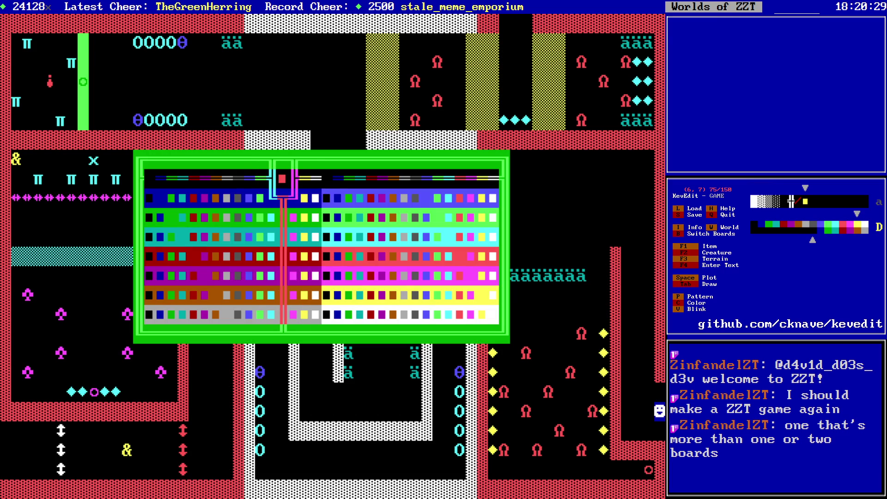
key("Return")
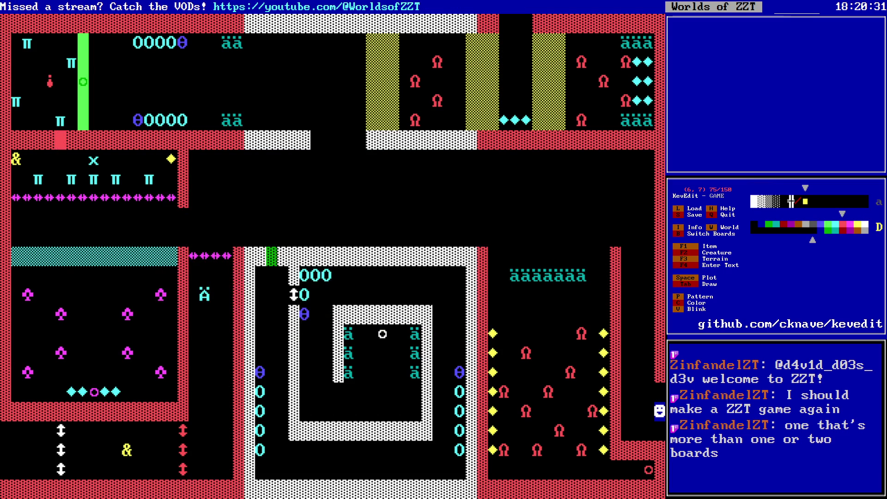
- Move along the red wall to column 10
key("Right")
key("Right")
key("Right")
key("Left")
key("Left")
key("Left")
key("Right")
key("Right")
key("Right")
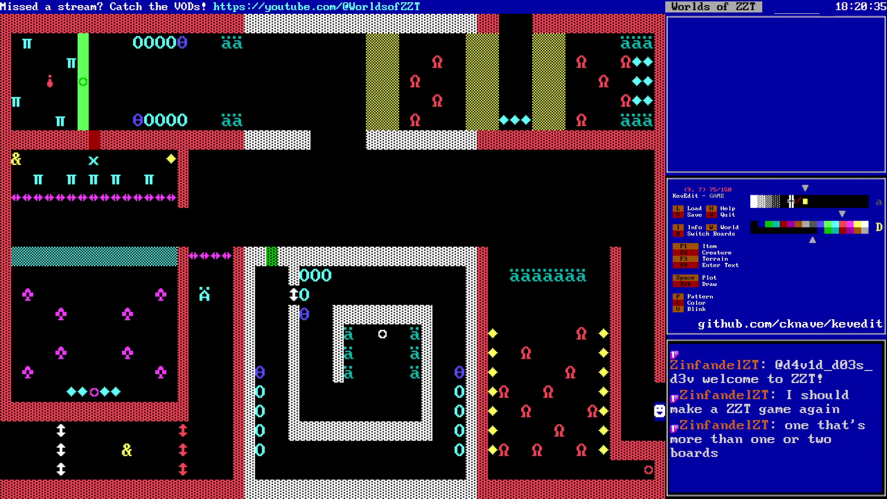
key("Right")
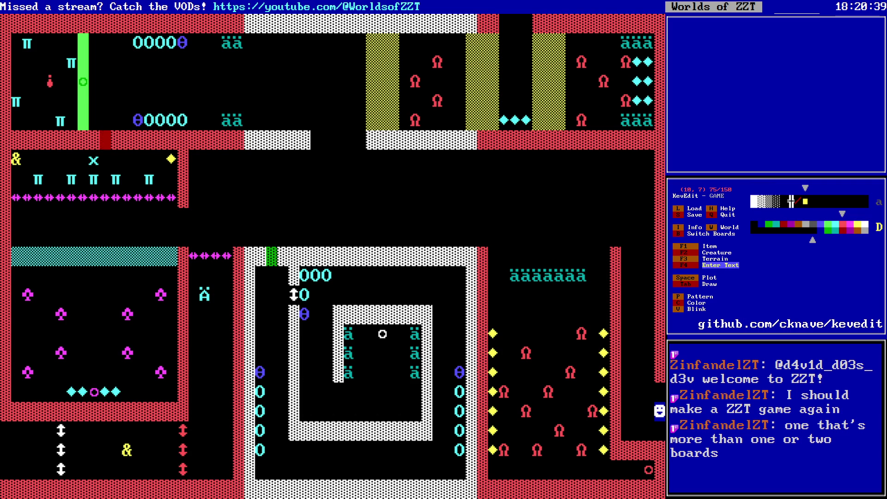
- Type PUSH ME along the red wall and paste a second PUSH ME at its left end
type("PUSH ME")
key("Left")
key("Left")
key("Left")
key("Right")
key("Right")
key("Right")
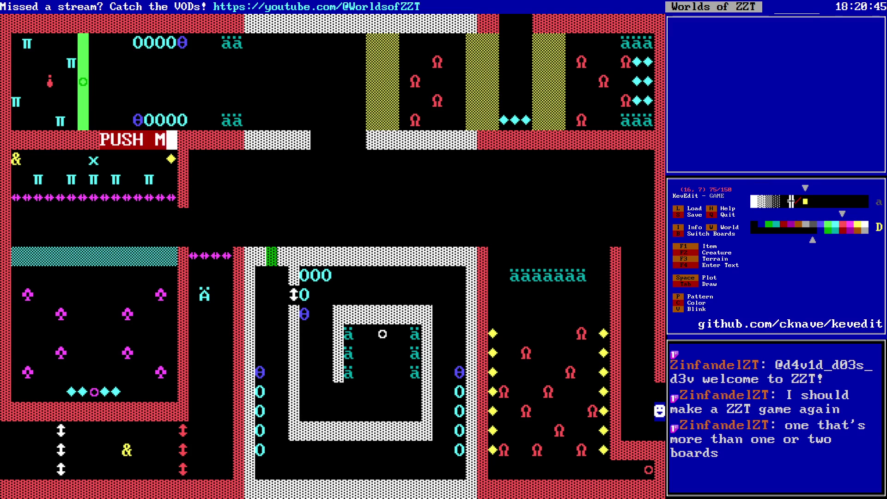
key("ctrl+v")
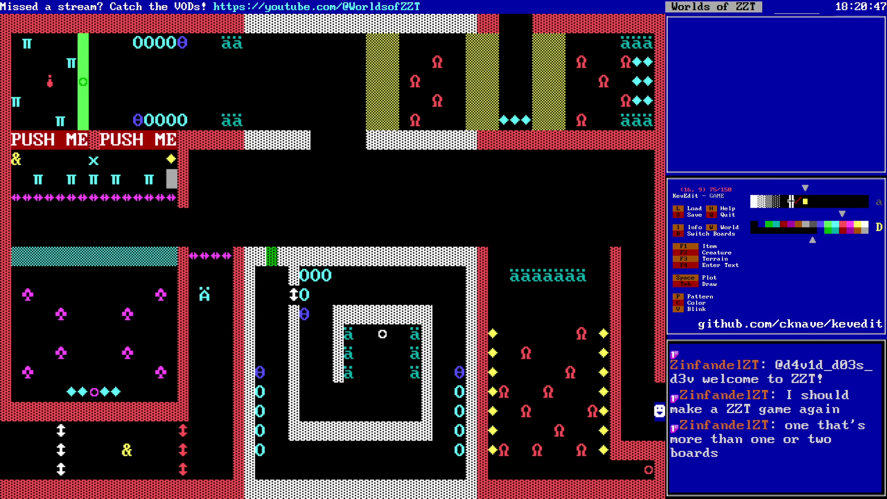
- Insert a down-arrow character at column 9 so the wall reads PUSH ME↓PUSH ME
key("F4")
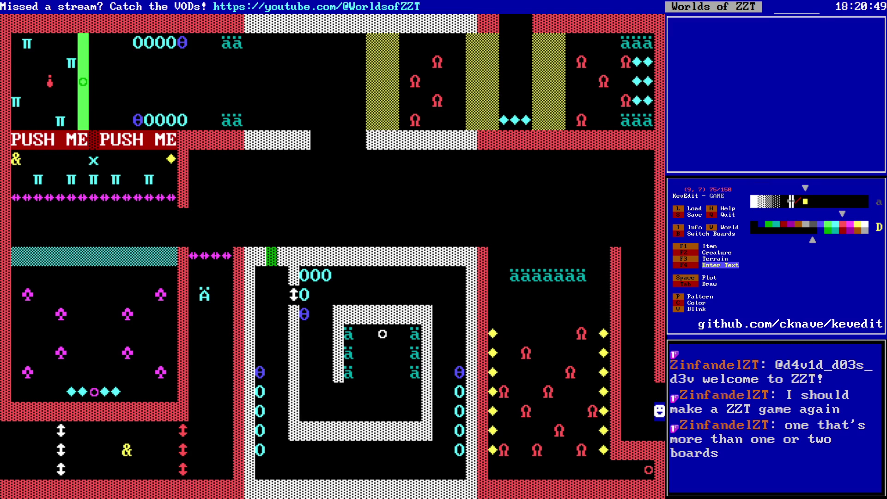
key("ctrl+a")
key("Left")
key("Left")
key("Left")
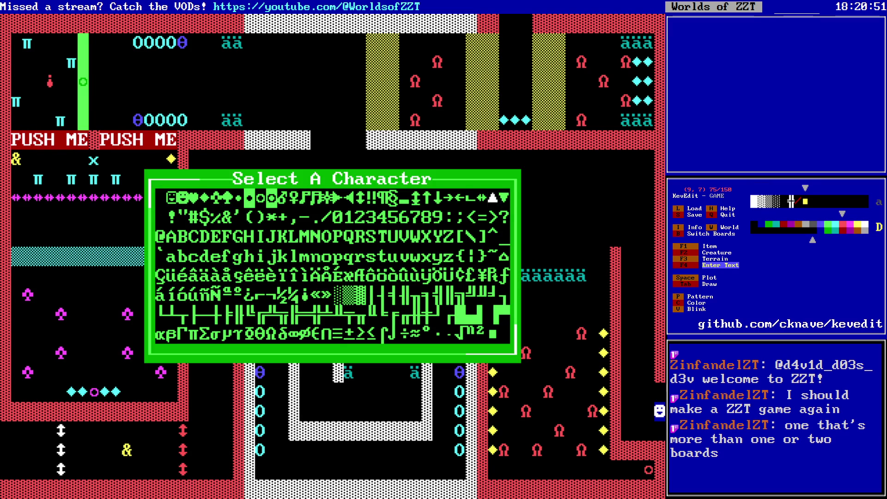
key("Return")
key("Escape")
key("Down")
key("Down")
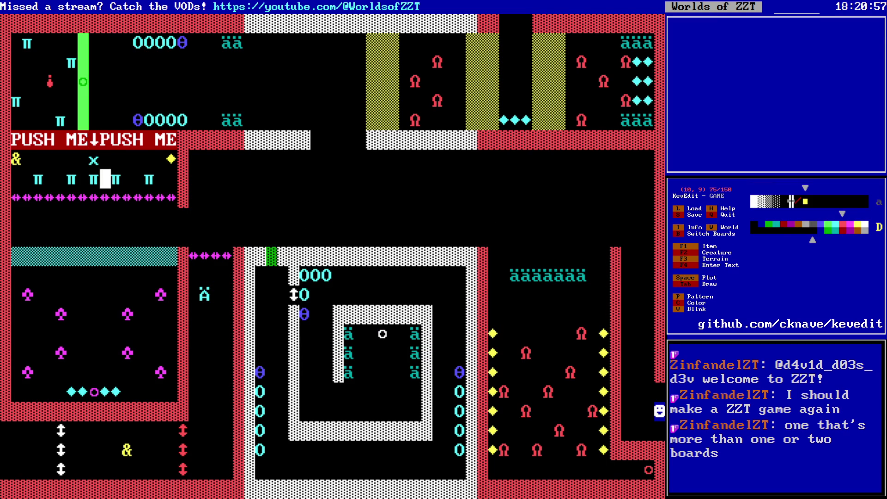
key("Left")
key("Left")
key("Left")
key("Down")
key("Down")
key("Down")
key("Down")
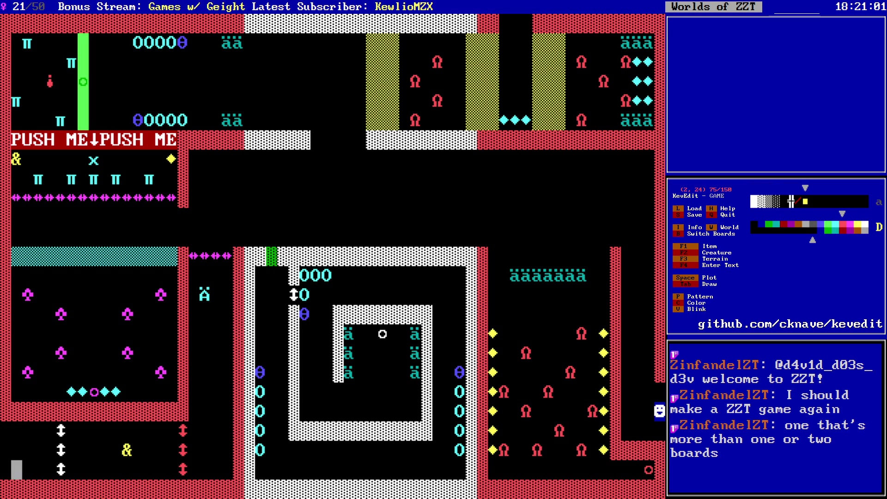
- Switch to the Construction Zone board and move up into the cyan room
key("b")
key("Down")
key("Return")
key("Right")
key("Right")
key("Right")
key("Right")
key("Left")
key("Left")
key("Left")
key("Right")
key("Up")
key("Left")
key("Up")
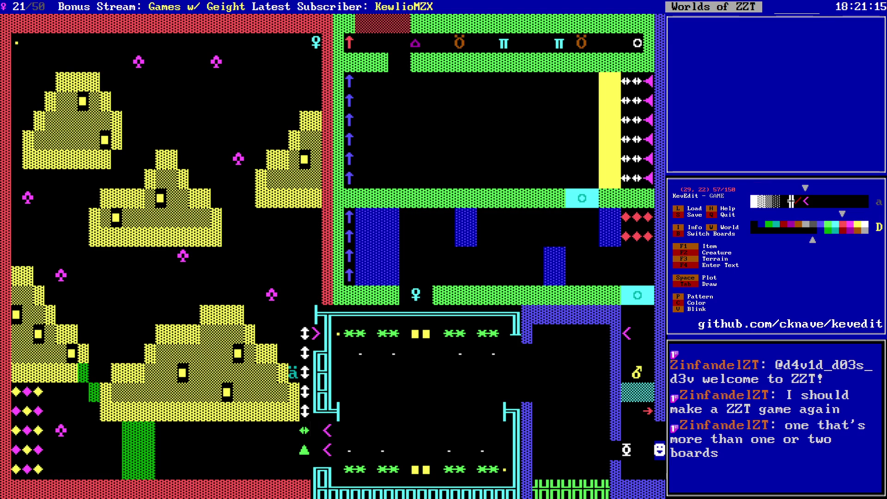
- Select columns 32–33 up to row 17 on the room's left side and delete them
key("Down")
key("Down")
key("Right")
key("Right")
key("Right")
key("shift+Right")
key("shift+Up")
key("shift+Up")
key("shift+Right")
key("shift+Up")
key("shift+Up")
key("shift+Left")
key("shift+Up")
key("shift+Up")
key("shift+Up")
key("Delete")
key("Down")
key("Down")
key("Down")
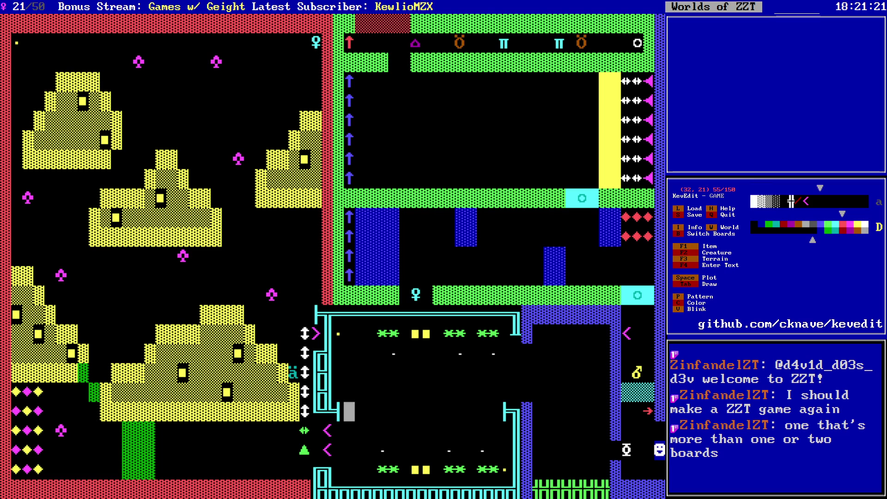
- Draw a cyan line wall along column 33 from the room's bottom row
key("Right")
key("Down")
key("Down")
key("Down")
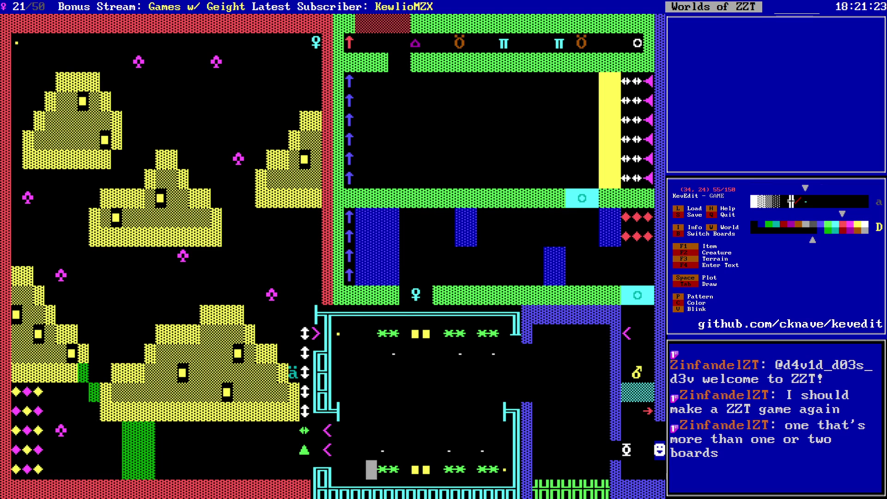
key("Tab")
key("Up")
key("Up")
key("Up")
key("Left")
key("Left")
key("Tab")
key("Right")
key("Right")
key("Right")
key("Up")
key("Left")
key("Up")
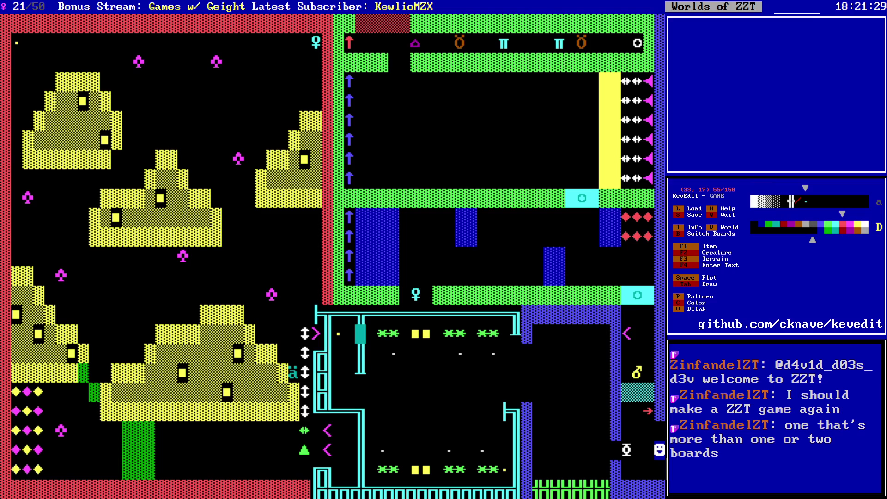
key("Down")
key("Down")
key("Left")
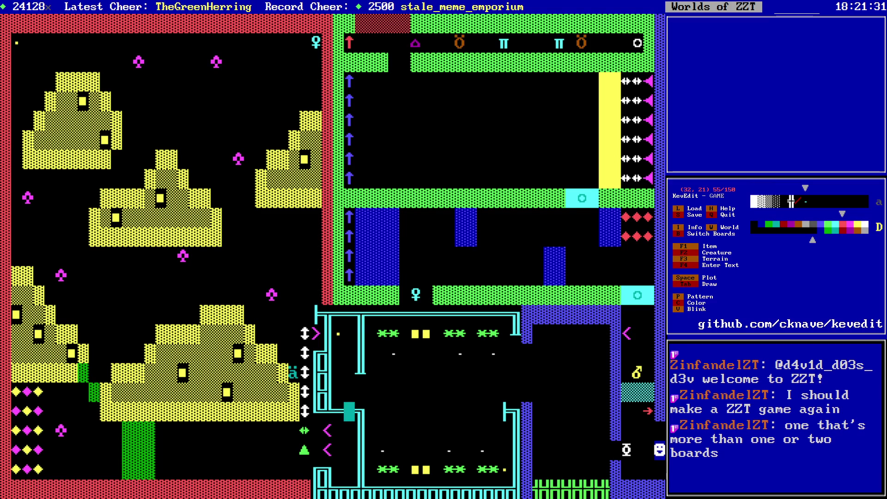
- Fill the new wall's gap and place a copy of the cyan key in the corridor
key("space")
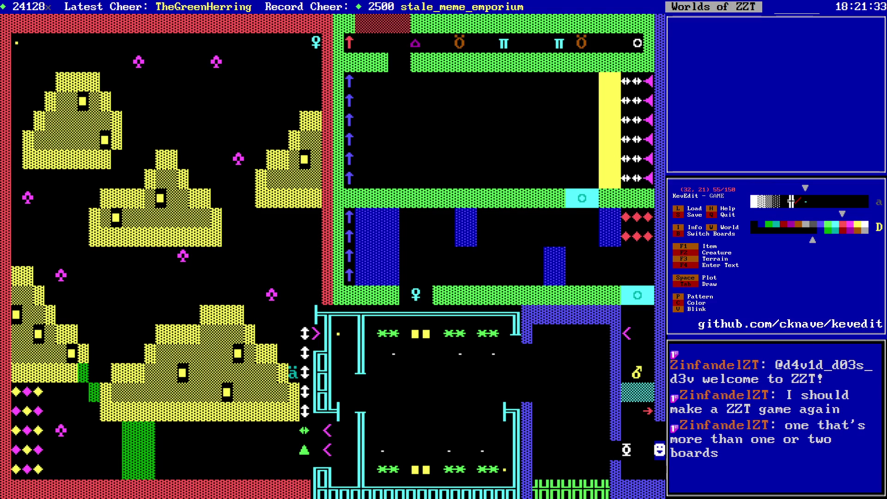
key("Right")
key("Right")
key("Right")
key("Up")
key("Up")
key("Up")
key("Up")
key("Left")
key("Left")
key("Left")
key("Left")
key("Left")
key("Left")
key("Left")
key("Down")
key("Down")
key("Down")
key("Down")
key("Down")
key("Down")
- Place a cyan door in the corridor's wall gap
key("c")
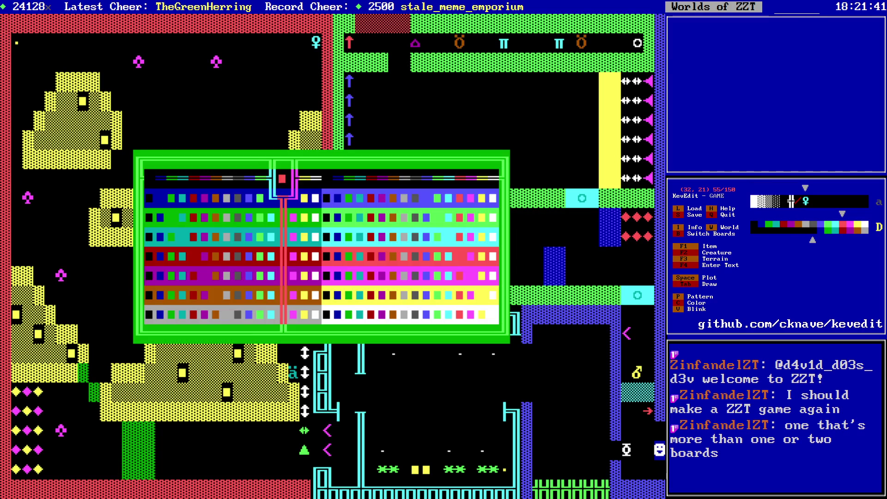
key("Down")
key("Down")
key("Down")
key("Return")
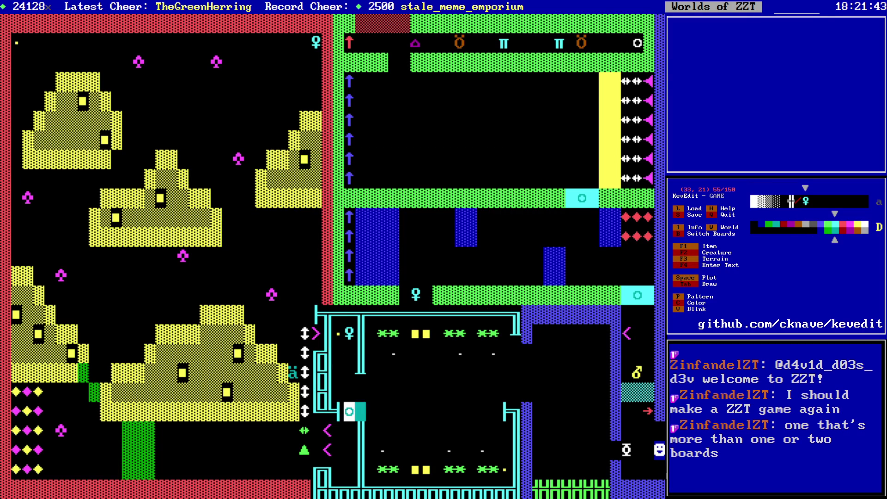
key("d")
key("space")
key("Right")
key("Right")
key("Right")
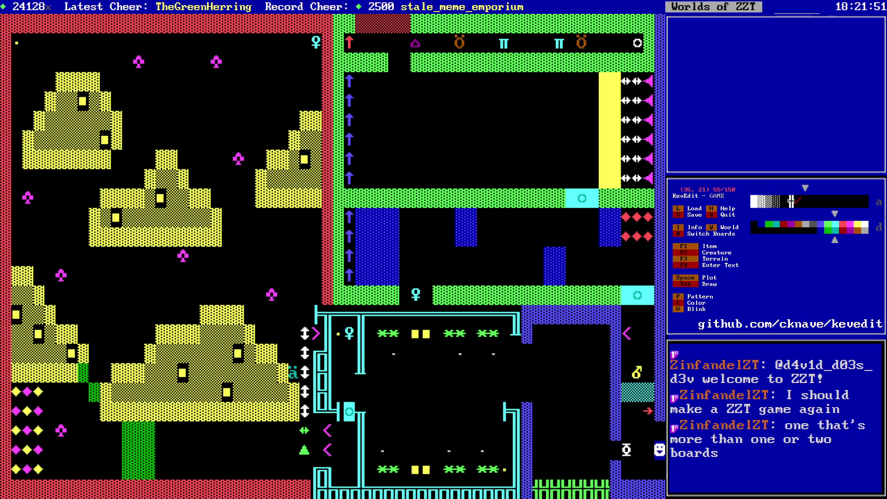
- Save the world as GAME.zzt, confirming the overwrite
key("s")
key("Return")
key("y")
- Delete the small dot object beside the key and switch to the Monster Room board
key("Up")
key("Left")
key("Left")
key("Left")
key("Left")
key("Up")
key("Left")
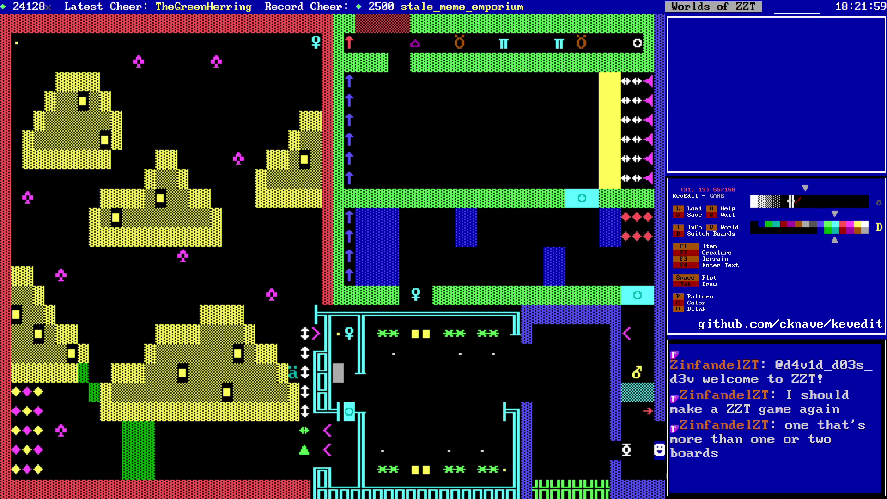
key("Up")
key("Up")
key("Delete")
key("Down")
key("Page_Down")
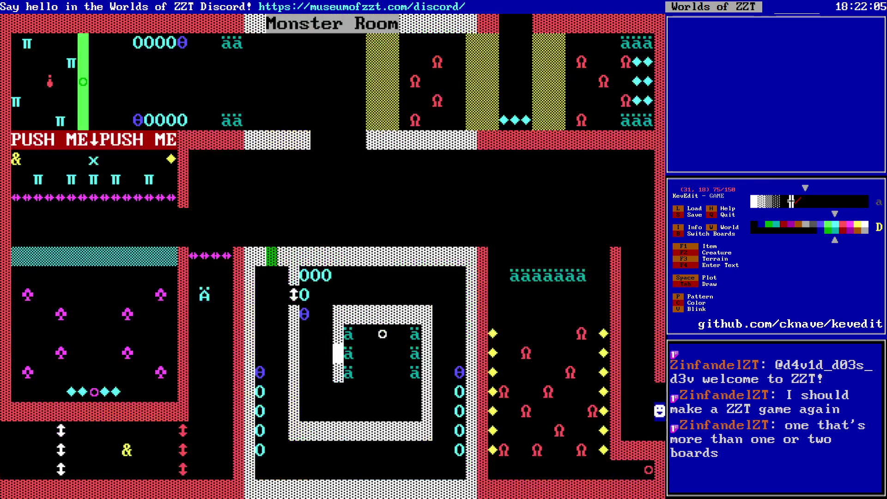
- Go to the Construction Zone board and open the Button object's script at its #char 7 line
key("Right")
key("Right")
key("Right")
key("Up")
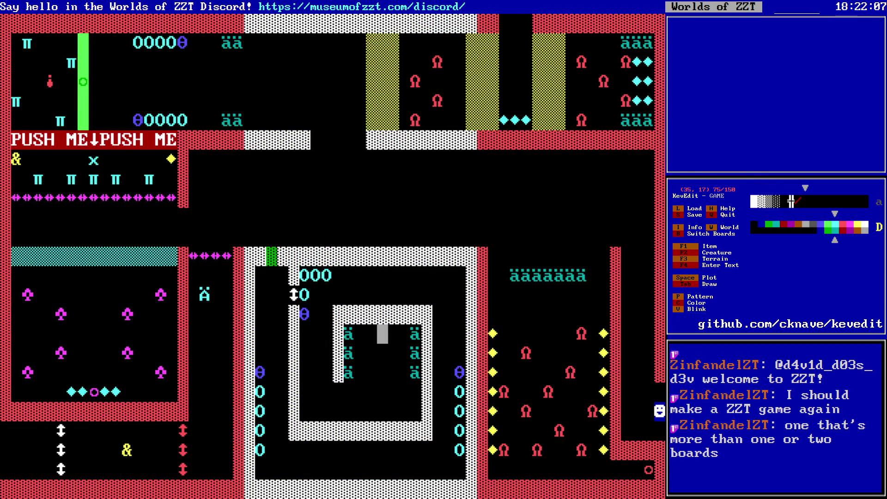
key("Page_Up")
key("Left")
key("Left")
key("Left")
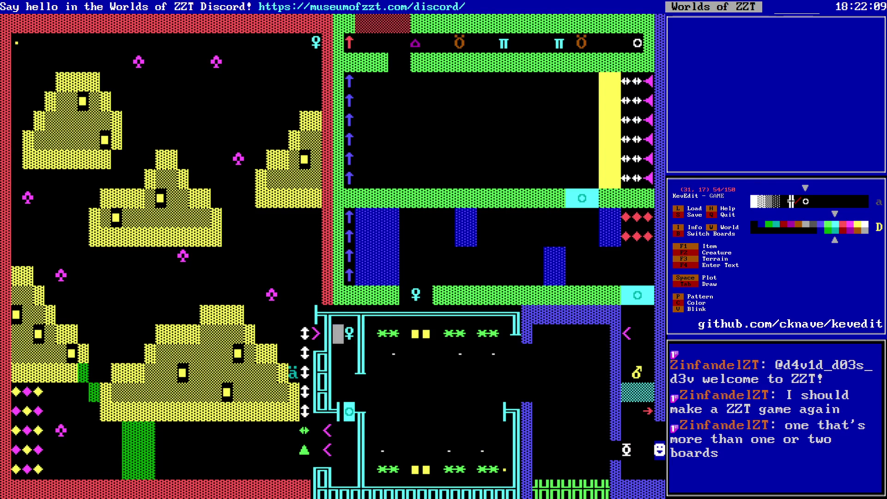
key("Return")
key("Down")
key("Down")
key("Down")
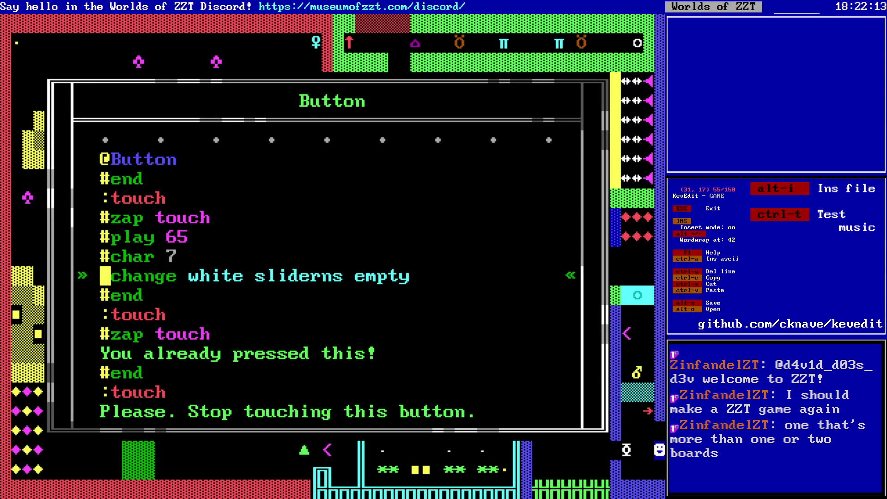
- Replace the Button's #change target with 'riochet yellow boulder'
key("Escape")
key("Escape")
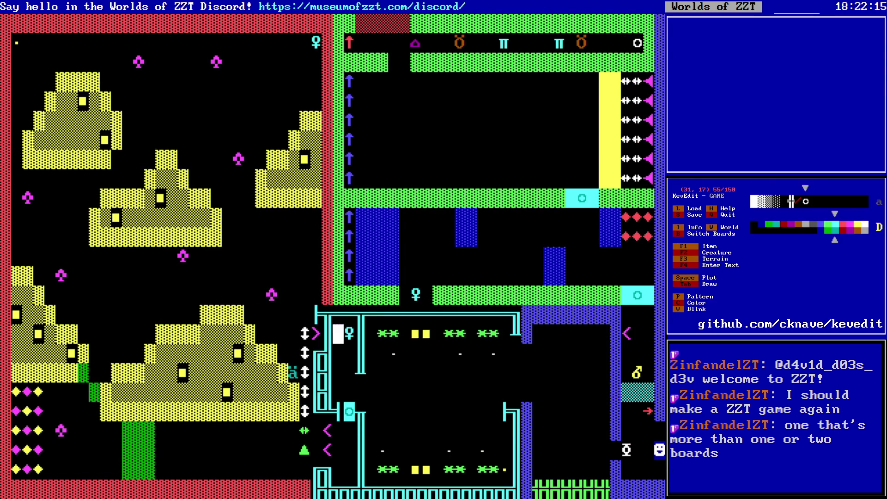
key("Return")
key("Down")
key("Down")
key("Down")
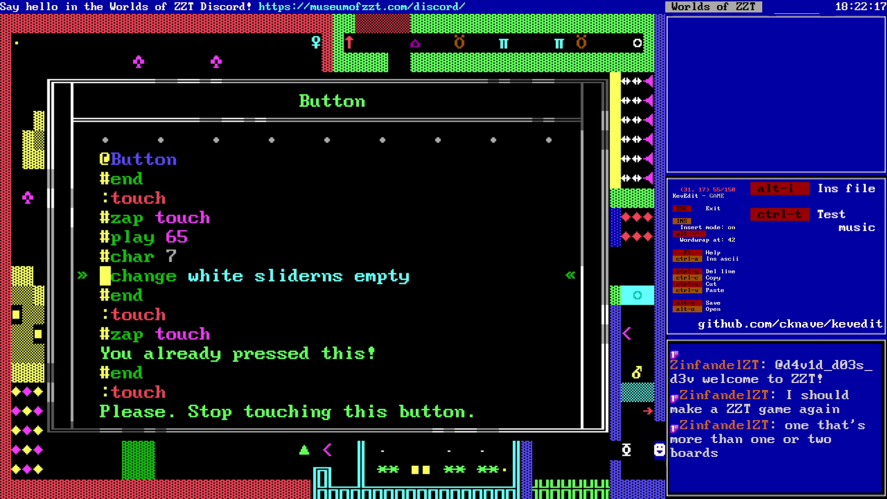
key("End")
key("BackSpace")
key("BackSpace")
key("BackSpace")
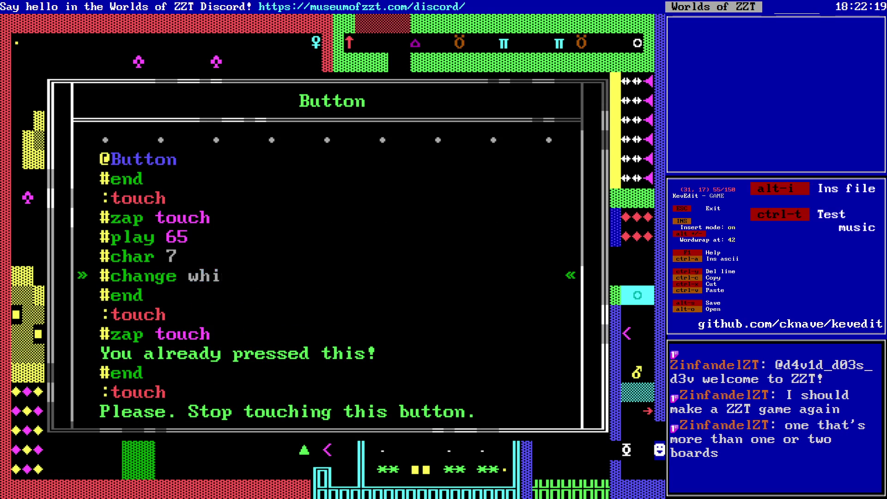
type("riochet yellow boulde")
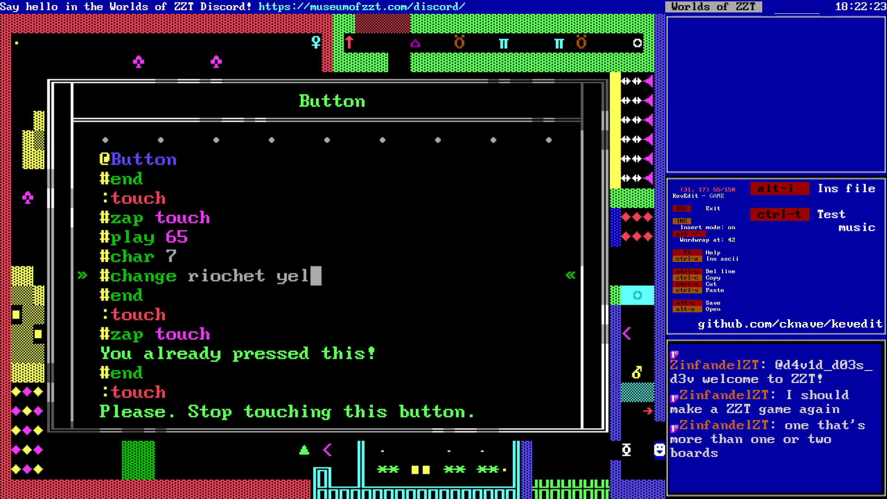
type("r")
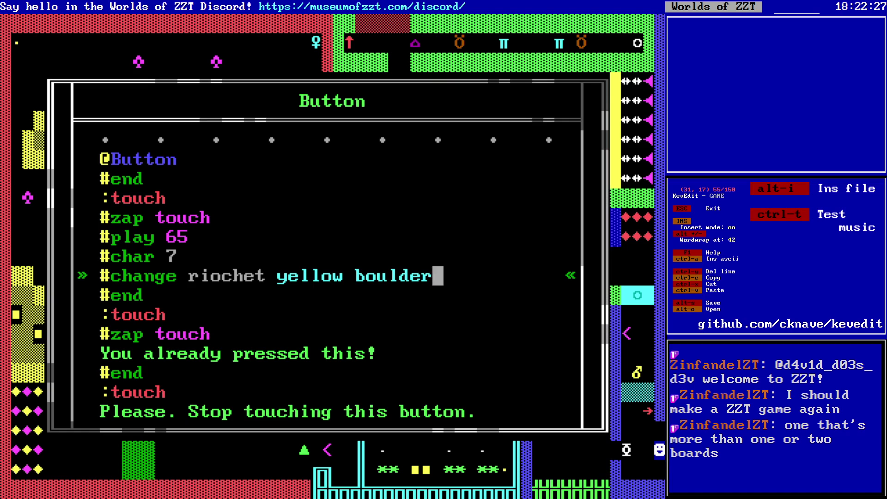
key("Escape")
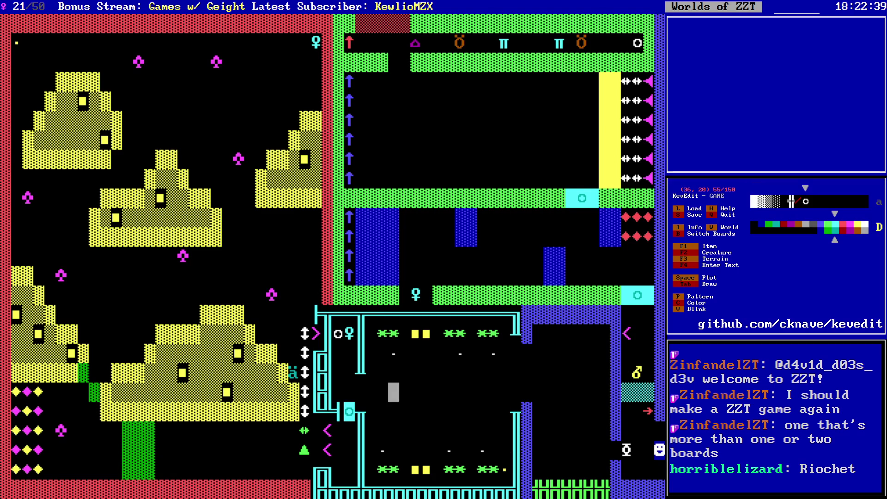
- Correct the #change line's spelling to 'ricochet' and return to the board
key("Return")
key("Return")
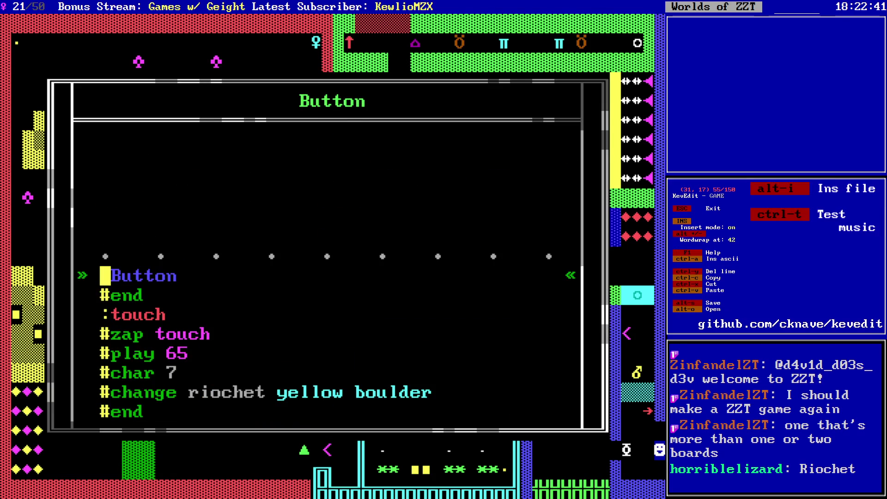
key("Down")
key("Down")
key("Down")
key("Up")
key("Right")
key("Right")
key("Right")
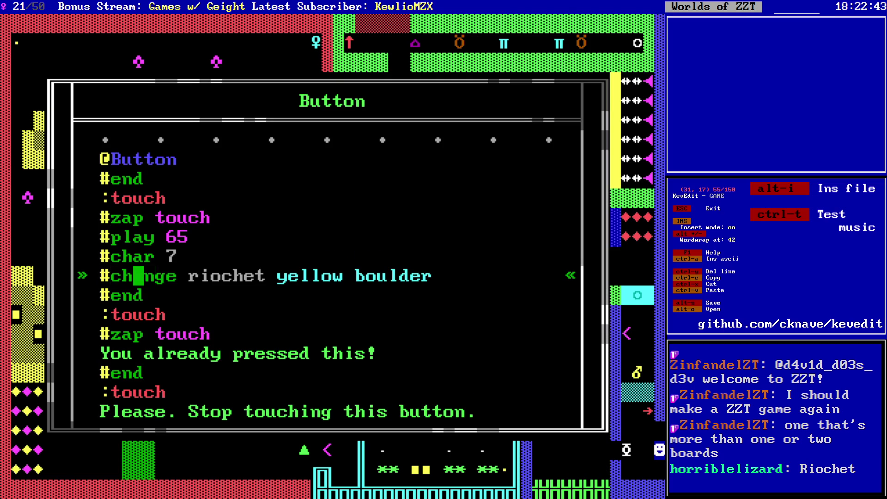
type("c")
key("Down")
key("Up")
key("Right")
key("Right")
key("Right")
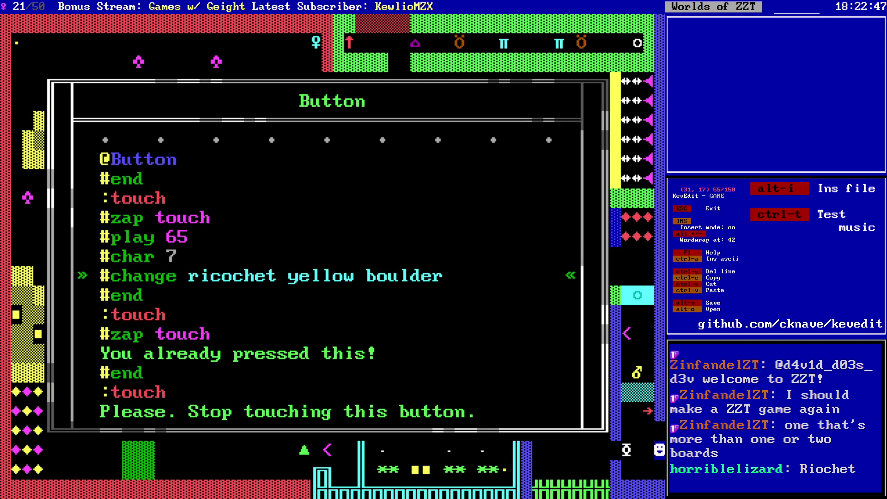
key("Delete")
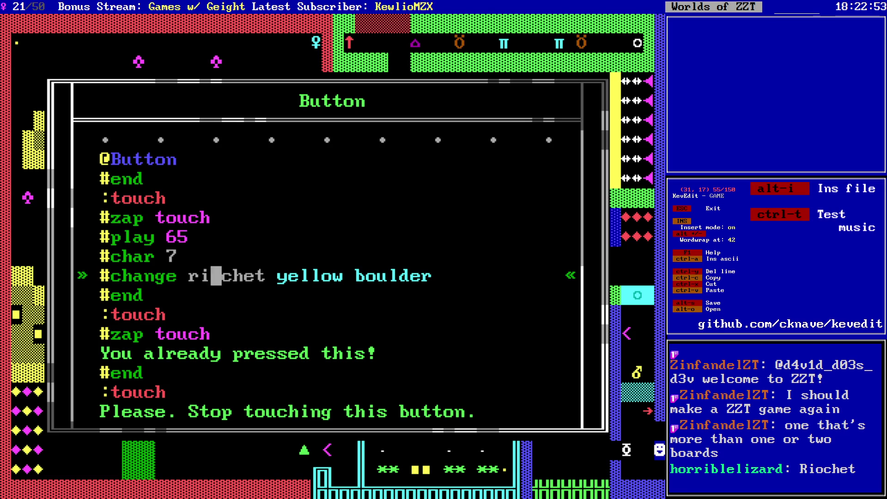
type("c")
key("Down")
key("Down")
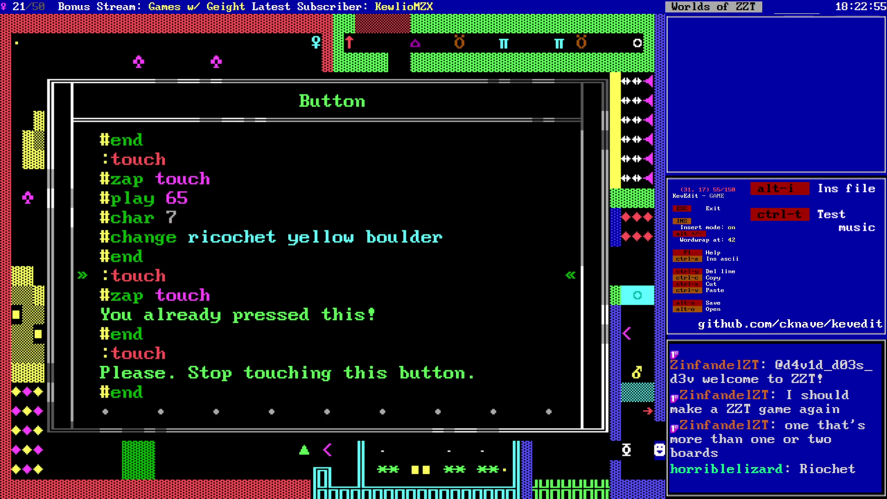
key("Escape")
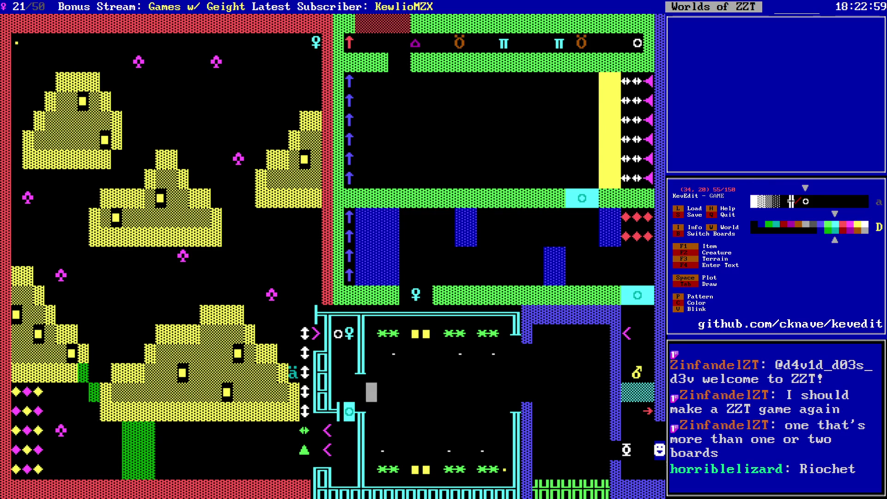
key("Right")
key("Right")
key("Right")
- Erase the cyan wall segment in column 47 at the room's lower right
key("Down")
key("Down")
key("Down")
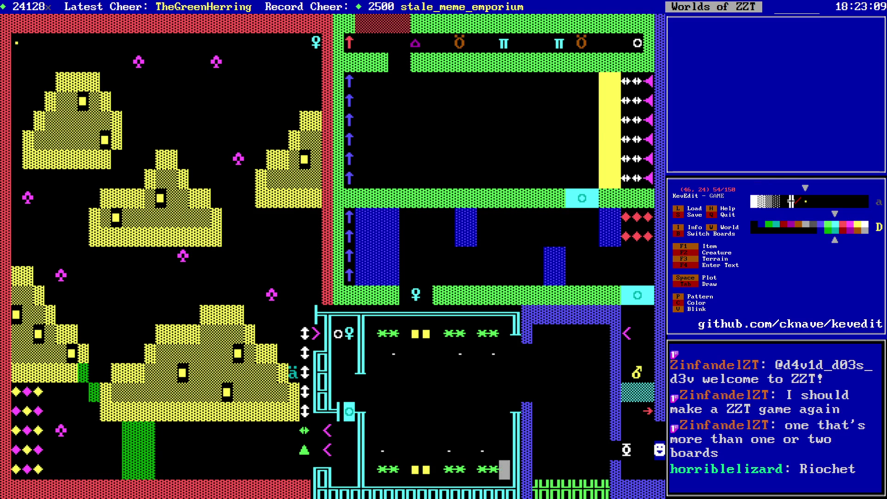
key("Up")
key("Up")
key("Up")
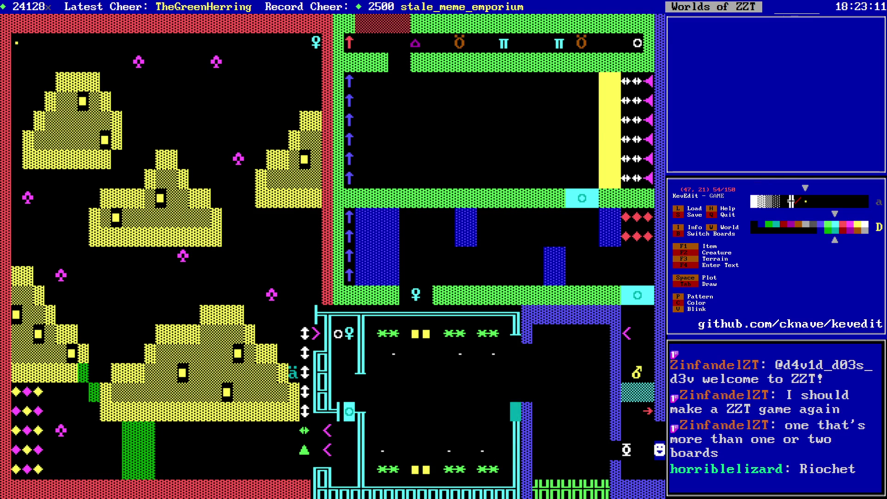
key("Tab")
key("Down")
key("Down")
key("Down")
key("Right")
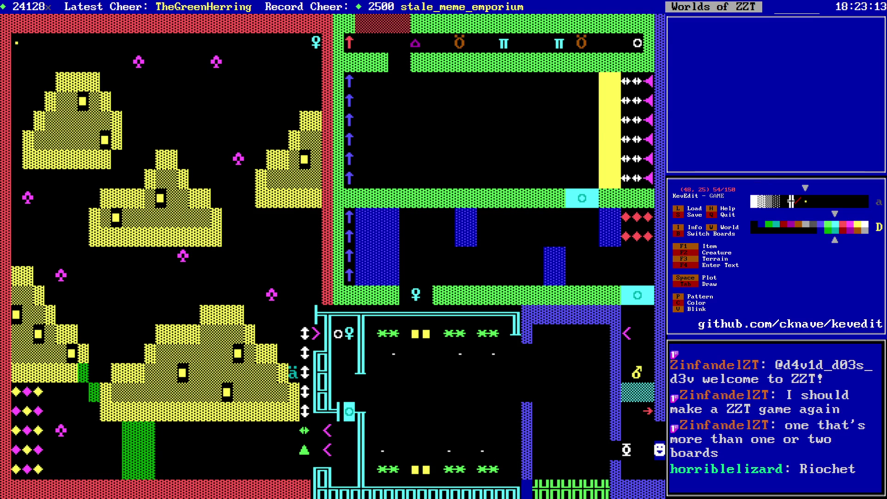
- Draw purple wall down column 46 and along row 25 to form the channel
key("Up")
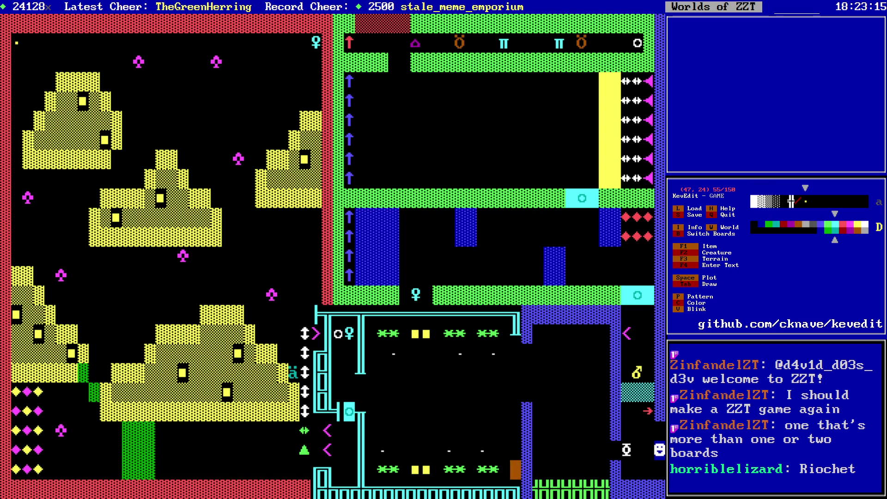
key("Down")
key("Left")
key("Left")
key("Up")
key("Up")
key("Up")
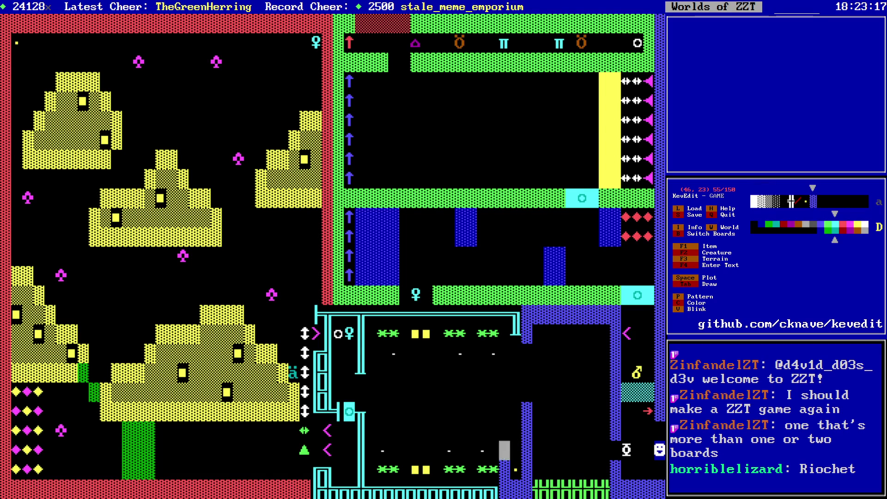
key("Left")
key("Left")
key("Left")
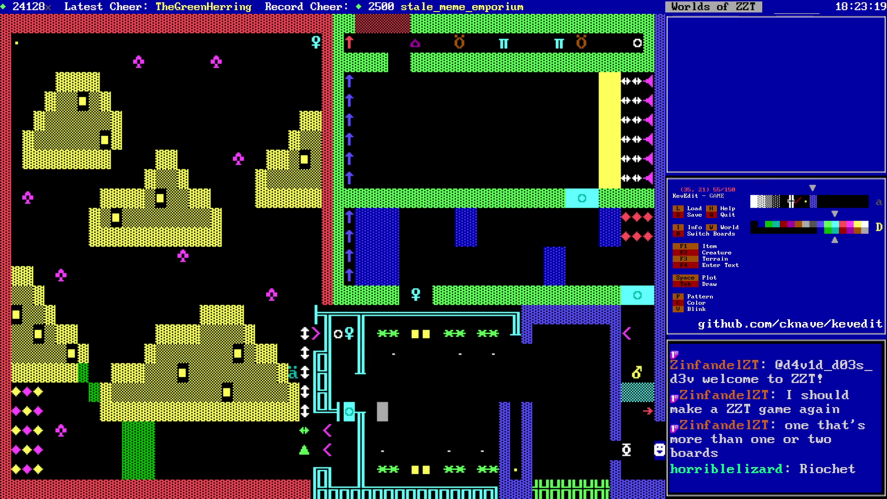
key("Right")
key("Right")
key("Right")
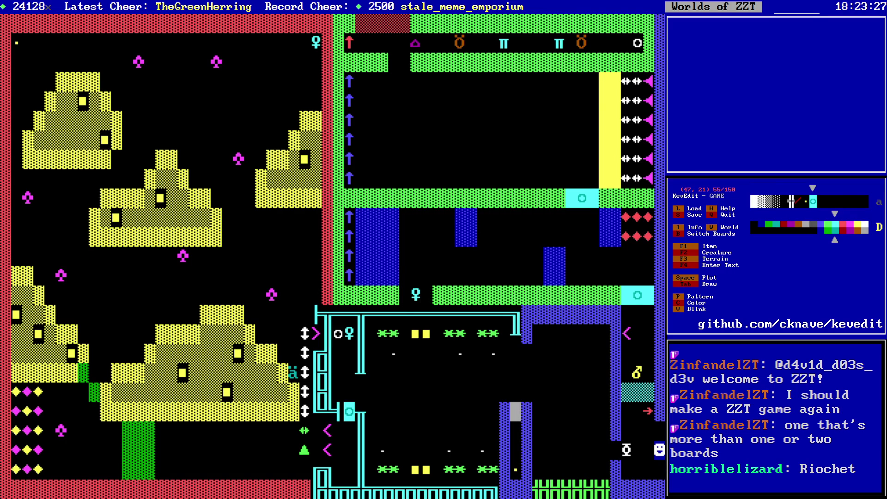
key("Left")
key("Left")
key("Left")
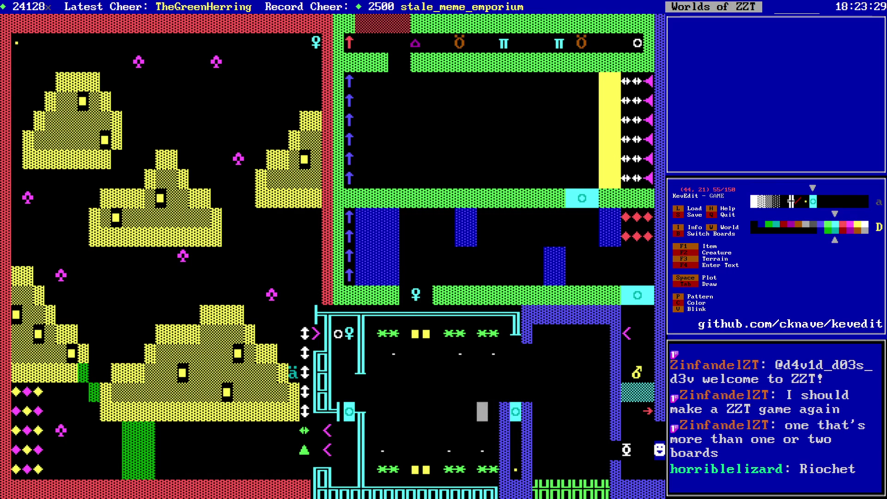
key("Up")
key("Left")
key("Left")
key("Left")
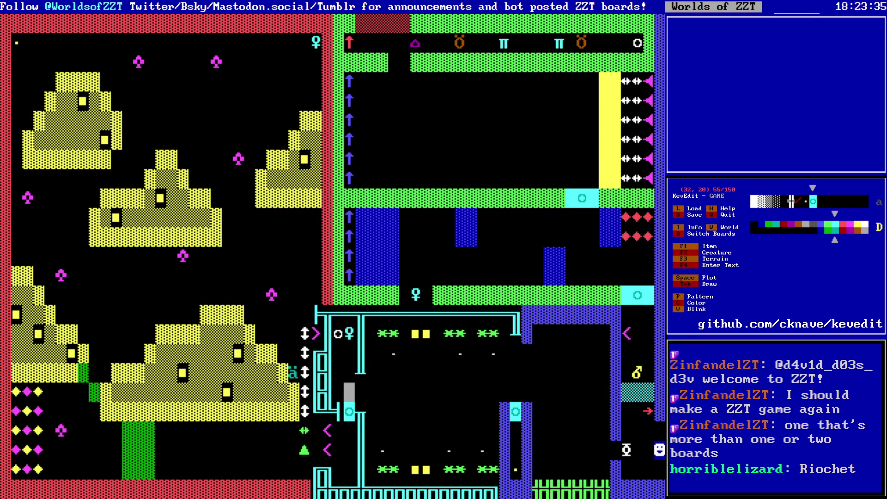
key("Right")
key("Right")
key("Right")
key("Up")
key("Up")
key("Up")
key("Right")
key("Right")
key("Right")
key("Down")
key("space")
key("Right")
key("Down")
key("Down")
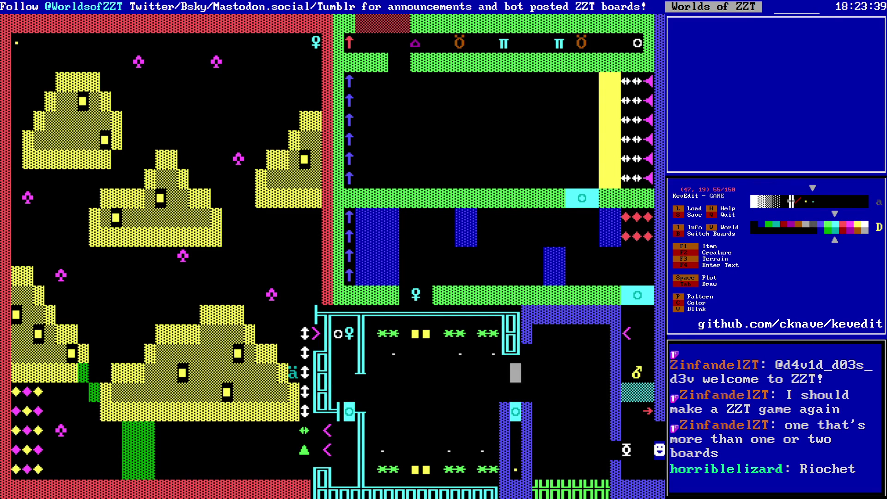
key("Delete")
key("F2")
key("Escape")
key("Down")
key("Down")
key("alt+Left")
key("Left")
key("Left")
key("Left")
key("Return")
key("alt+Right")
key("Right")
key("Right")
key("Right")
key("Down")
key("Right")
key("Right")
key("space")
key("Up")
key("Up")
key("Up")
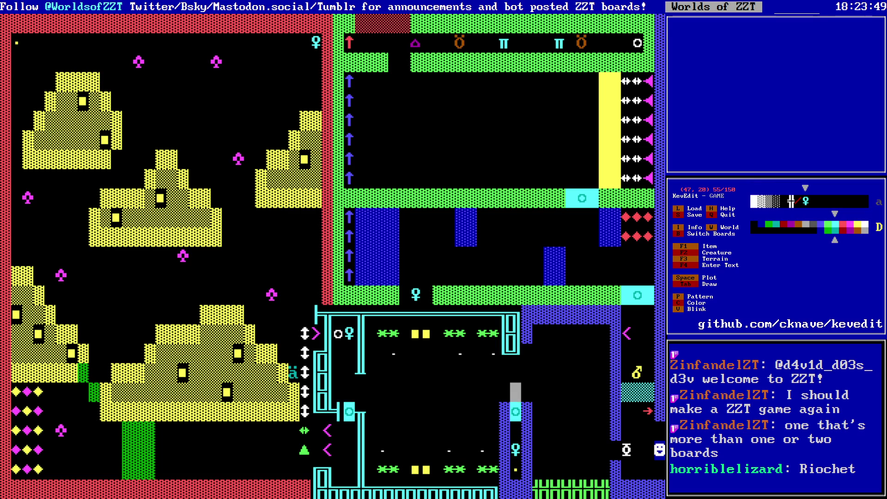
key("Left")
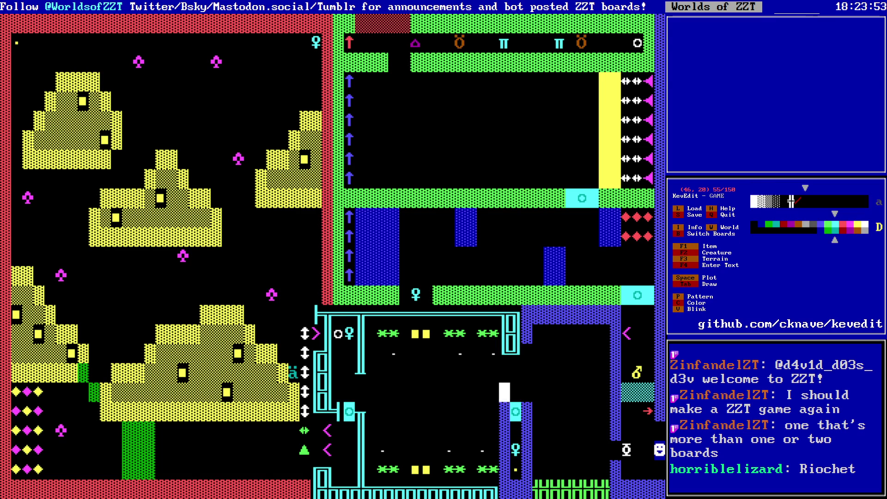
key("Left")
key("Left")
key("Left")
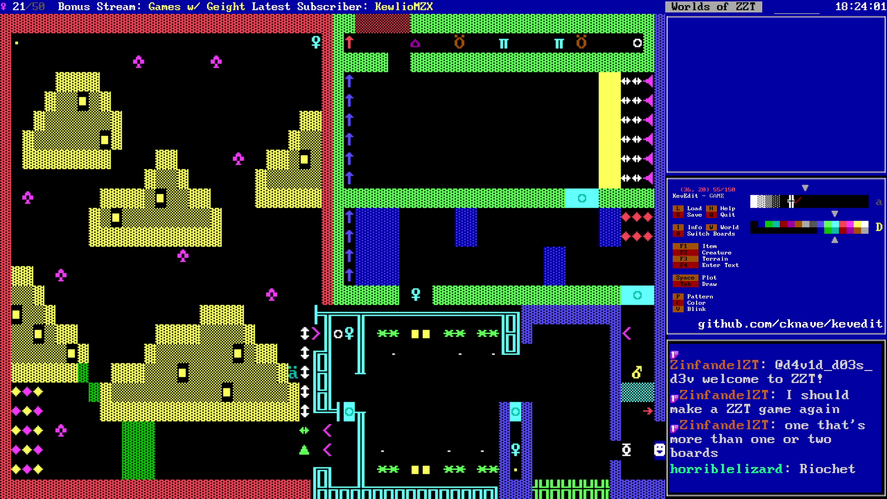
key("Right")
key("Right")
key("Right")
key("Left")
key("Down")
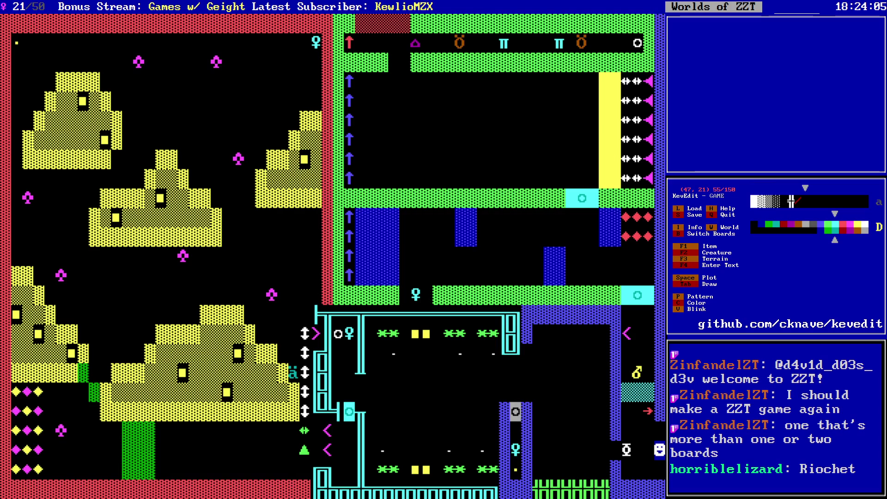
key("Up")
key("Up")
key("Up")
key("Down")
key("Down")
key("Down")
key("Right")
key("Tab")
key("Left")
key("Down")
key("Down")
key("Down")
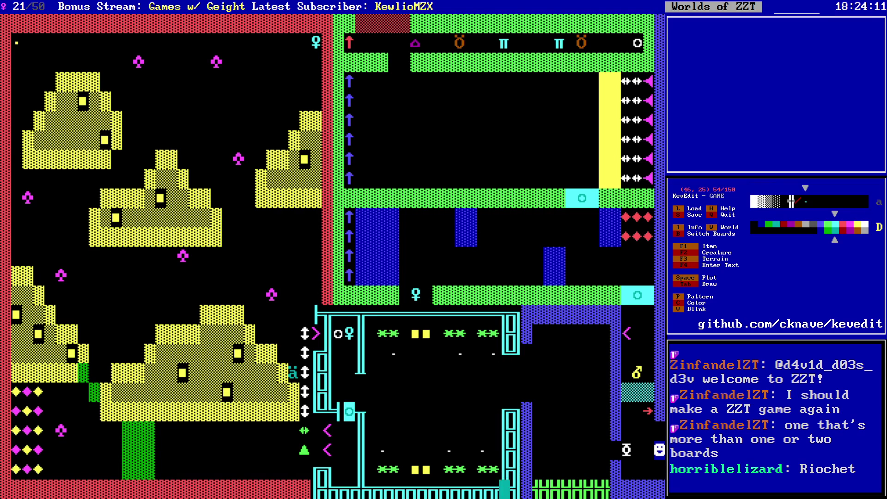
key("Up")
key("Up")
key("Up")
key("Right")
key("Right")
key("Up")
key("Up")
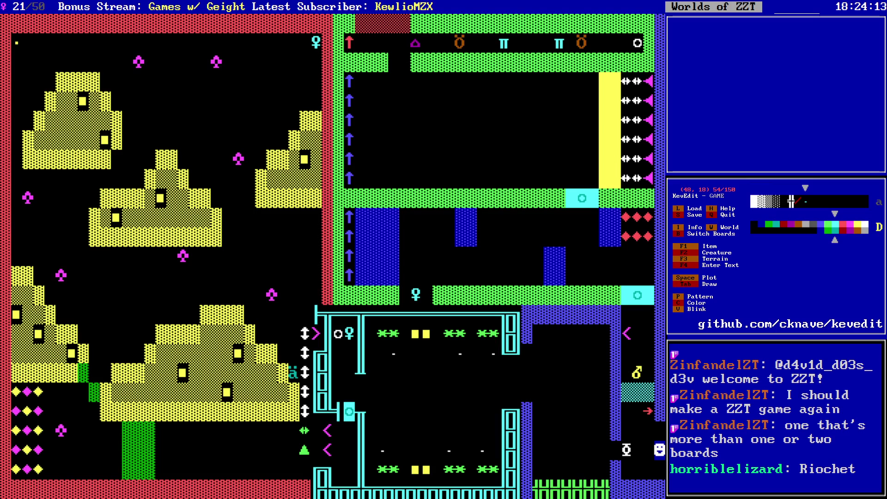
key("Down")
key("Down")
key("Left")
key("Left")
key("Right")
key("Right")
key("Down")
key("Up")
key("Left")
key("Left")
key("s")
key("y")
key("Left")
key("Left")
key("Left")
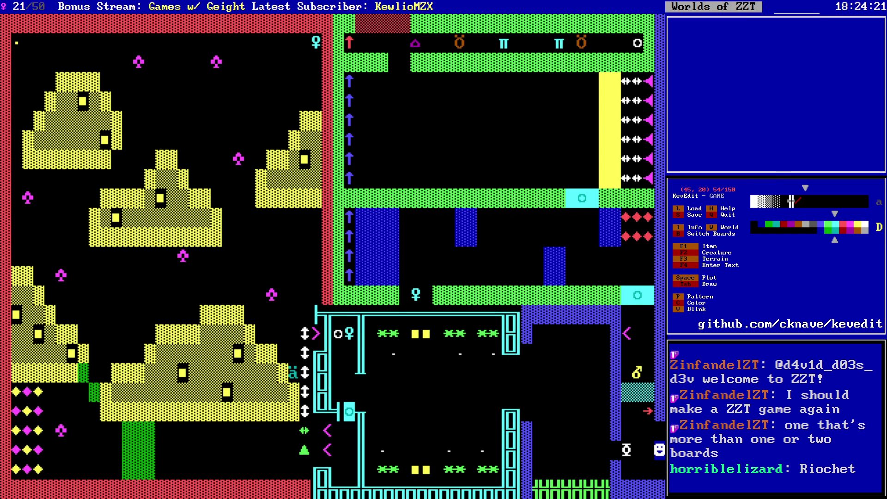
- Move across the board's lower rows toward the Ruffian at (25, 15)
key("Left")
key("Left")
key("Left")
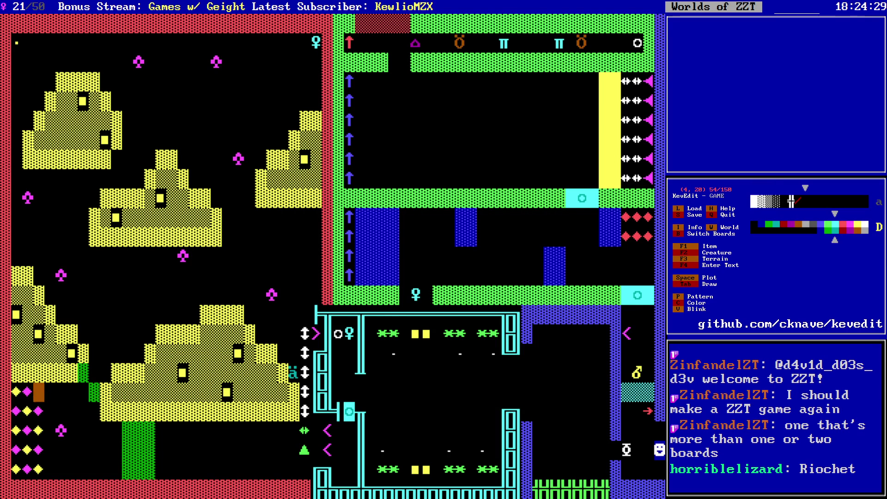
key("Right")
key("Right")
key("Right")
key("Left")
key("Left")
key("Up")
key("Up")
key("Left")
key("Down")
key("Right")
key("Down")
key("Down")
key("Down")
key("Left")
key("Left")
key("Left")
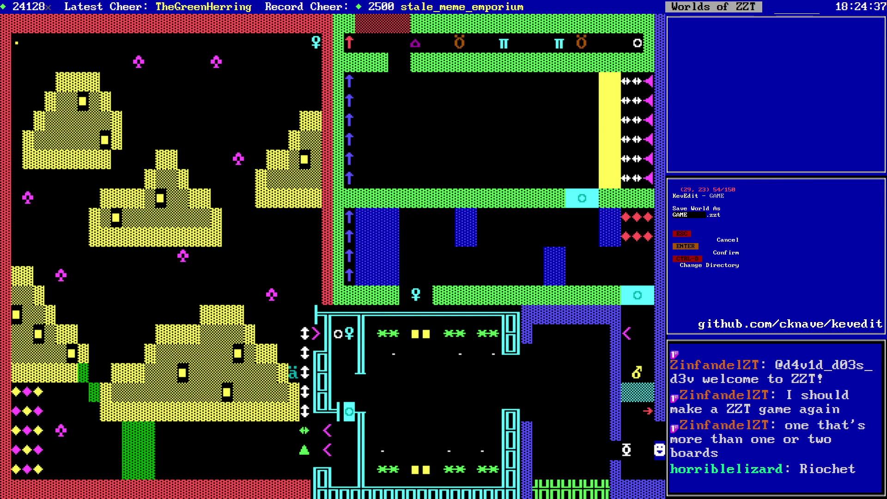
key("Left")
key("Up")
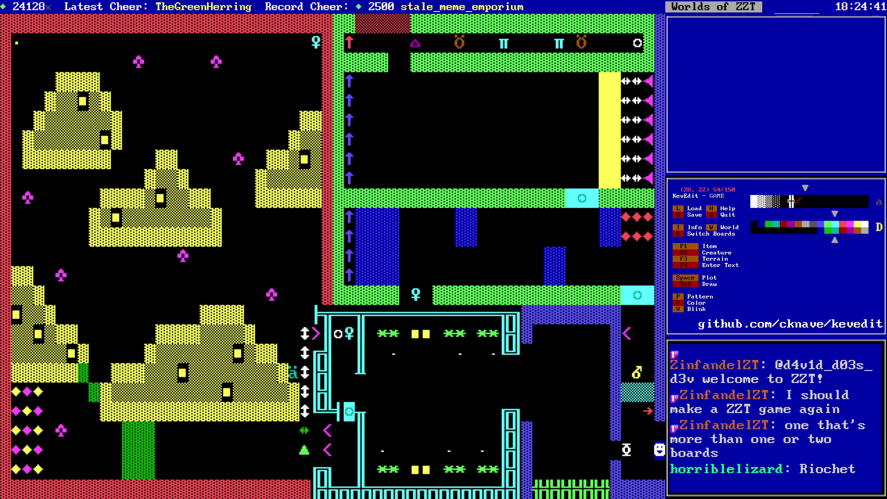
key("Up")
key("Up")
- Raise the Ruffian's Rest Time two notches, taking Data 2 from 5 to 7
key("Up")
key("Up")
key("Left")
key("Left")
key("Left")
key("Up")
key("Up")
key("Up")
key("Return")
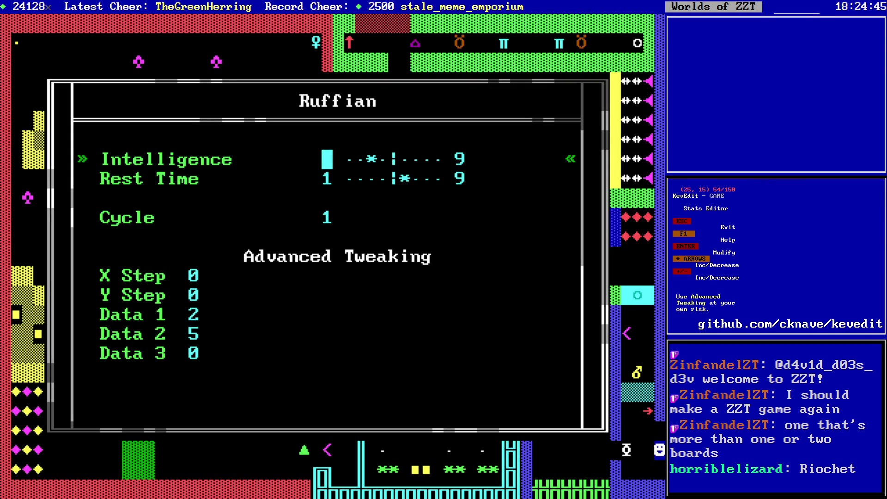
key("Down")
key("Right")
key("Right")
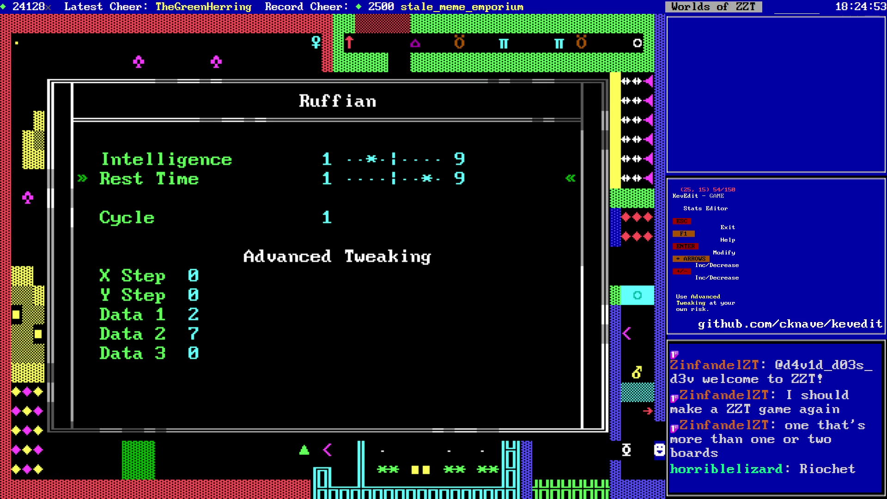
key("Up")
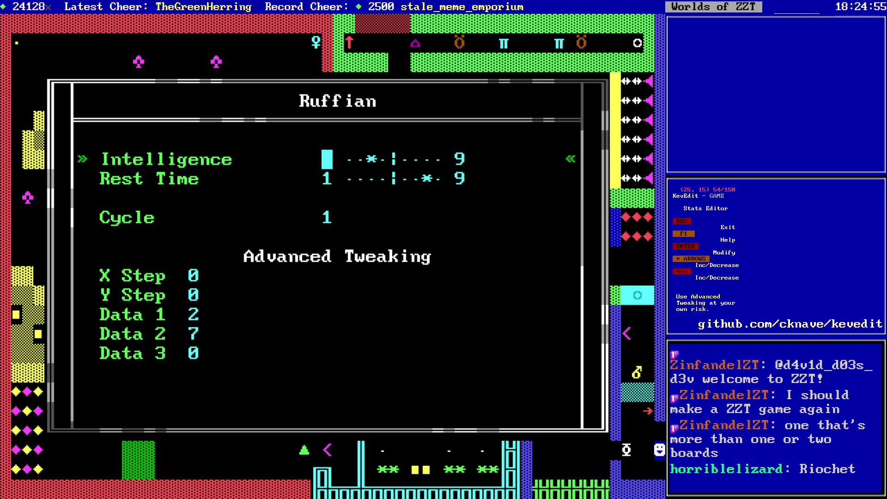
key("Escape")
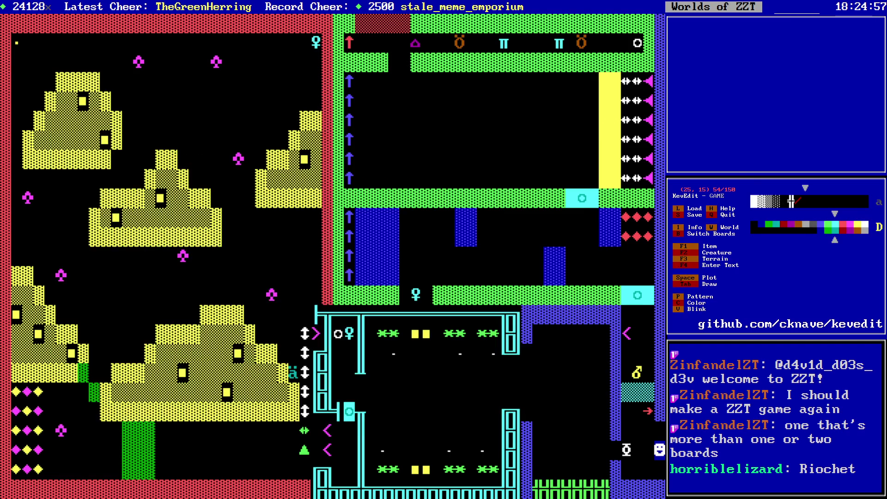
- Move up near cell (13, 3) and discard the stored ruffian drawing pattern
key("Left")
key("Left")
key("Left")
key("Right")
key("Up")
key("Up")
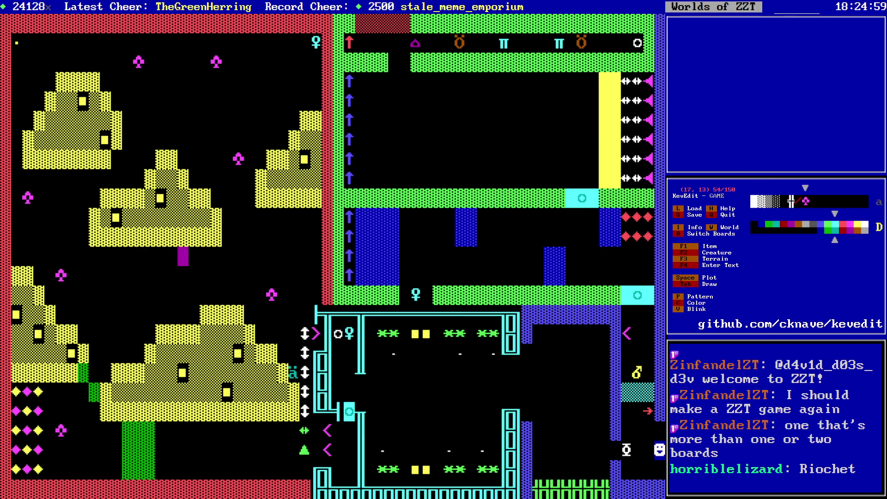
key("Down")
key("Left")
key("Left")
key("Left")
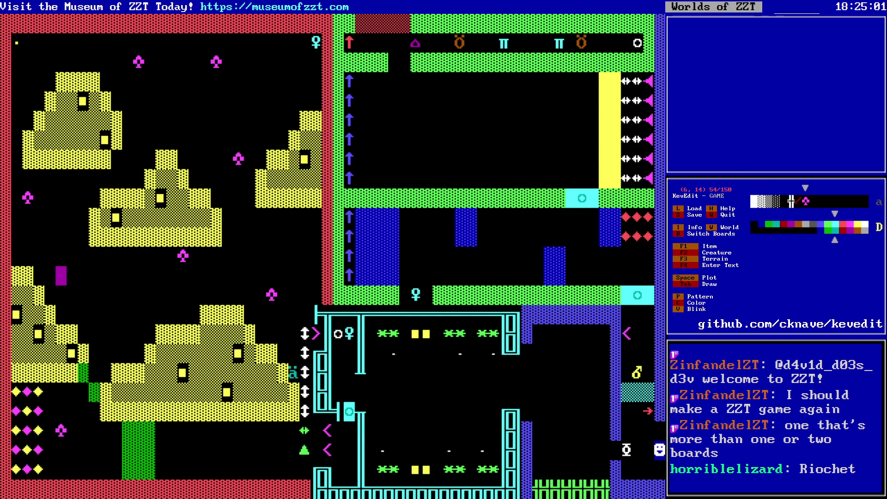
key("Left")
key("Up")
key("Left")
key("Left")
key("Up")
key("Up")
key("Up")
key("Right")
key("Right")
key("Right")
key("Up")
key("Up")
key("Up")
key("Up")
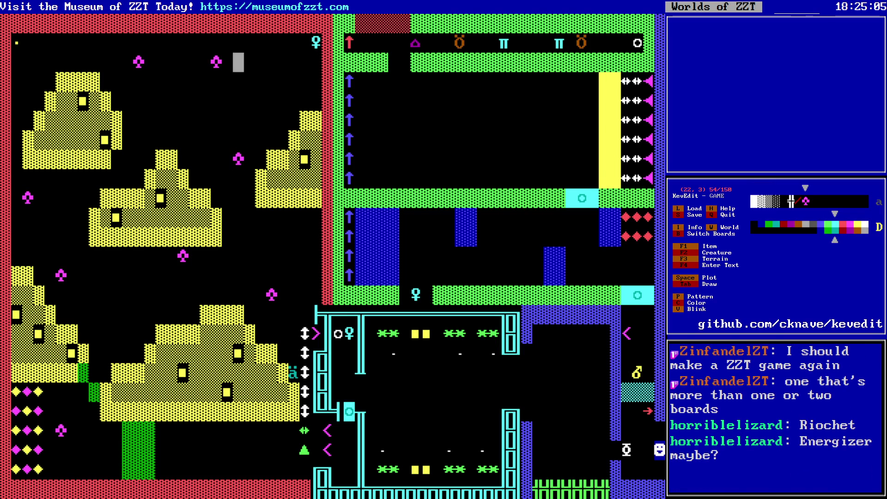
key("Left")
key("Left")
key("Left")
key("Right")
key("Right")
key("Right")
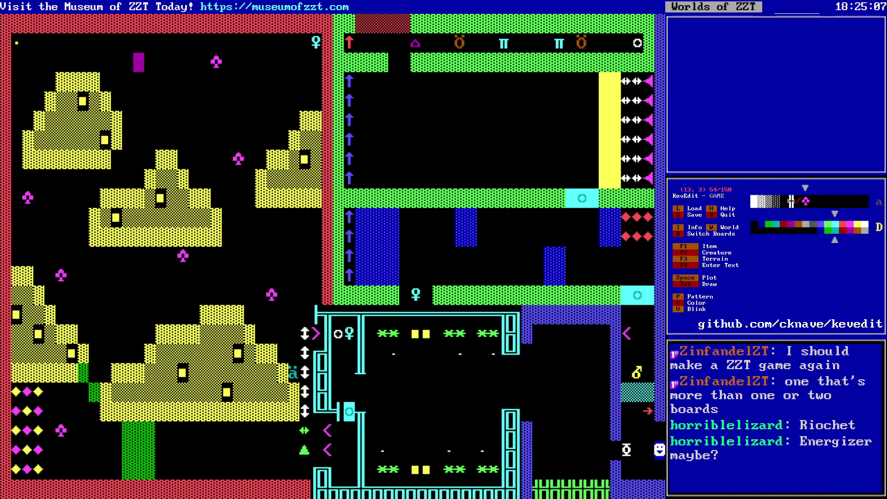
key("Down")
key("Down")
key("Delete")
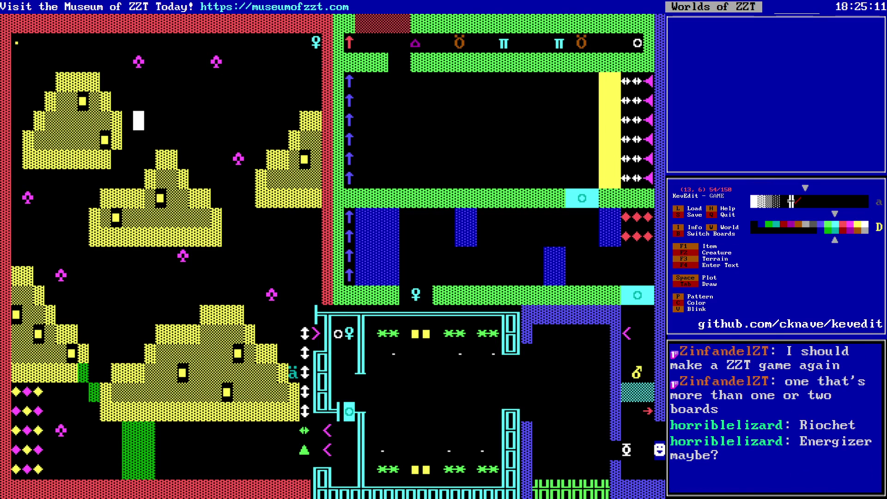
- Scan along row 2 past the top objects and back toward the tuned Ruffian
key("shift+Right")
key("shift+Right")
key("Up")
key("Up")
key("Up")
key("Right")
key("Right")
key("Right")
key("Up")
key("Right")
key("Right")
key("Right")
key("Right")
key("Right")
key("Right")
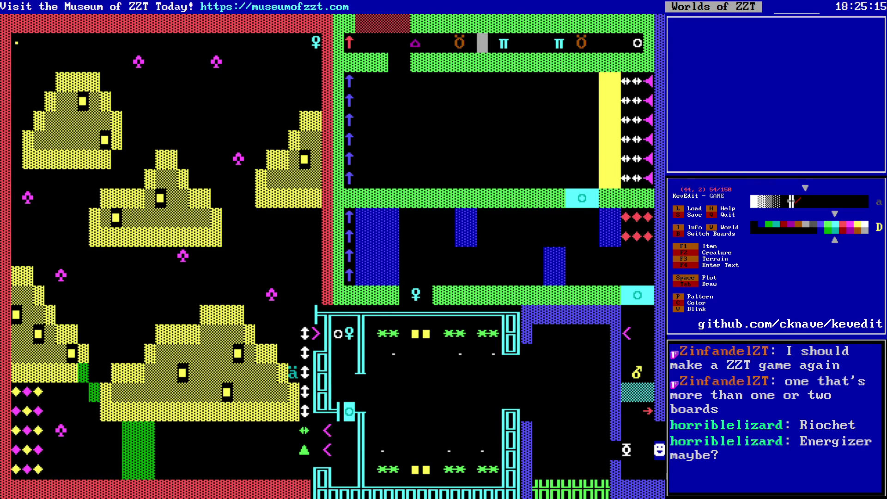
key("Right")
key("Right")
key("Right")
key("Left")
key("Left")
key("Left")
key("Left")
key("Left")
key("Left")
key("Left")
key("Left")
key("Left")
key("Right")
key("Right")
key("Right")
key("Right")
key("Right")
key("Right")
key("Left")
key("Left")
key("Left")
key("Left")
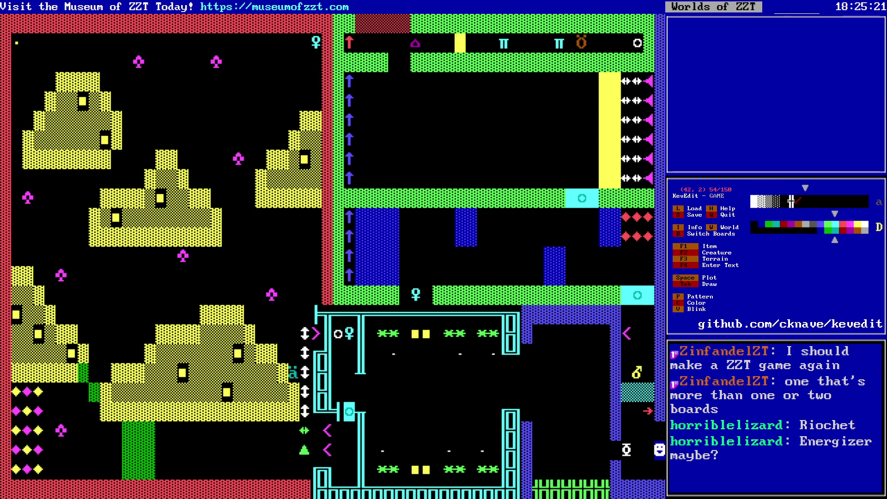
key("Down")
key("Down")
key("Down")
key("Right")
key("Right")
key("Right")
key("Up")
key("Up")
key("Left")
key("Left")
key("Left")
- Pass the ruffian at (20, 3) and the lower-left area, heading to the top-left pyramid
key("Up")
key("Up")
key("Right")
key("Right")
key("Up")
key("Right")
key("Up")
key("Up")
key("Up")
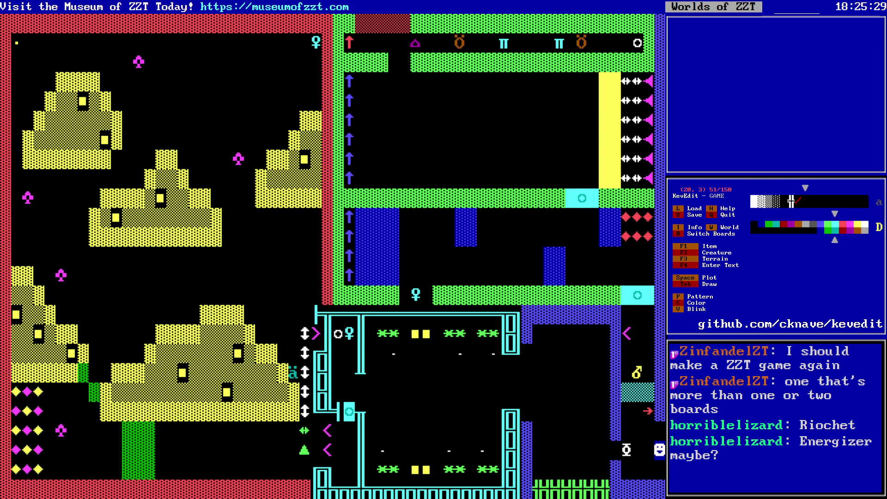
key("Down")
key("Down")
key("Down")
key("Down")
key("Down")
key("Down")
key("Left")
key("Left")
key("Left")
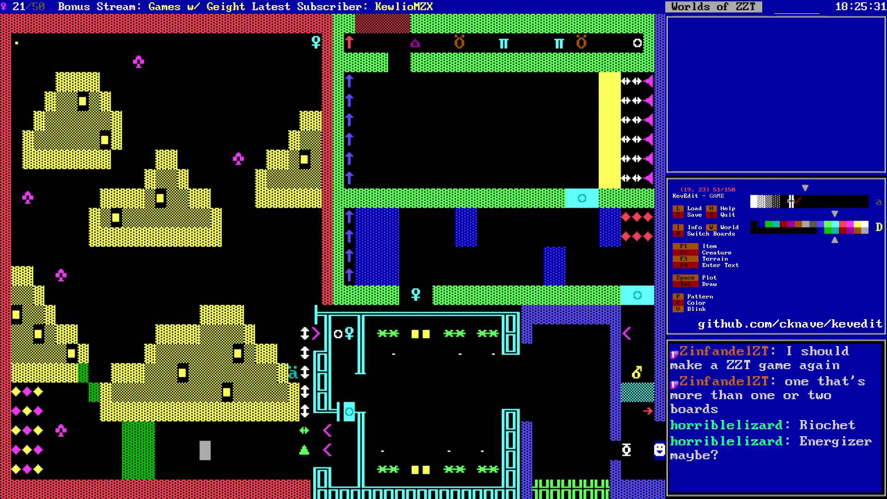
key("Left")
key("Left")
key("Left")
key("Up")
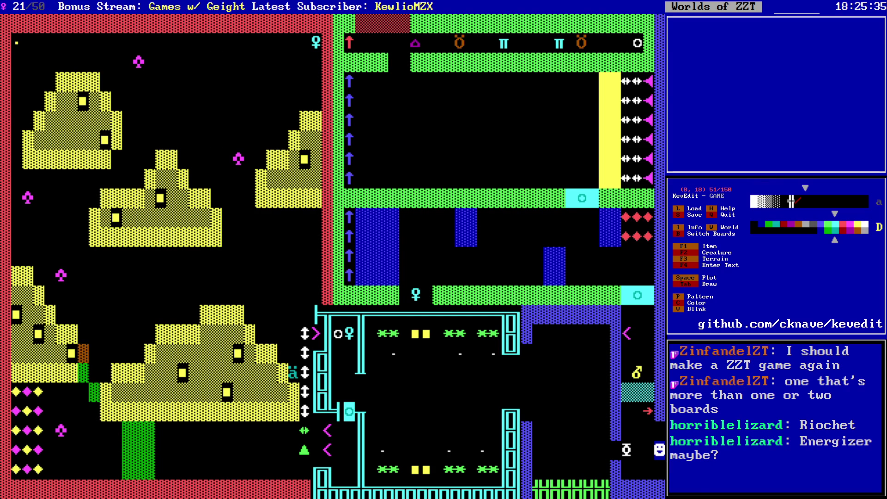
key("Right")
key("Right")
key("Right")
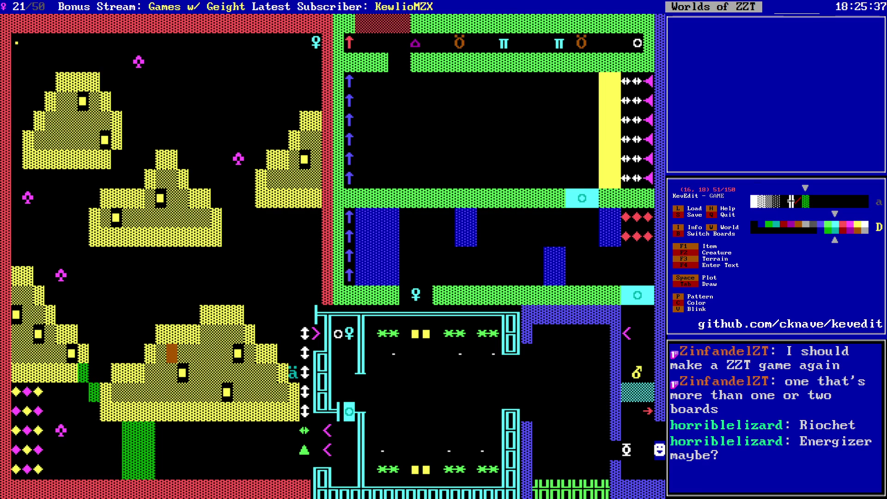
key("Up")
key("Up")
key("Up")
key("Left")
key("Left")
key("Left")
key("Left")
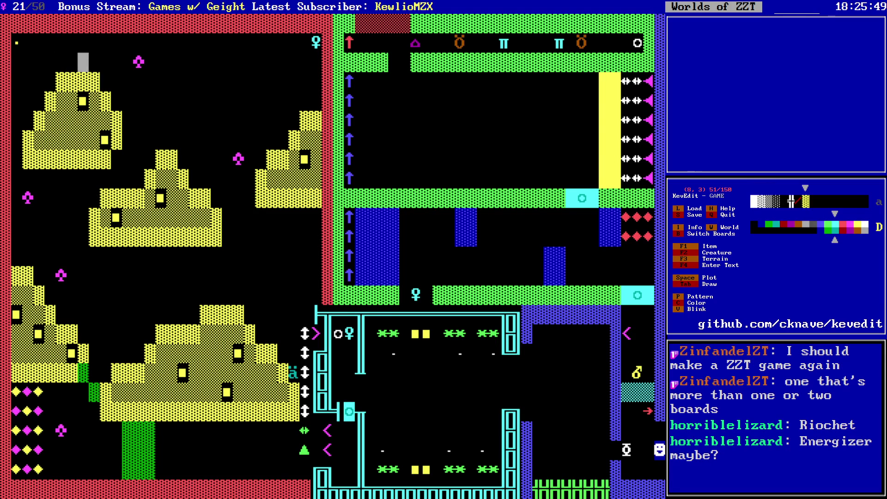
- Block-select the top-left yellow pyramid, cut it and paste it two rows higher
key("Right")
key("Right")
key("Right")
key("Down")
key("shift+Down")
key("shift+Down")
key("shift+Down")
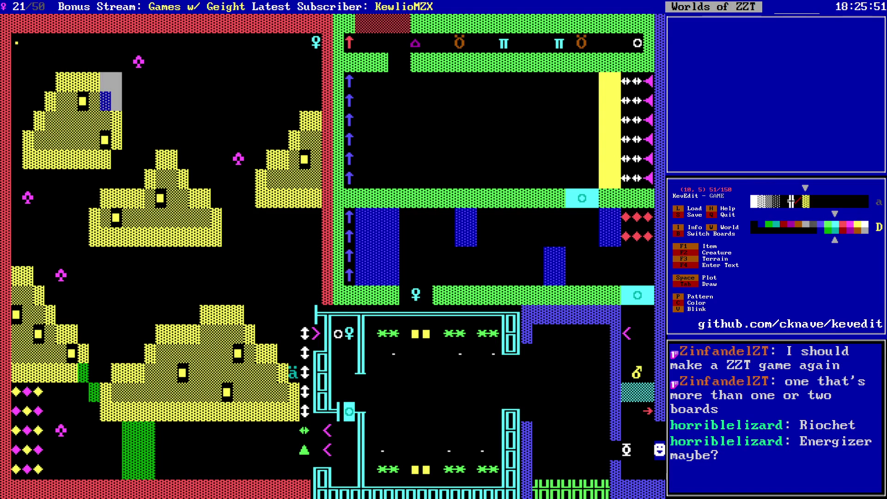
key("shift+Left")
key("shift+Left")
key("shift+Left")
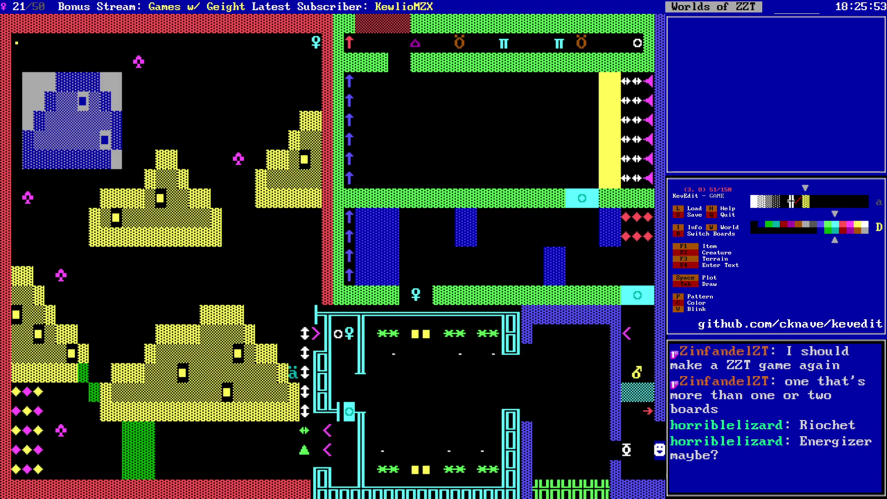
key("ctrl+x")
key("ctrl+v")
key("Up")
key("Up")
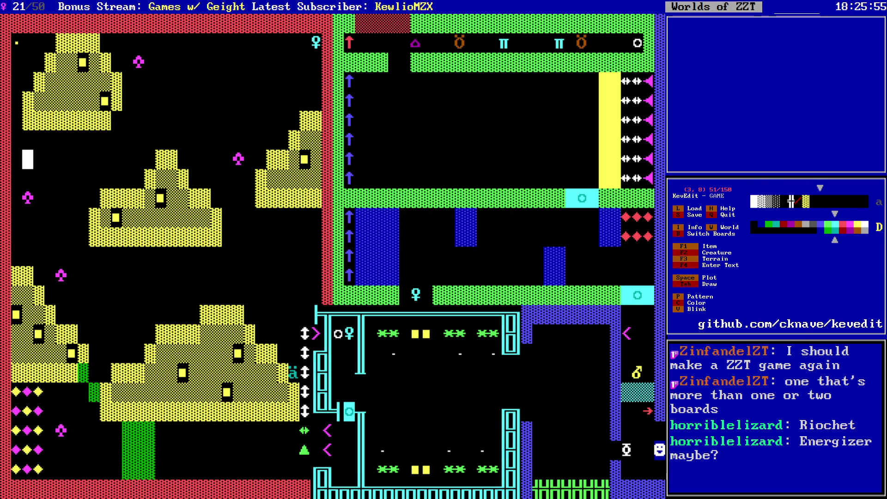
key("Right")
key("Right")
key("Right")
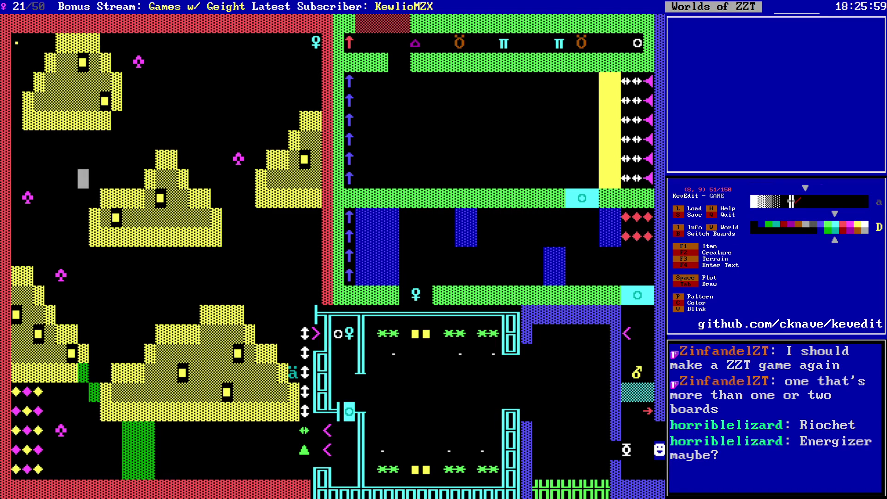
- Save the world as GAME.zzt
left_click(172, 178)
key("Left")
key("Left")
key("Left")
key("Down")
key("Down")
key("Down")
key("s")
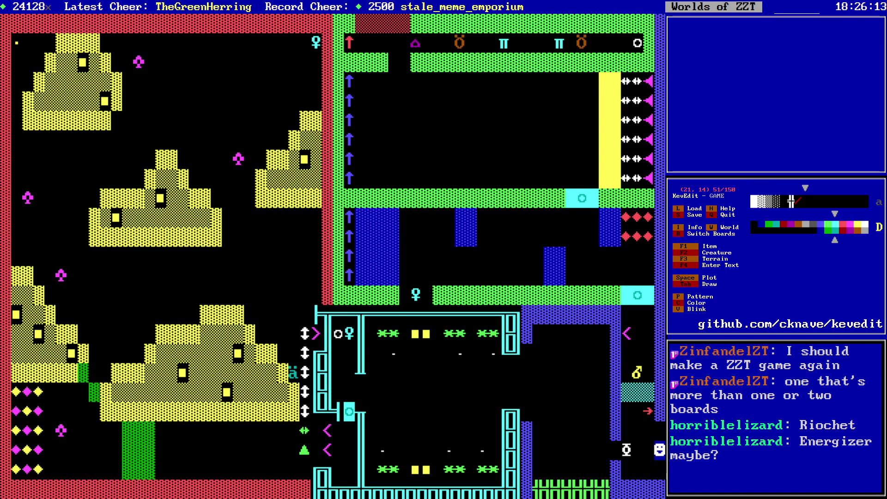
- Move to row 22 of the lower room and save GAME.zzt again, confirming the overwrite
key("Down")
key("Down")
key("Down")
key("Right")
key("Left")
key("Left")
key("Left")
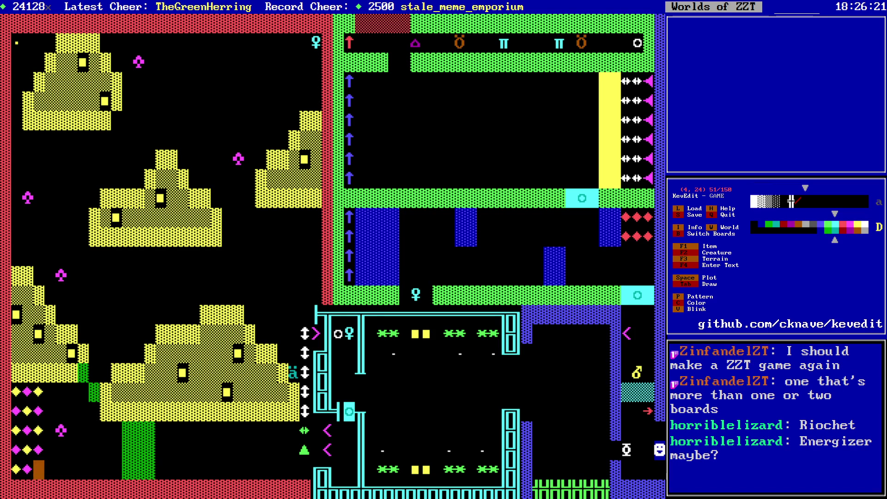
key("Right")
key("Right")
key("Right")
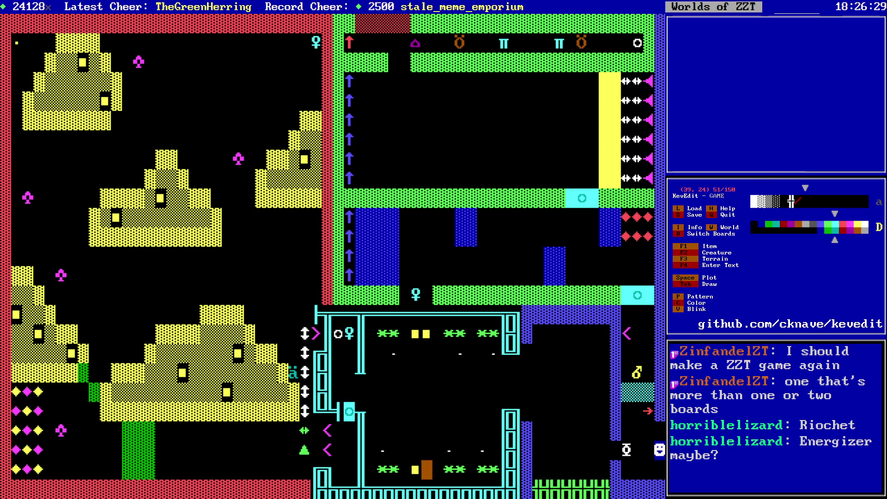
key("Left")
key("Left")
key("Left")
key("Up")
key("Up")
key("Right")
key("Right")
key("Right")
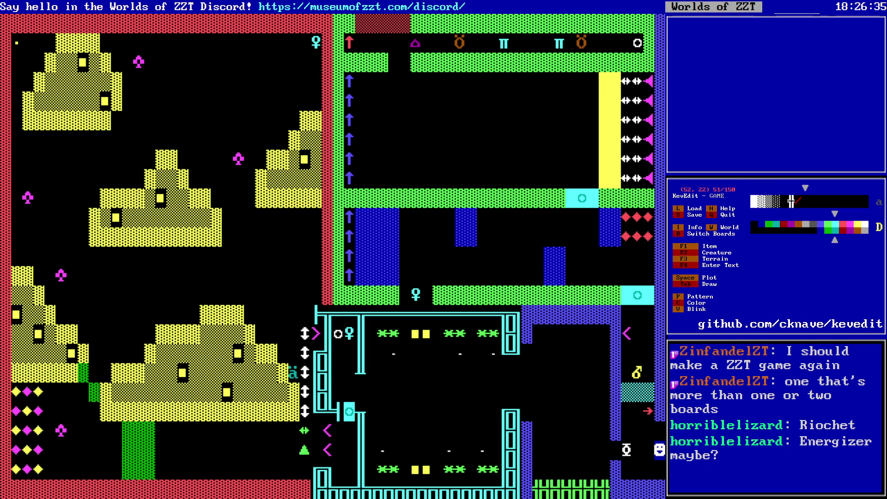
key("s")
key("y")
- Place a new magenta object at (58, 22)
key("Right")
key("Right")
key("Right")
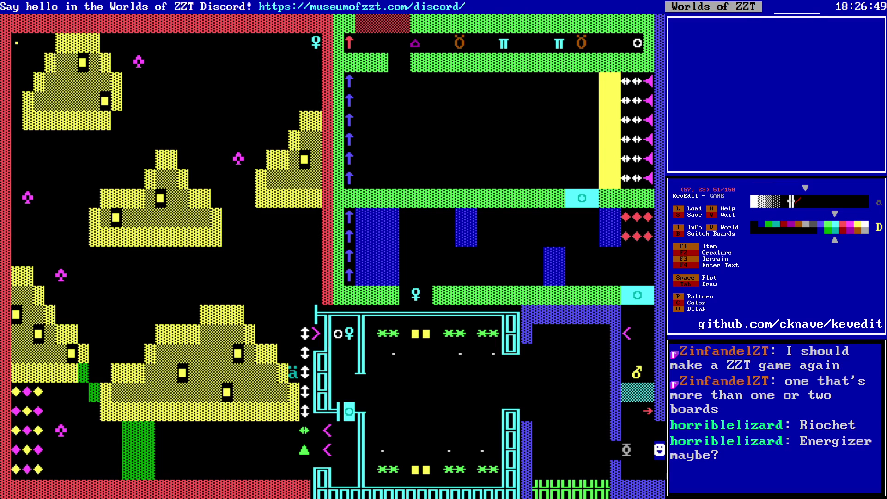
key("space")
key("c")
key("c")
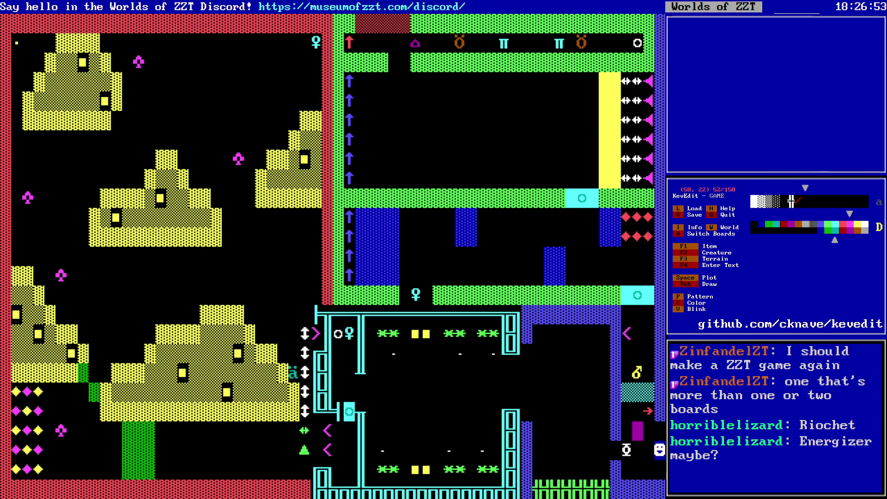
- Give the new object the code '#give ammo 80' followed by '#die', then return to the board
key("Return")
type("give ammo 80")
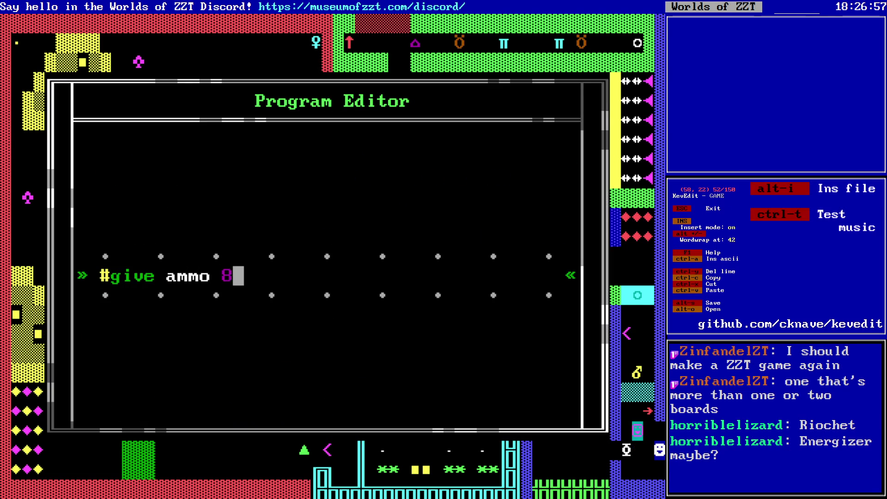
key("Return")
type("#die")
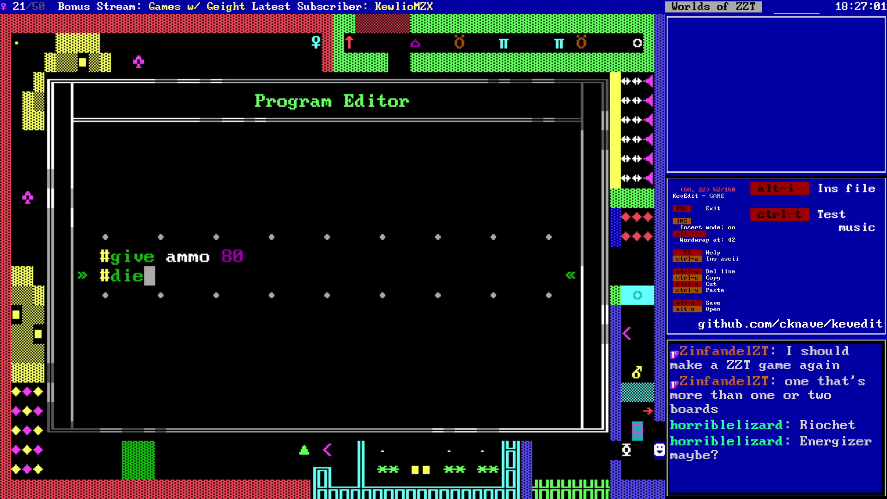
key("Escape")
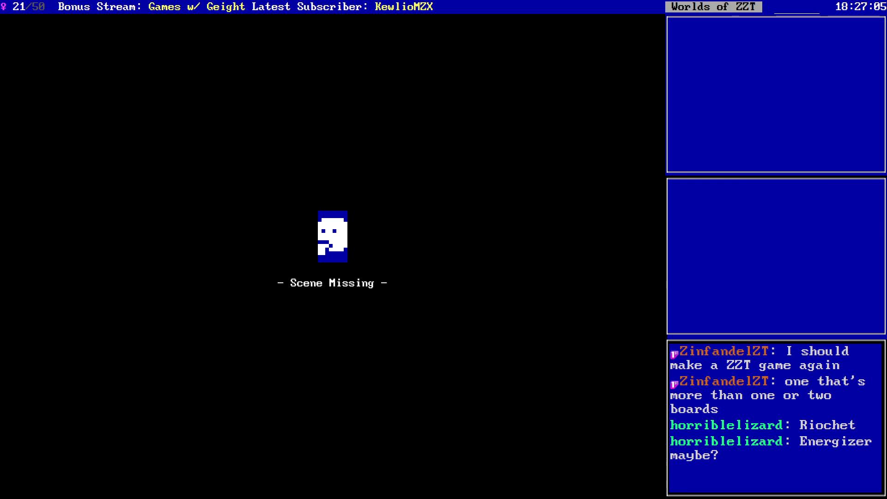
- Restart the playtest, read the WORK AREA scroll to the end and collect its 80 ammo
key("y")
key("p")
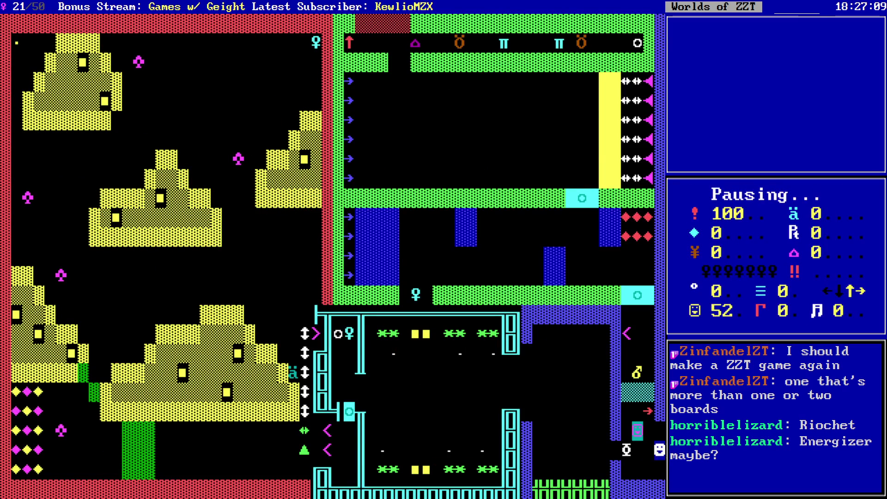
key("Left")
key("Left")
key("Left")
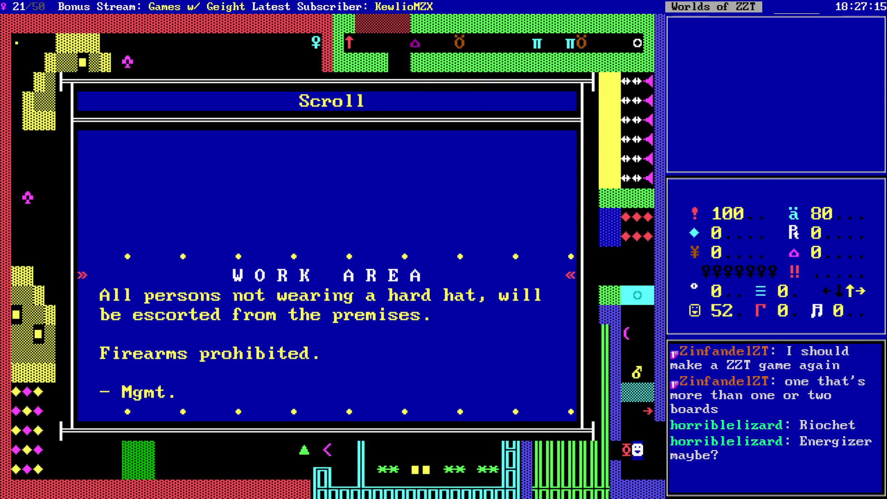
key("Down")
key("Down")
key("Down")
key("Up")
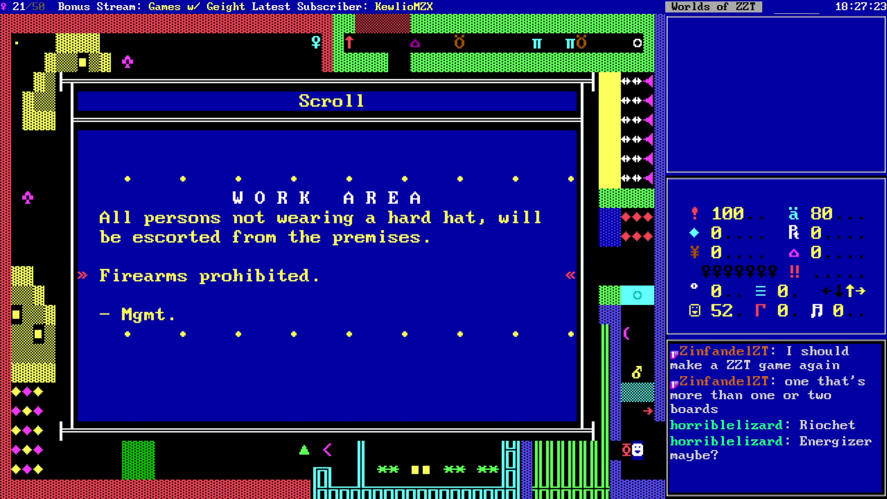
key("Return")
key("Left")
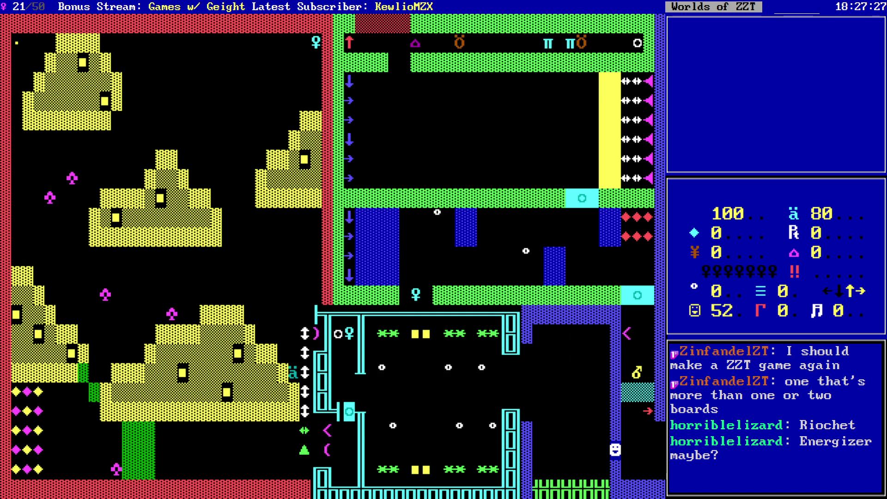
- Walk the player left and up through the room to pick up the Cyan key
key("Left")
key("Left")
key("Left")
key("Up")
key("Up")
key("Up")
key("Left")
key("Left")
key("Left")
key("Up")
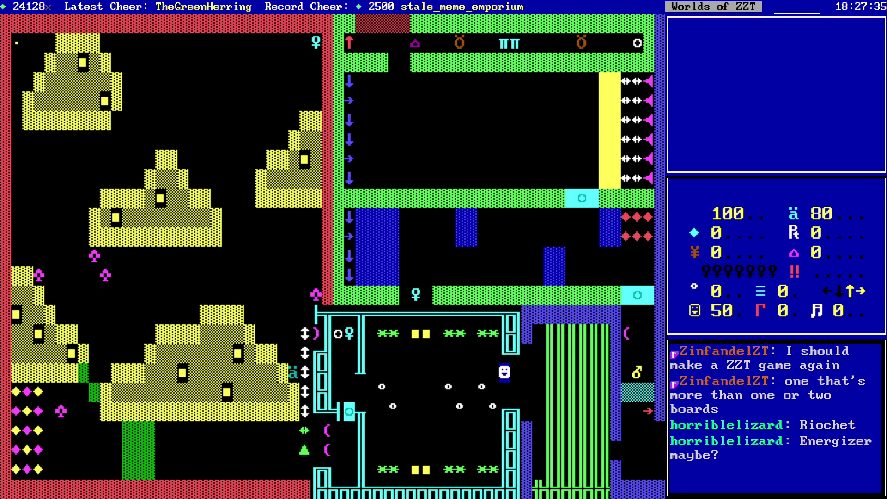
key("Up")
key("Left")
key("Left")
key("Left")
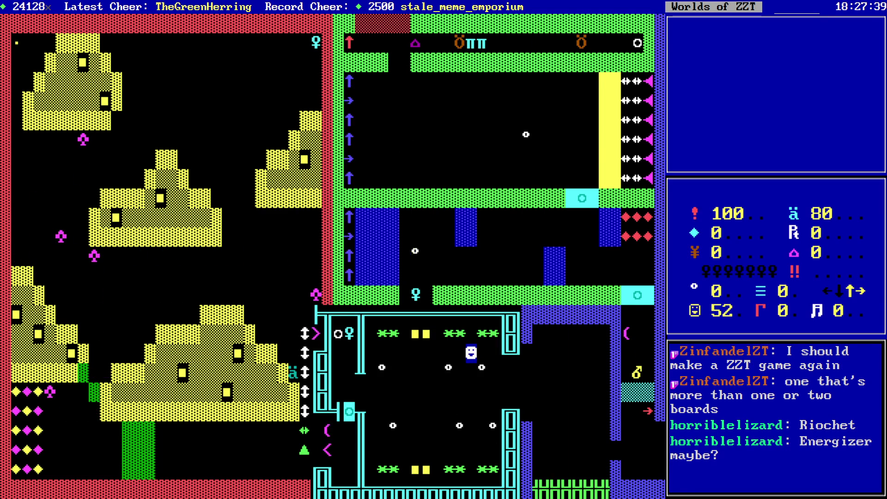
key("Down")
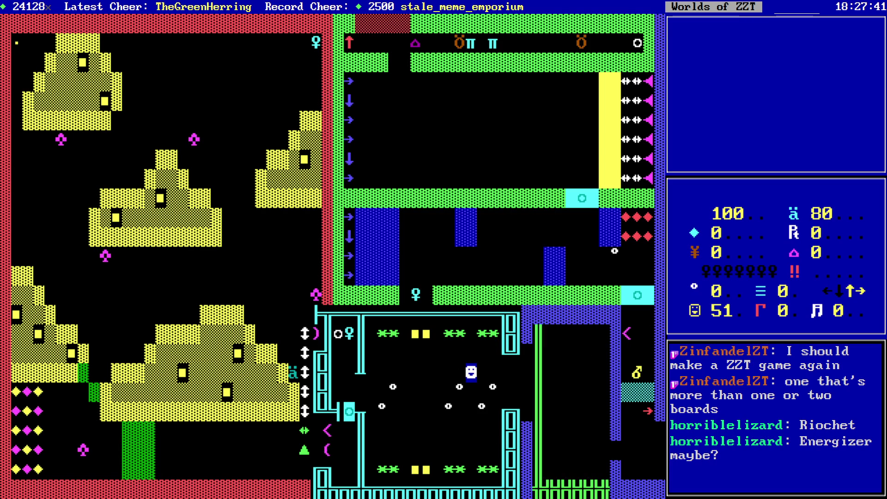
key("Left")
key("Left")
key("Left")
key("Left")
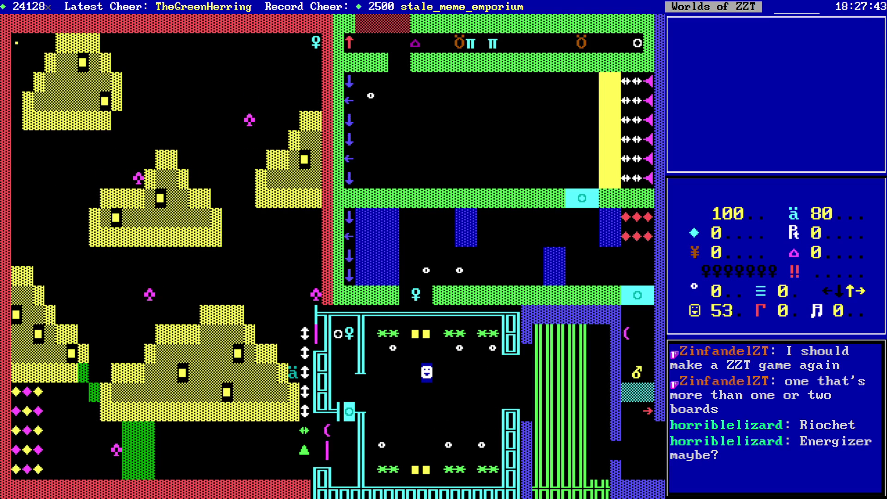
key("Left")
key("Up")
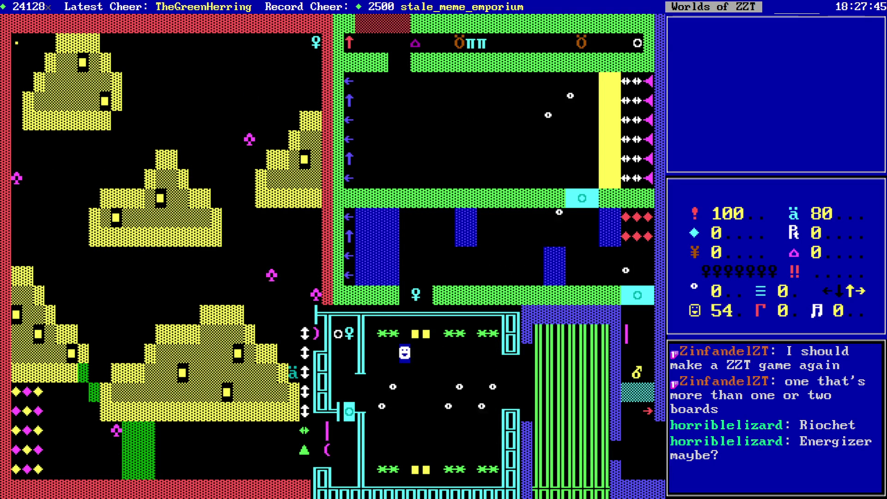
key("Left")
key("Left")
key("Left")
key("Left")
key("Left")
key("Down")
key("Down")
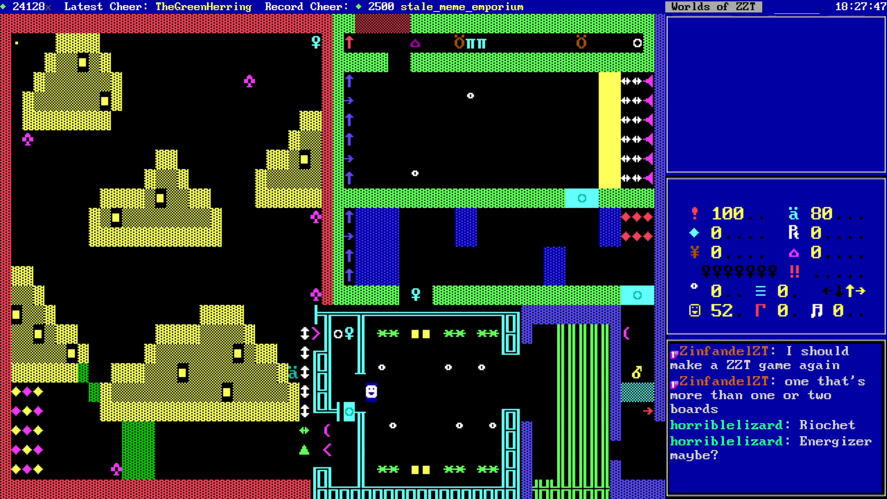
key("Up")
key("Up")
key("Up")
key("Down")
key("Left")
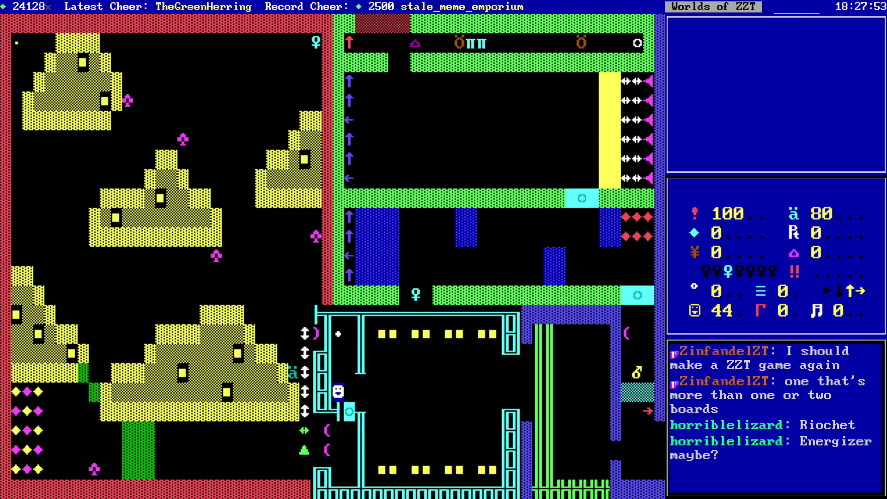
- Pass through the Cyan door, dismissing the accidental save prompt
key("Down")
key("Down")
key("Right")
key("Down")
key("Down")
key("Down")
key("Left")
key("Left")
key("Left")
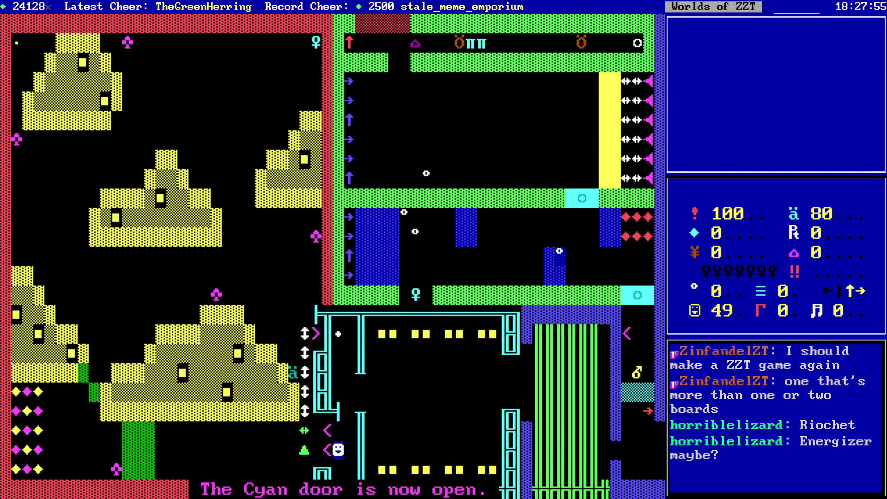
key("s")
key("Escape")
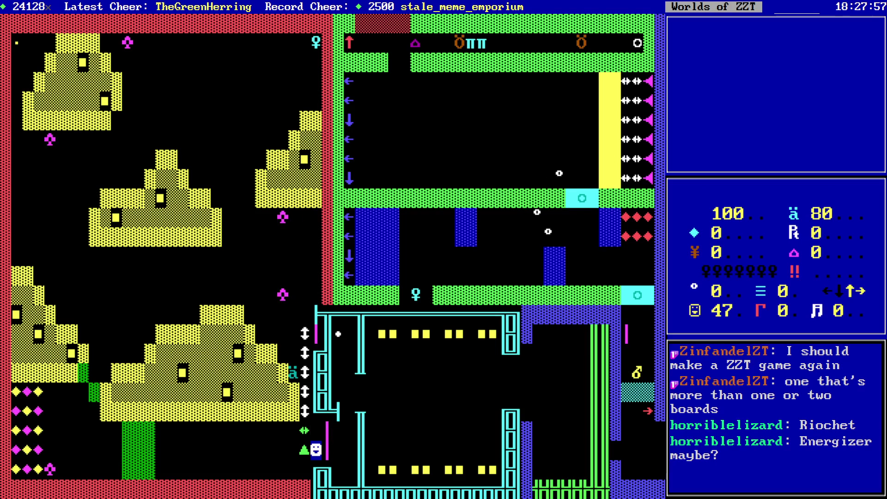
- Collect all the gems in the bottom-left cluster, including the pair above
key("Left")
key("Left")
key("Left")
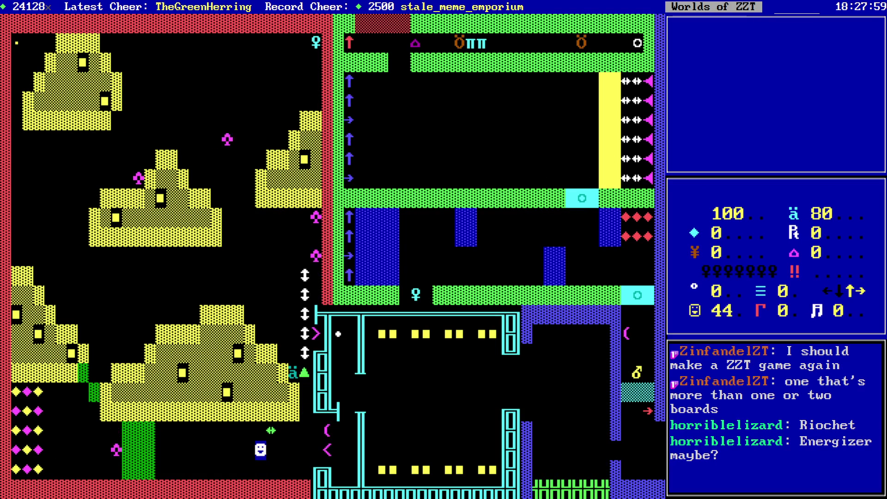
key("Left")
key("Left")
key("Left")
key("Up")
key("Left")
key("Left")
key("Left")
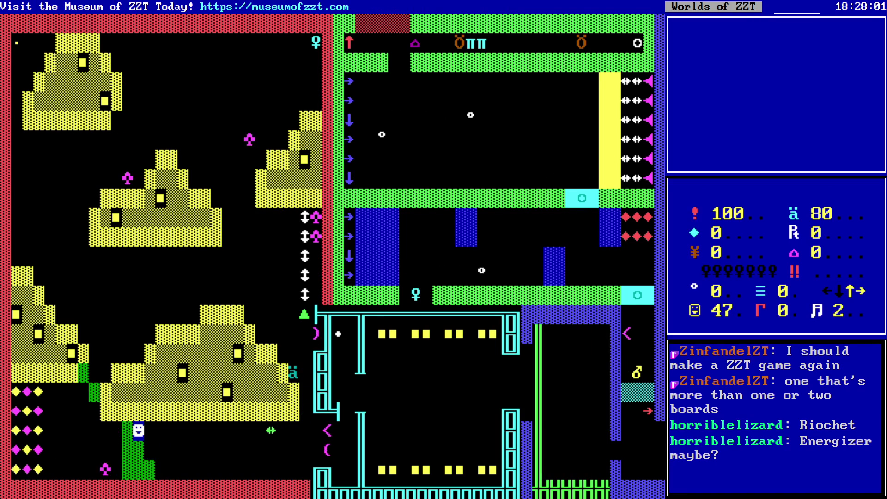
key("Left")
key("Left")
key("Up")
key("Up")
key("Right")
key("Down")
key("Right")
key("Up")
key("Down")
key("Down")
key("Left")
key("Left")
key("Down")
key("Down")
key("Right")
key("Right")
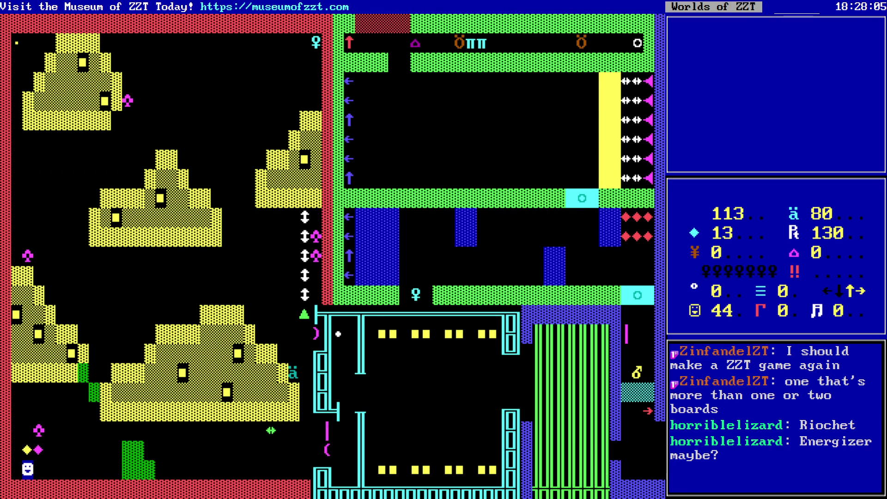
key("Up")
key("Left")
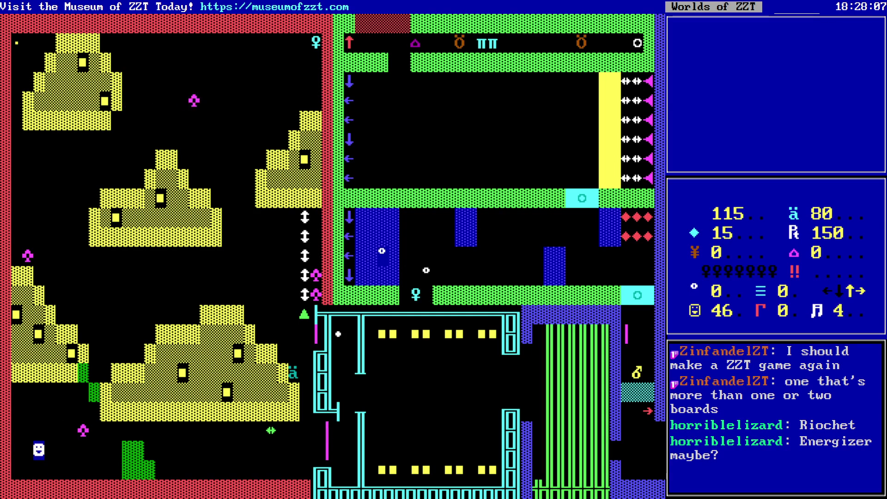
- Head up past the green block toward the top and take the Cyan key again
key("Up")
key("Up")
key("Up")
key("Right")
key("Right")
key("Right")
key("Up")
key("Right")
key("Up")
key("Up")
key("Up")
key("Right")
key("Up")
key("Right")
key("Right")
key("Right")
key("Right")
key("Right")
key("Right")
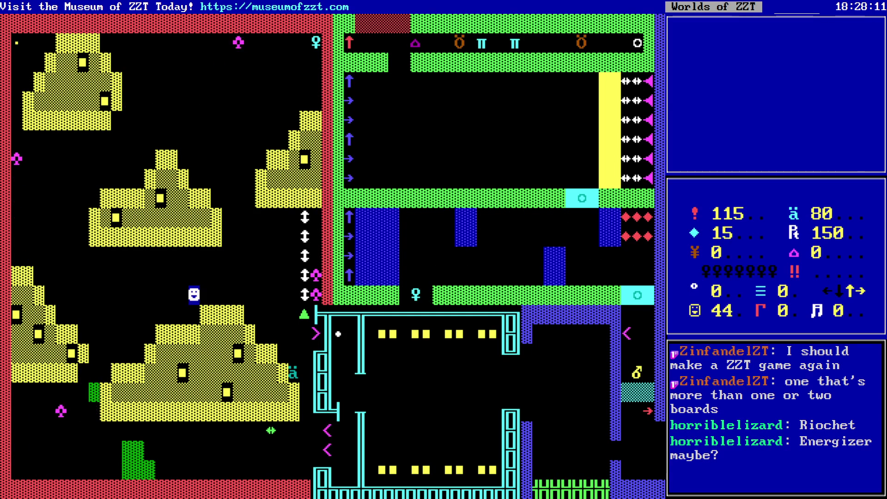
key("Right")
key("Up")
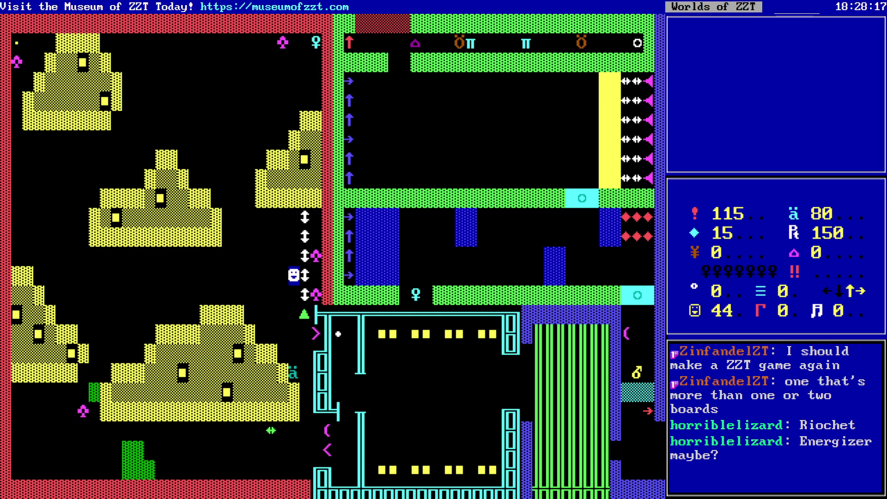
key("Left")
key("Left")
key("Left")
key("Up")
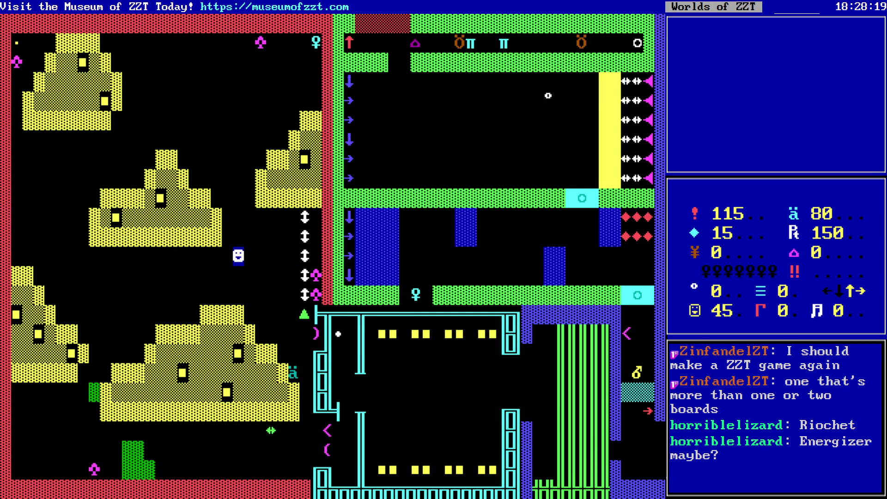
key("Left")
key("Left")
key("Left")
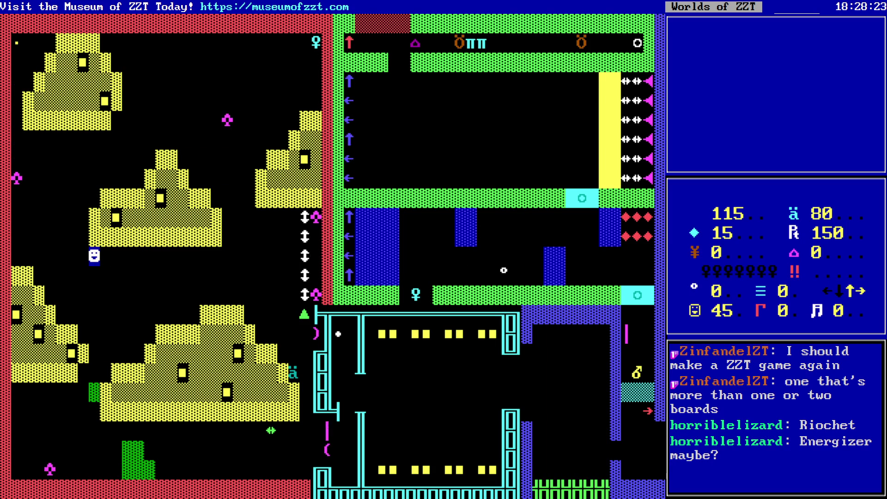
key("Right")
key("Right")
key("Right")
key("Right")
key("Right")
key("Up")
key("Up")
key("Up")
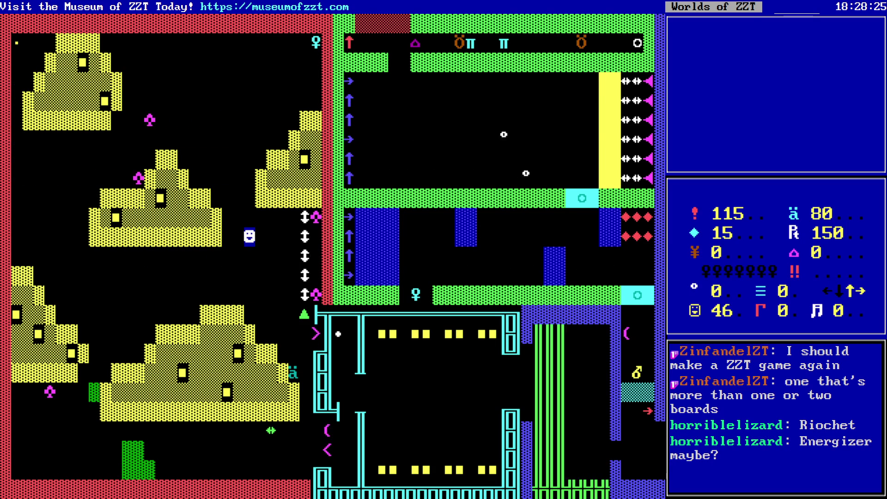
key("Right")
key("Right")
key("Right")
key("Right")
key("Down")
key("Down")
key("Left")
key("Down")
key("Left")
key("Left")
key("Left")
key("Left")
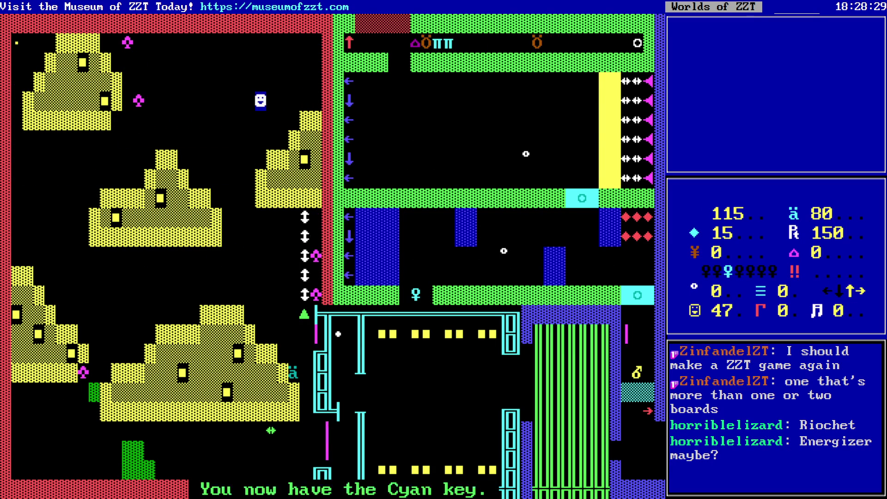
- Walk around the board collecting the penny for 100 points and the ammo
key("Left")
key("Down")
key("Down")
key("Left")
key("Down")
key("Down")
key("Down")
key("Down")
key("Down")
key("Down")
key("Left")
key("Left")
key("Left")
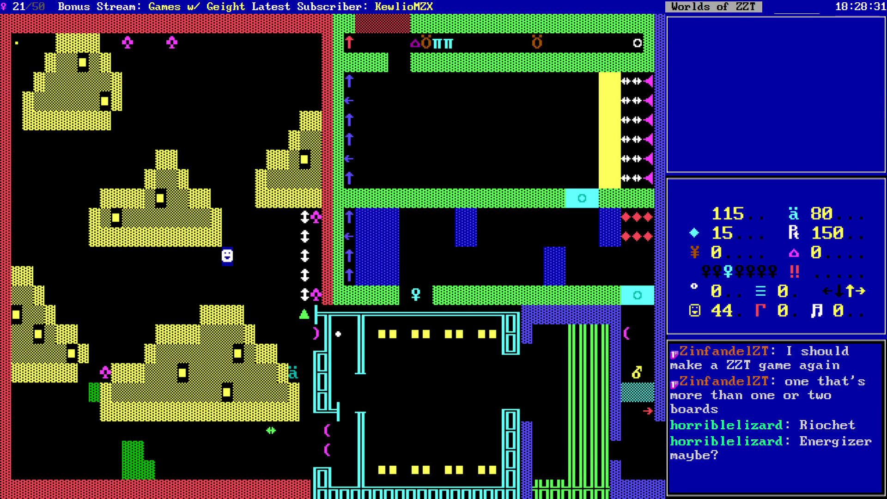
key("Left")
key("Left")
key("Left")
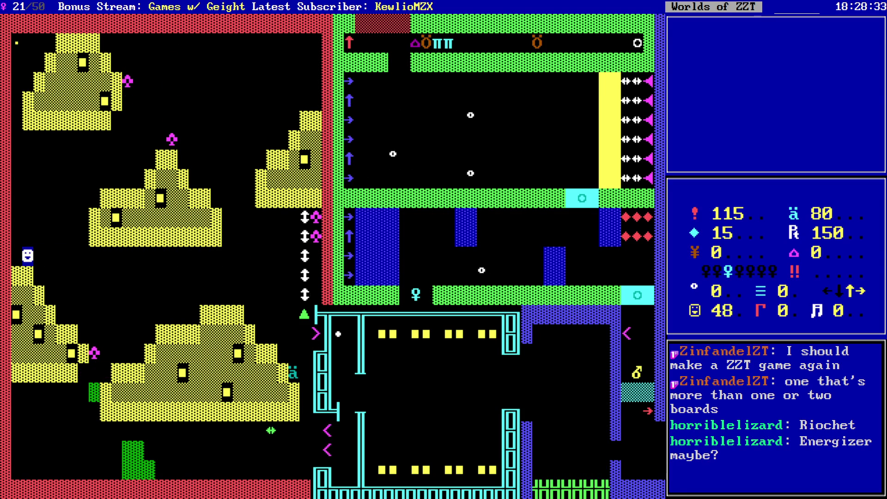
key("Left")
key("Up")
key("Up")
key("Up")
key("Up")
key("Up")
key("Up")
key("Up")
key("Up")
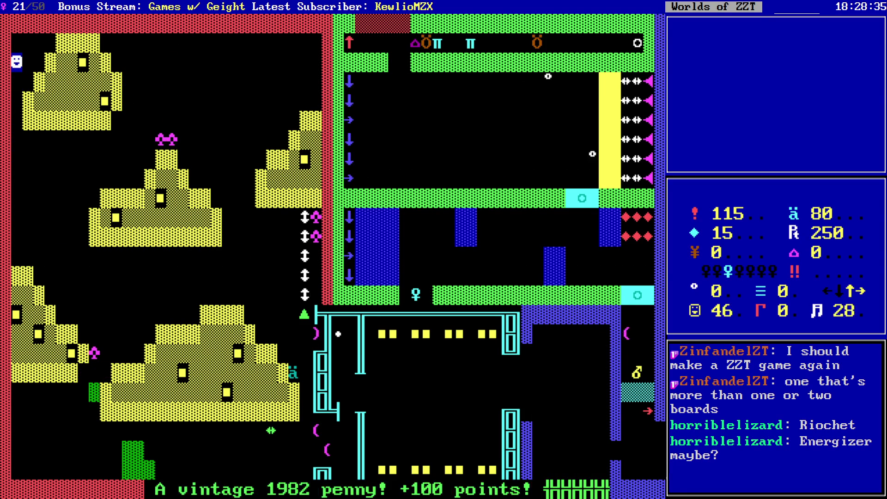
key("Down")
key("Down")
key("Down")
key("Down")
key("Down")
key("Down")
key("Down")
key("Down")
key("Right")
key("Right")
key("Right")
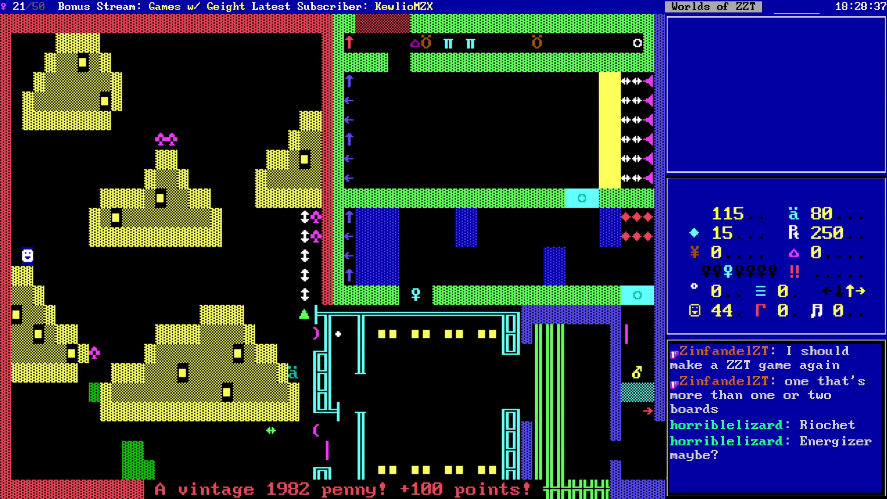
key("Right")
key("Right")
key("Right")
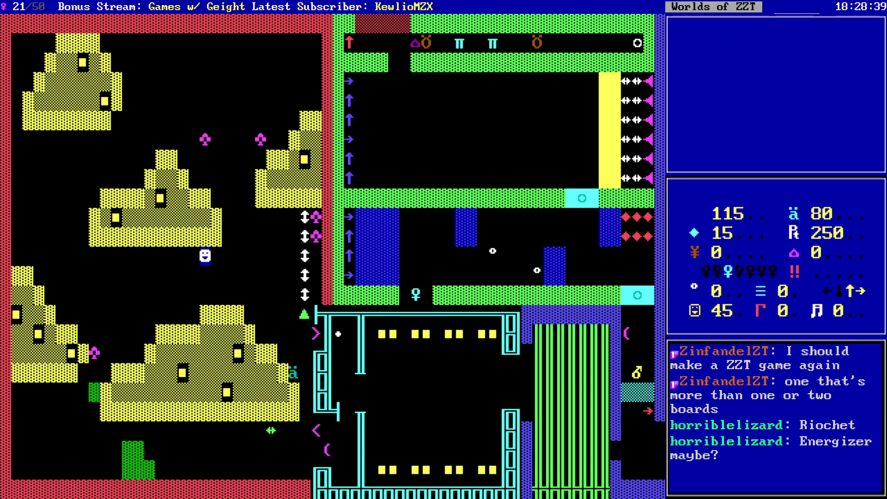
key("Down")
key("Down")
key("Down")
key("Down")
key("Down")
key("Down")
key("Right")
key("Down")
key("Down")
key("Down")
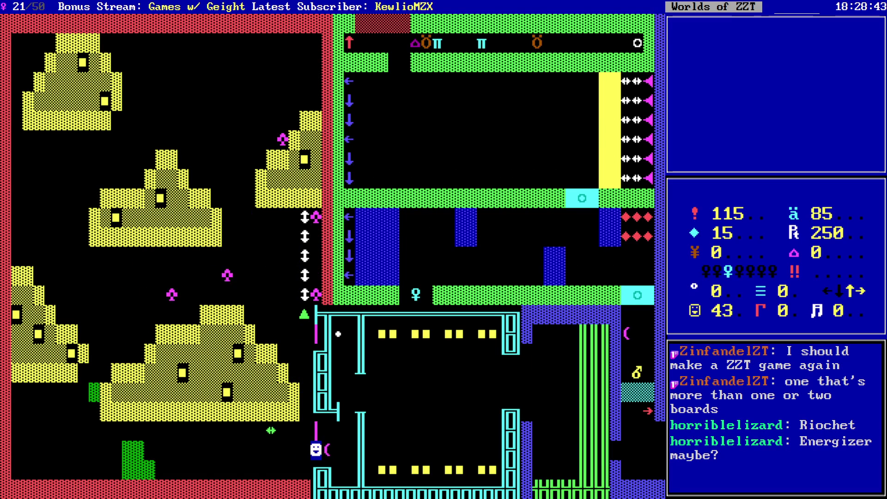
key("Down")
key("Right")
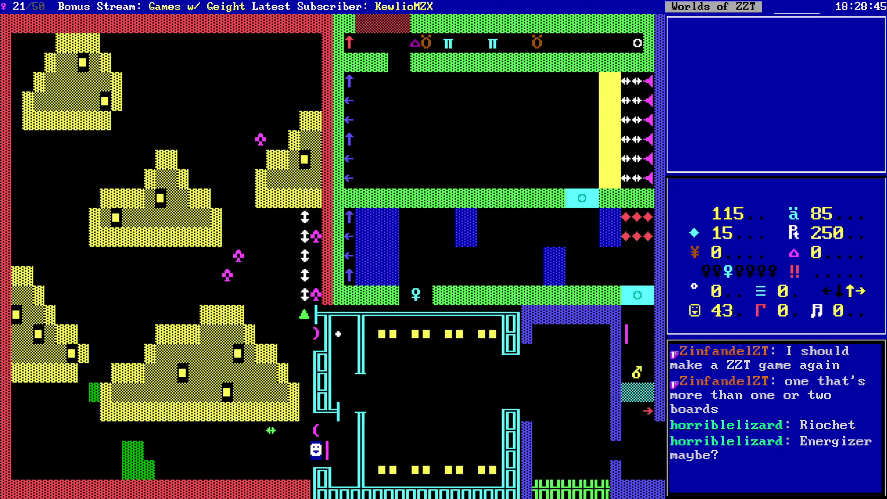
key("Left")
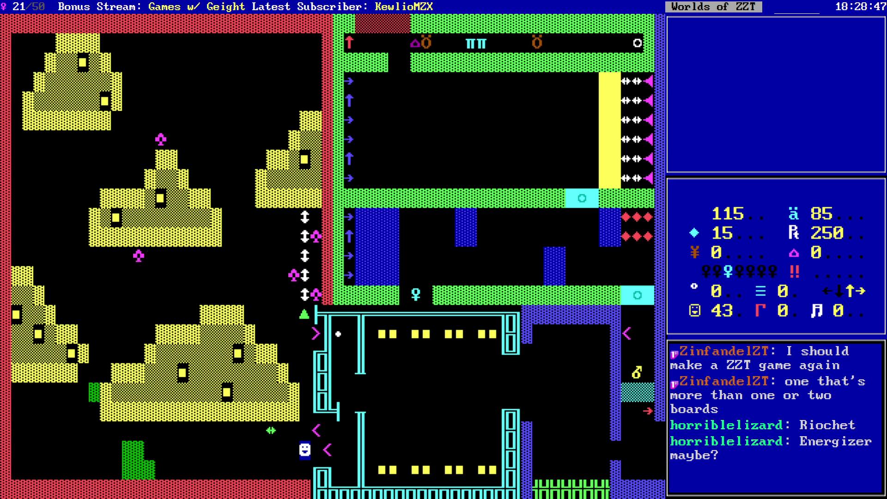
- Warp through the transporter, light the bomb below, and warp back away from it
key("Right")
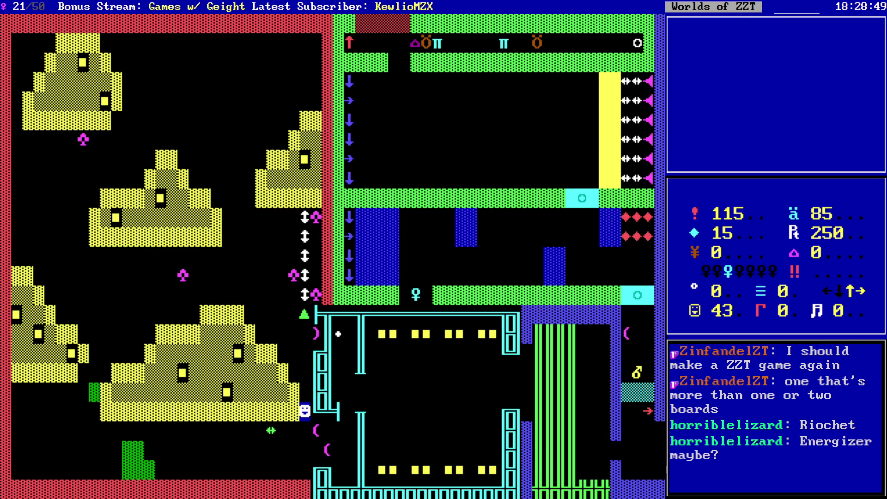
key("Down")
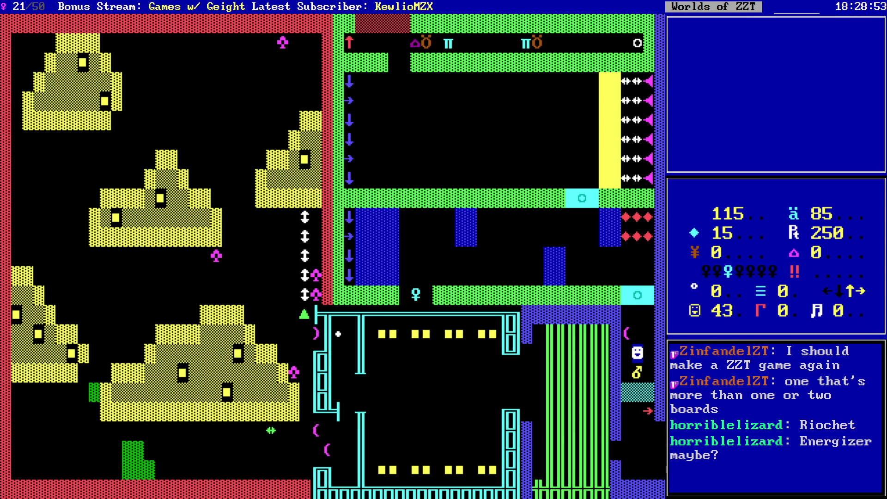
key("Down")
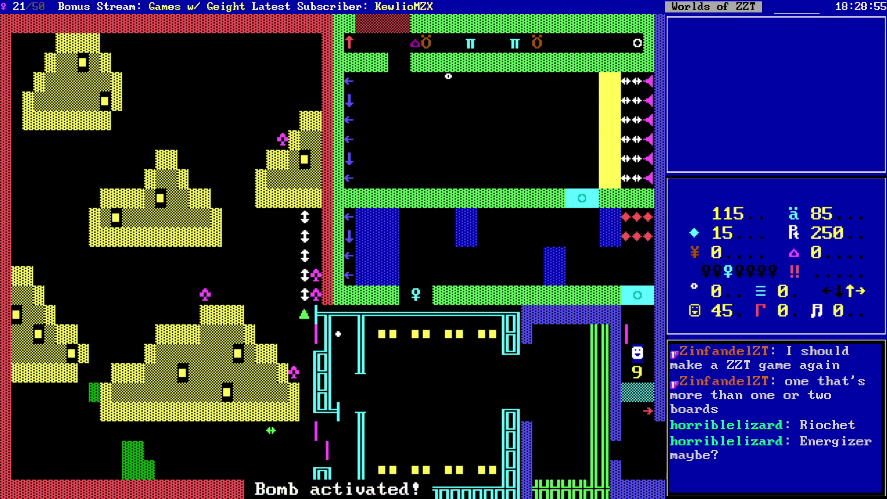
key("Up")
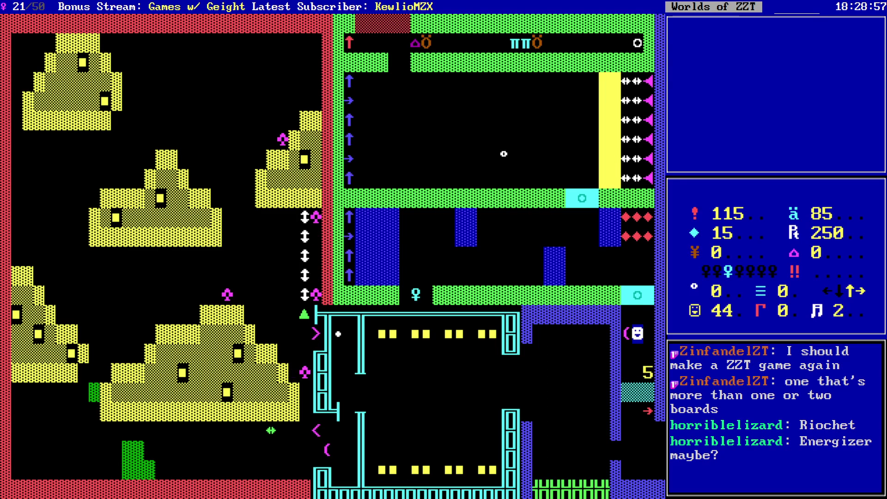
key("Left")
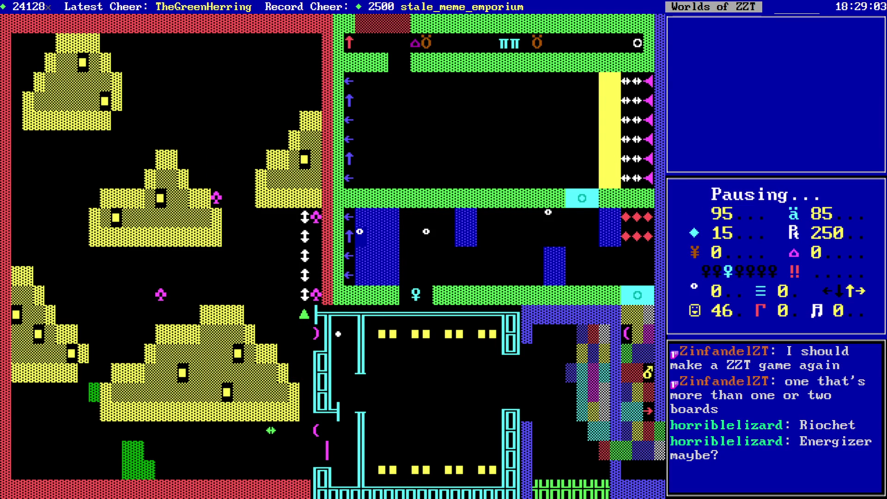
- Quit the current game without saving and replay from the start with 100 health and 80 ammo
key("Right")
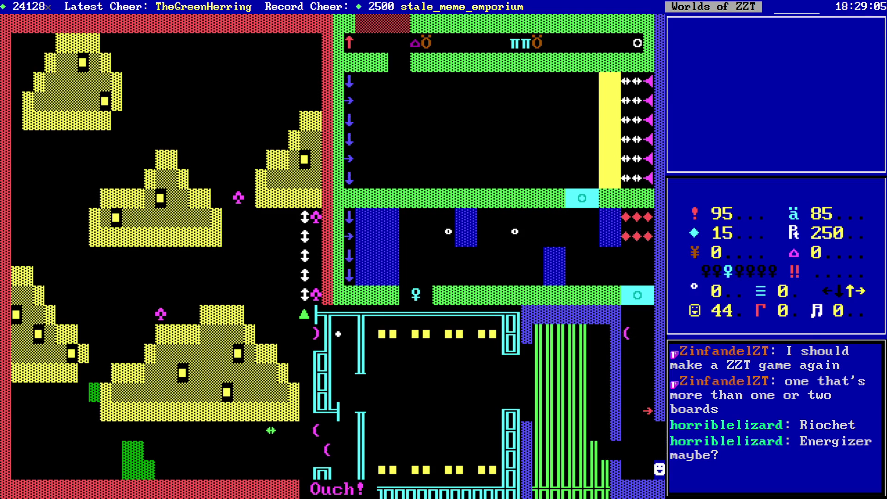
key("s")
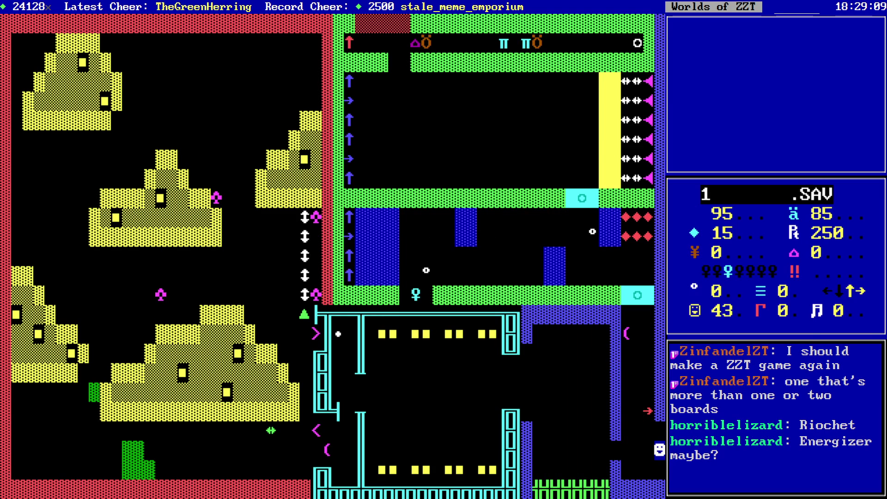
key("Return")
key("q")
key("y")
key("p")
key("Up")
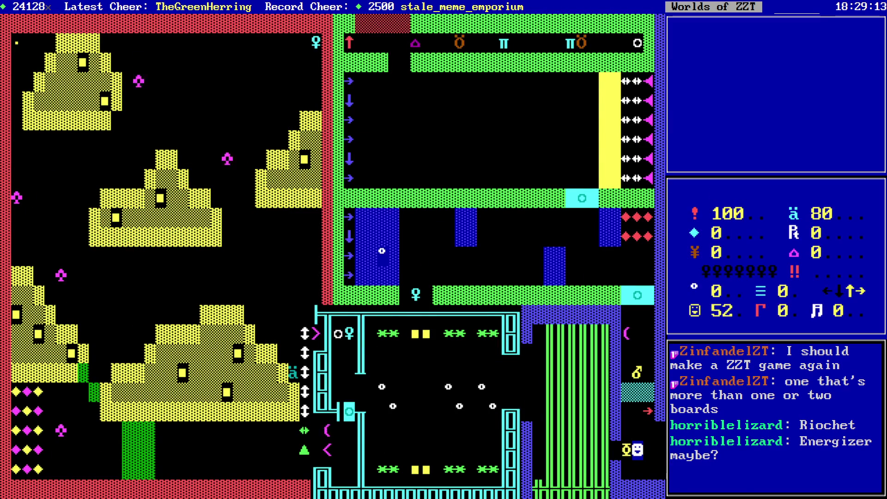
- Enter the zap cheat twice through the ? cheat prompt
key("shift+slash")
type("za")
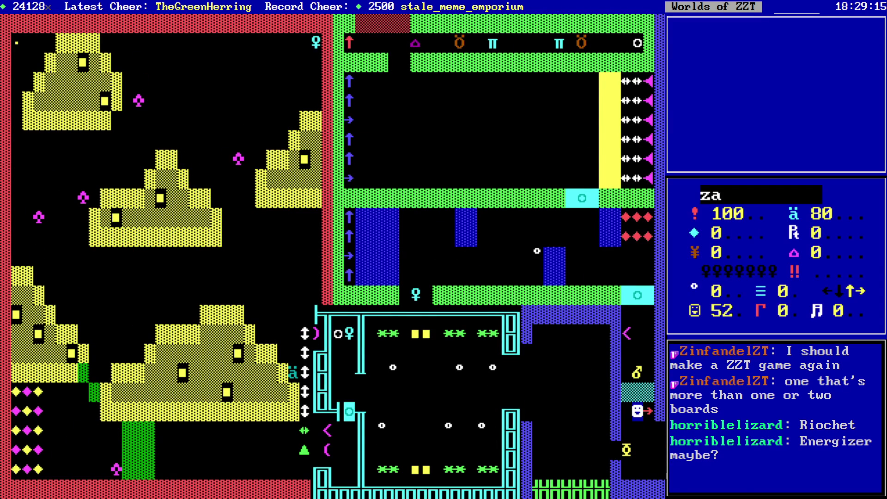
type("p")
key("Return")
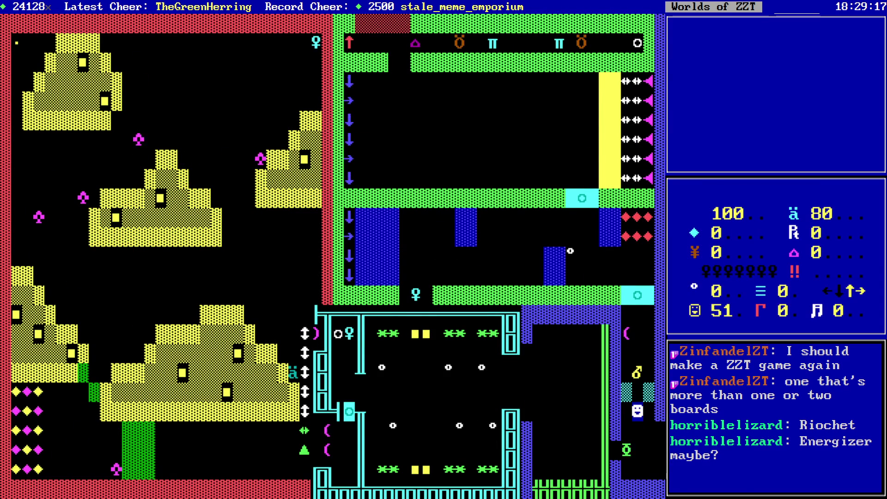
key("Up")
key("Left")
key("shift+slash")
type("zap")
key("Return")
- Light and push the bomb, retreat from the blast, then ask to end the game
key("Up")
key("Right")
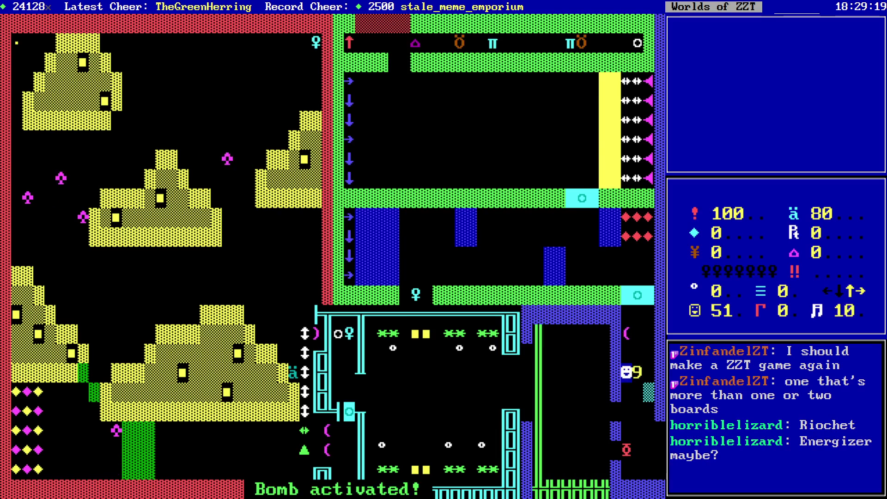
key("Right")
key("Down")
key("Down")
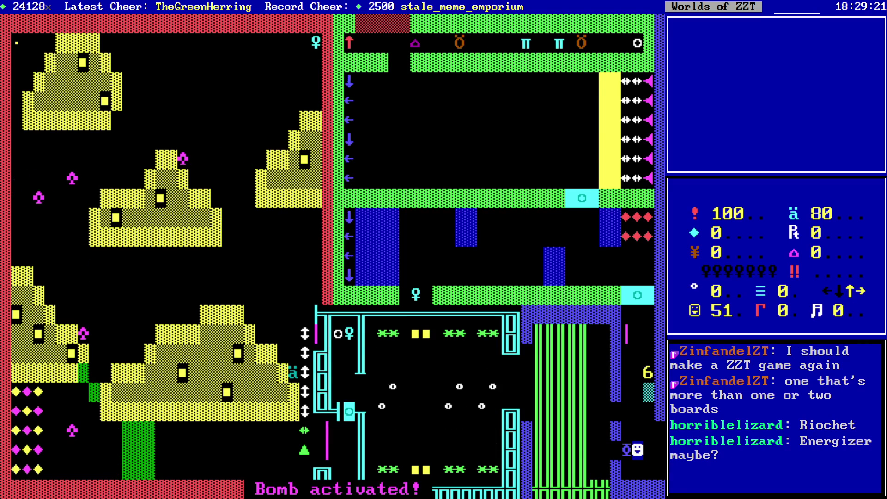
key("Down")
key("Down")
key("Right")
key("Right")
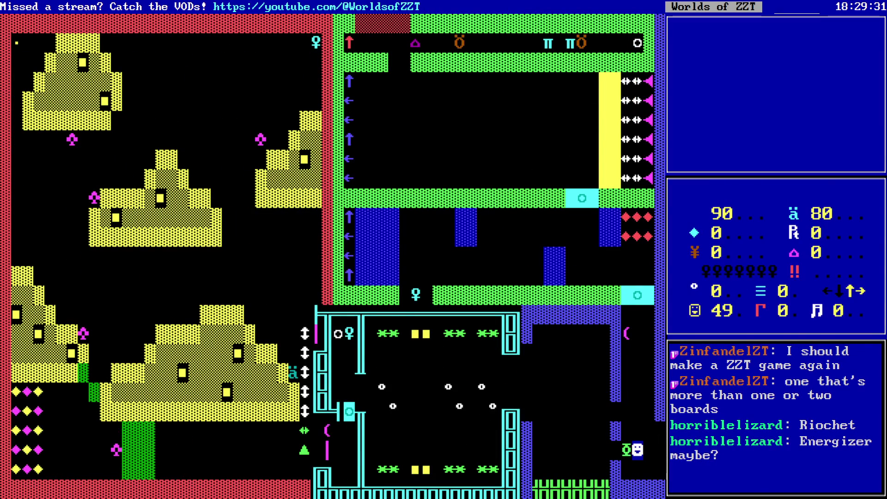
key("Right")
key("Right")
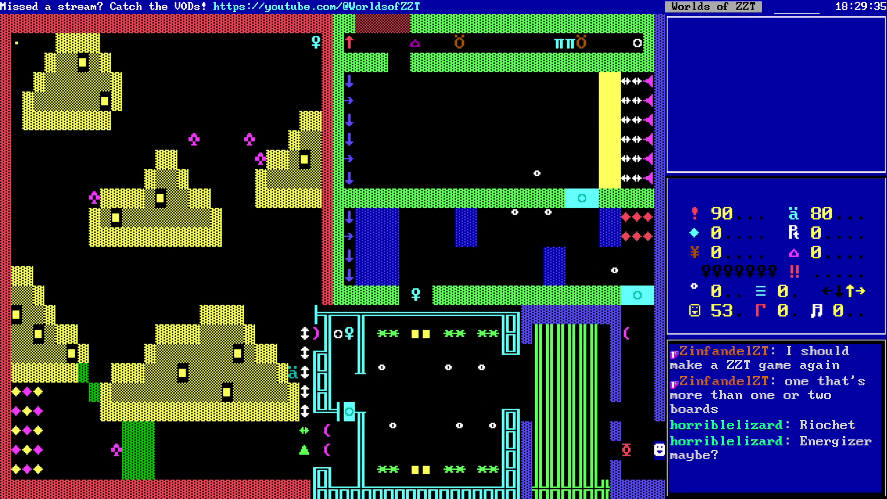
key("Up")
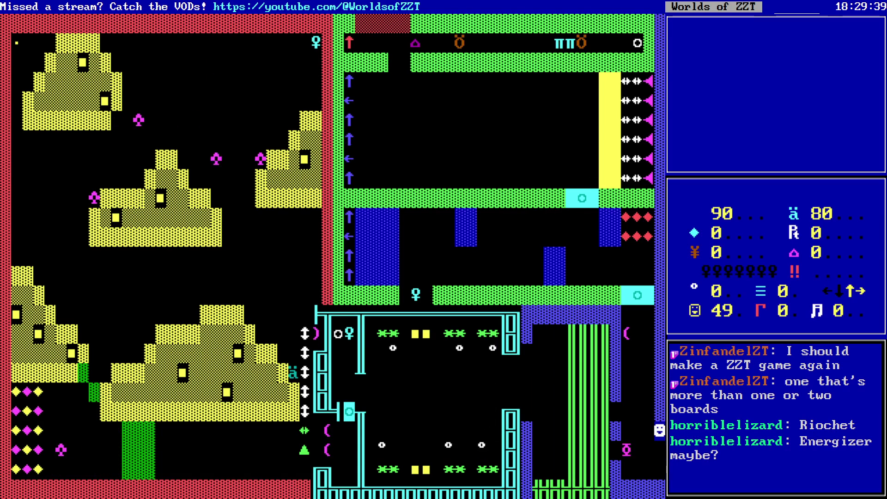
key("Escape")
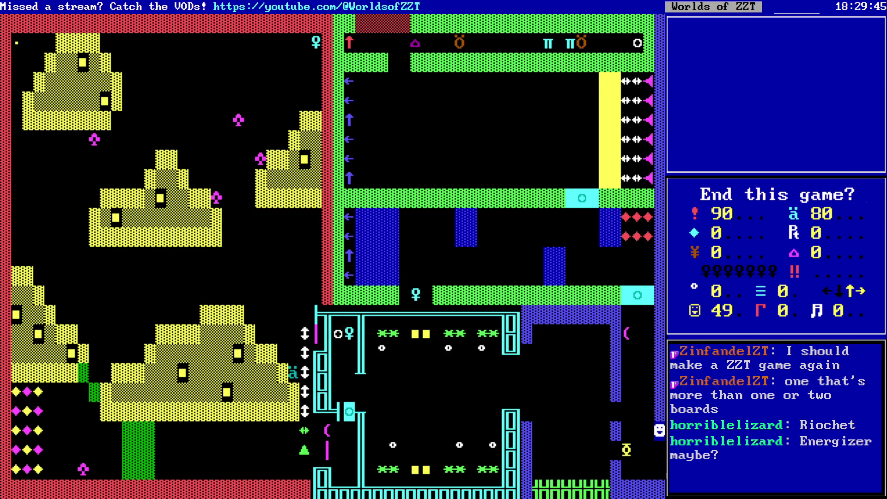
- End the playtest, return to the Monster Room board and move ten cells left
key("y")
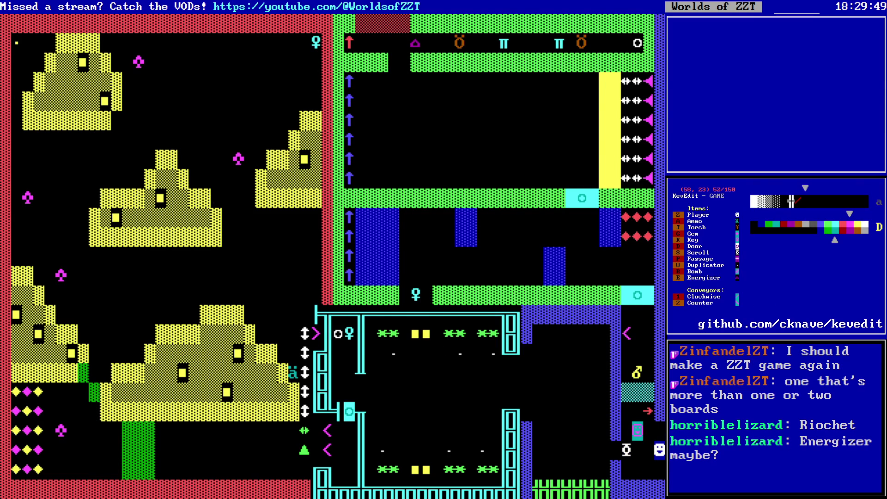
key("Return")
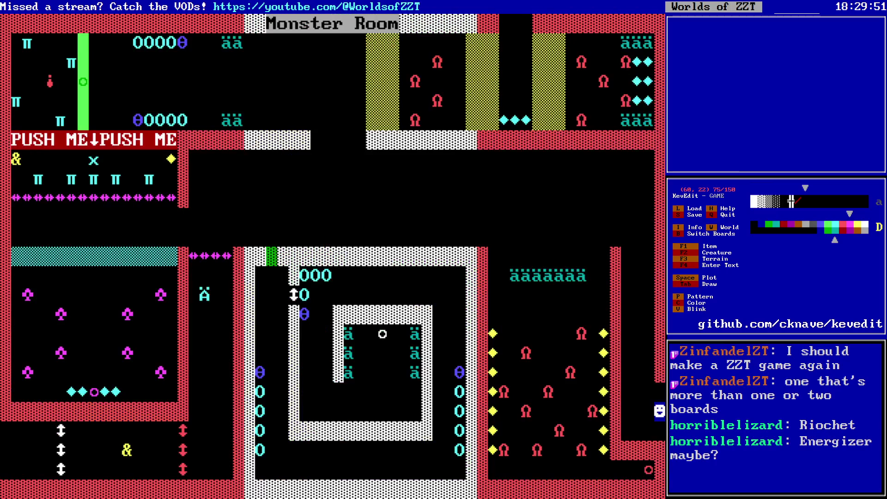
key("Return")
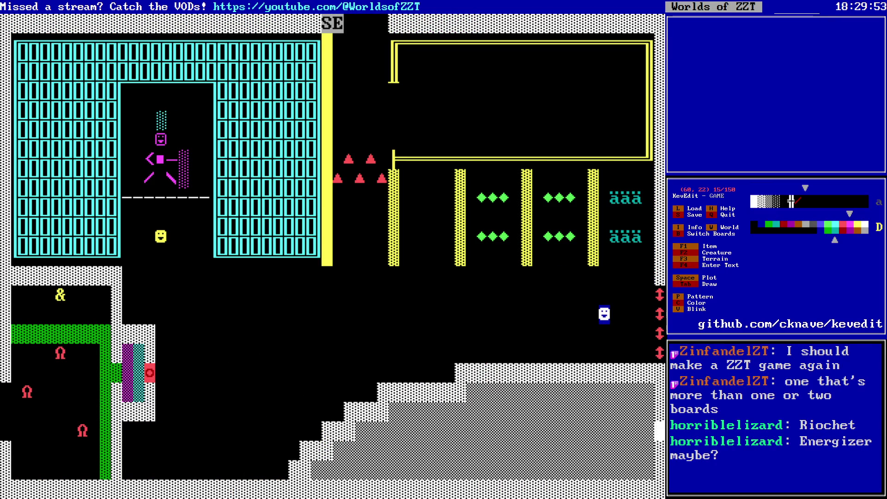
key("Return")
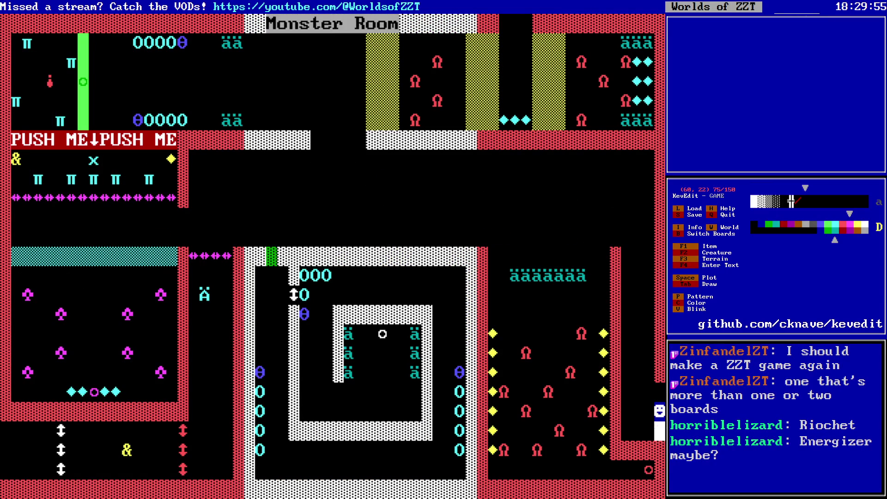
key("alt+Left")
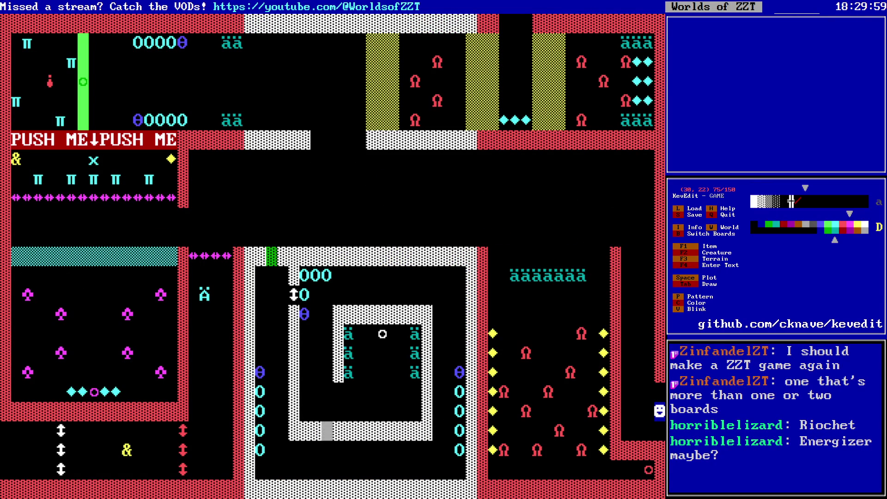
- Place a cyan-on-black solid block inside the left side of the white spiral
key("c")
key("Left")
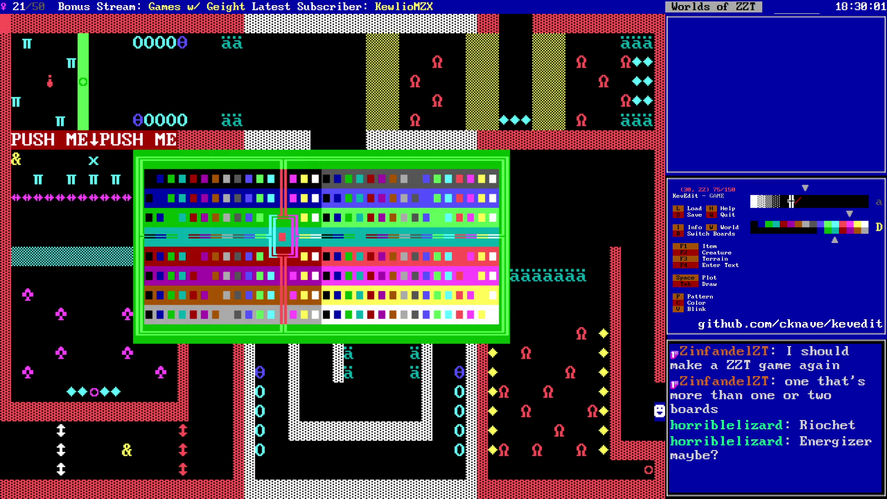
key("Up")
key("Up")
key("Up")
key("Left")
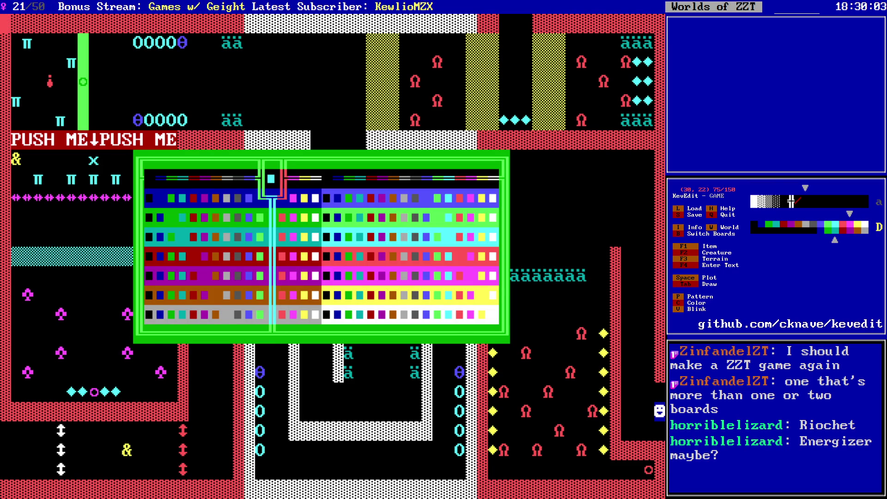
key("Return")
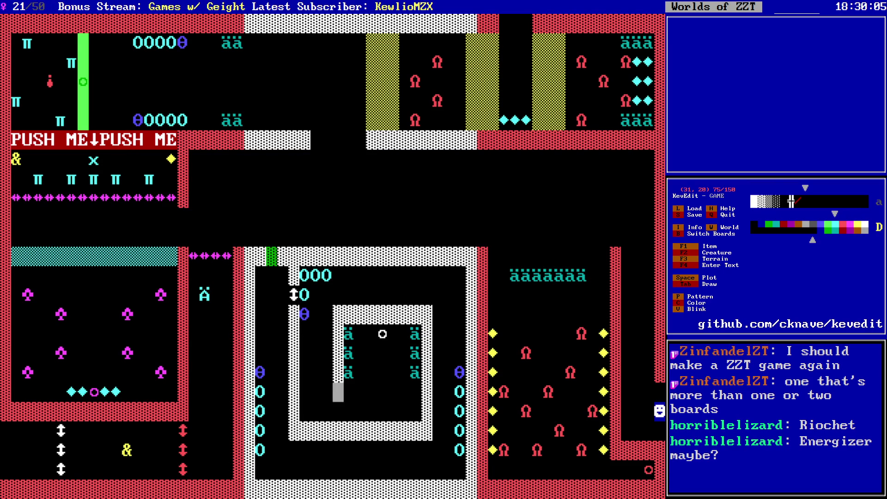
key("F3")
key("s")
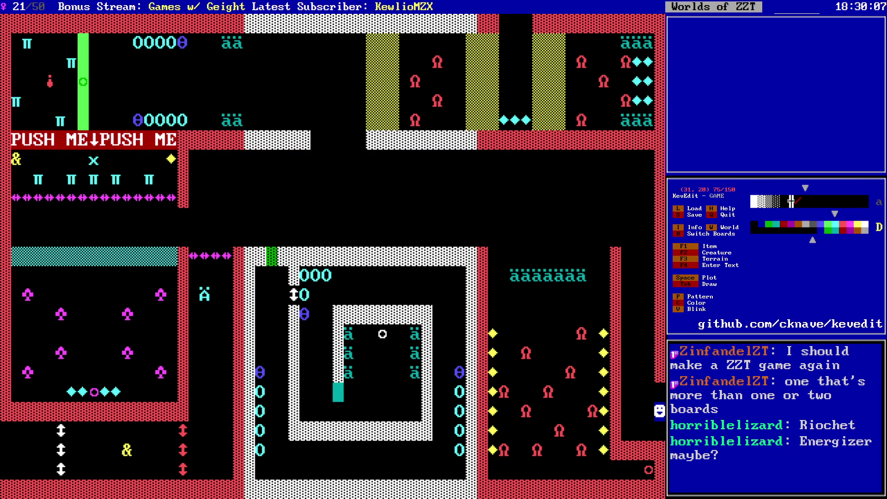
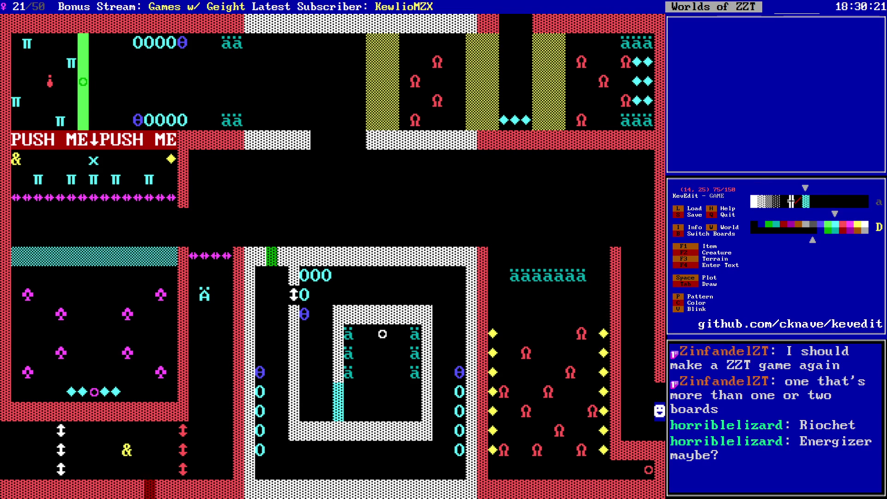
- Flip between the Monster Room and neighbouring boards, then settle on the construction board (board 52)
key("Page_Up")
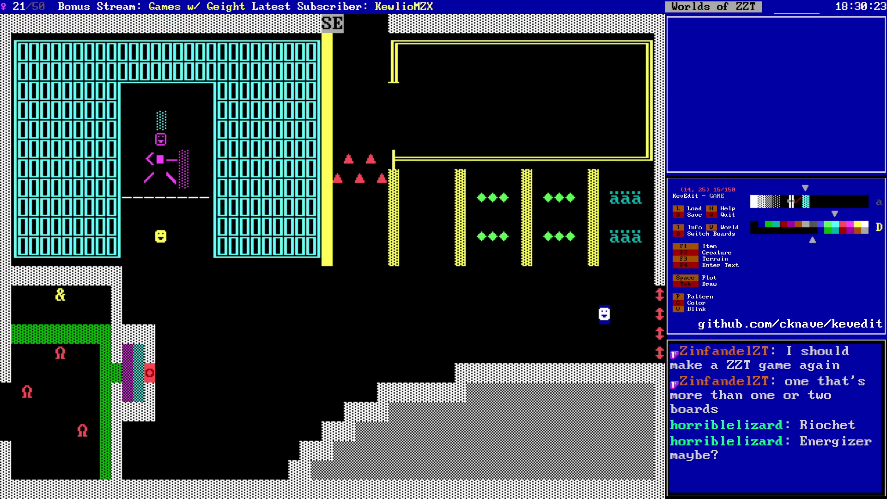
key("Page_Down")
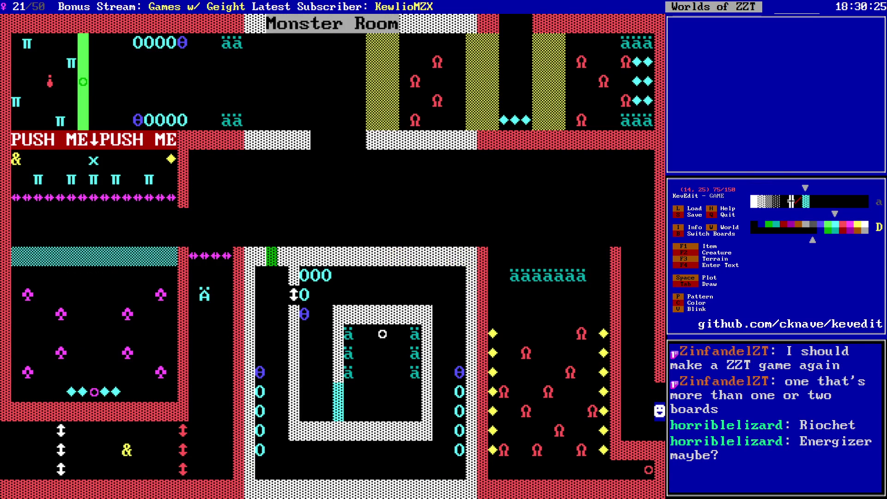
key("Page_Up")
key("Page_Down")
key("Page_Up")
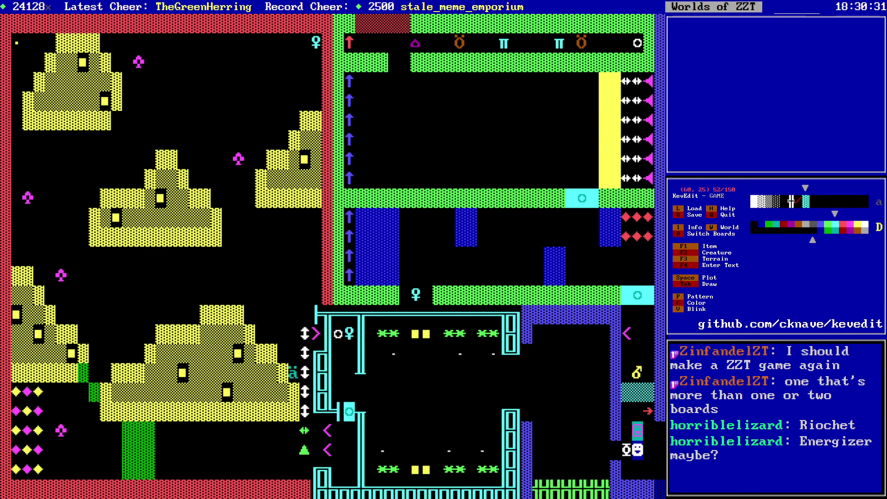
- Choose the leftmost drawing colour from the colour choices
key("c")
key("Left")
key("Left")
key("Left")
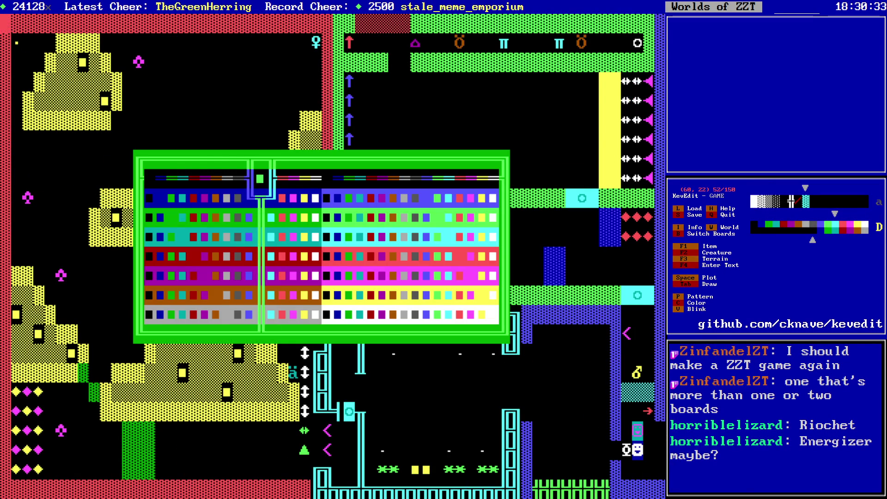
key("Left")
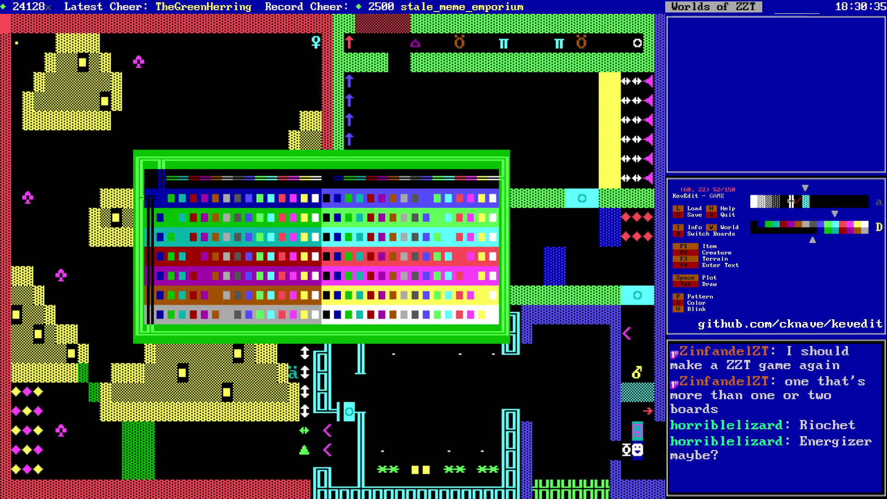
key("Return")
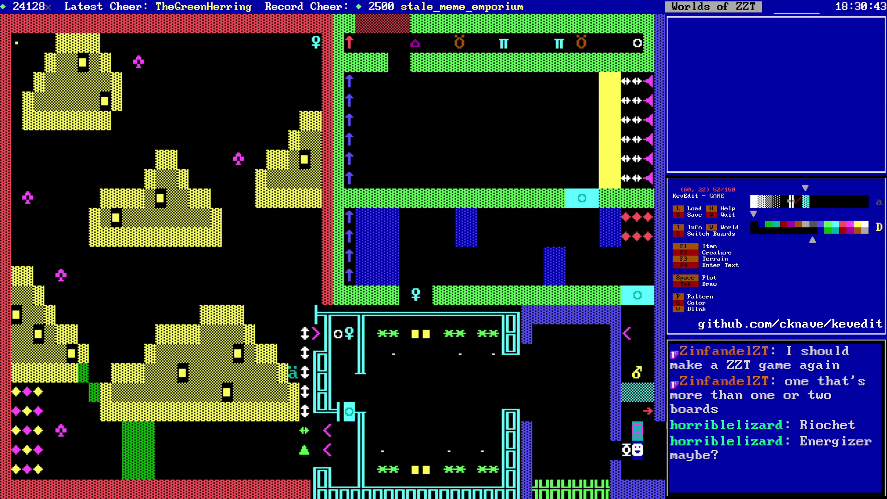
- Glance at the F3 terrain list without placing anything, then save the world as GAME.zzt
key("F3")
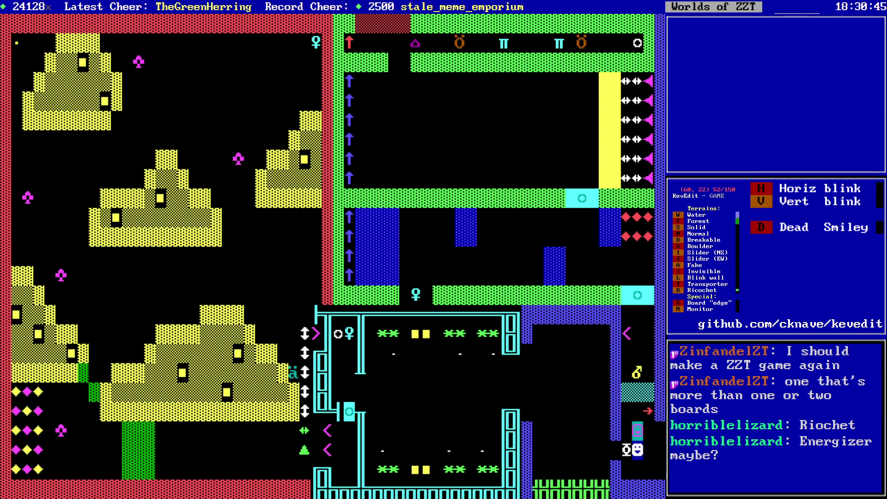
key("Escape")
key("Down")
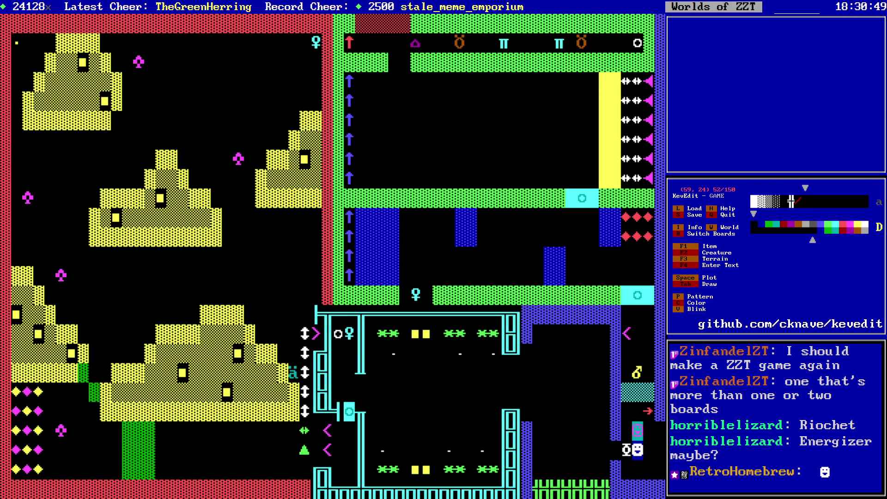
key("s")
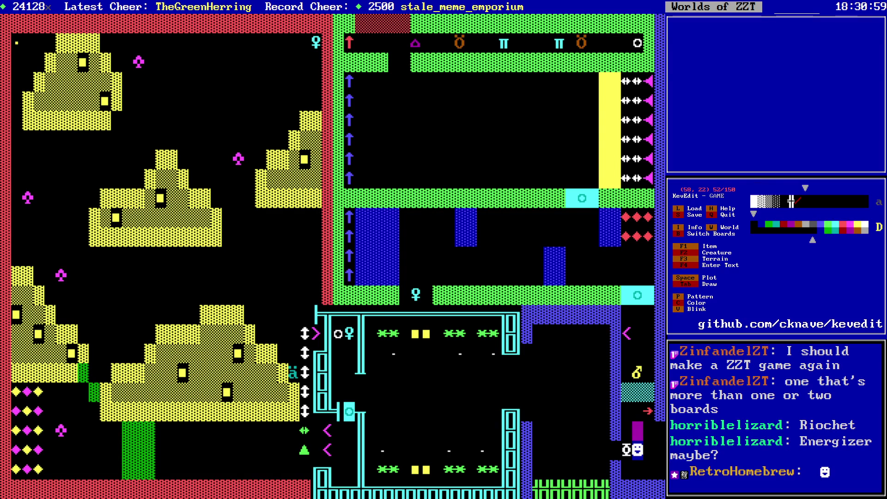
- Open the Gate object's script and scroll through its red breakable wall toggle lines
key("Up")
key("Right")
key("Return")
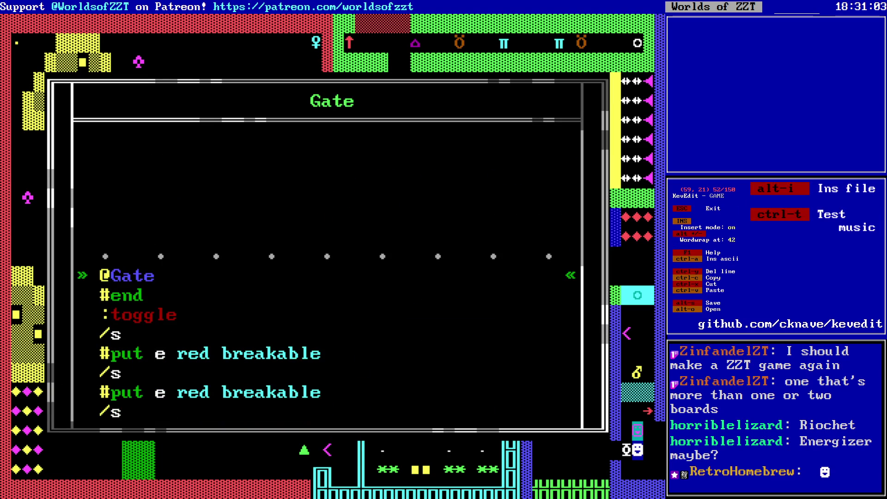
key("Down")
key("Down")
key("Down")
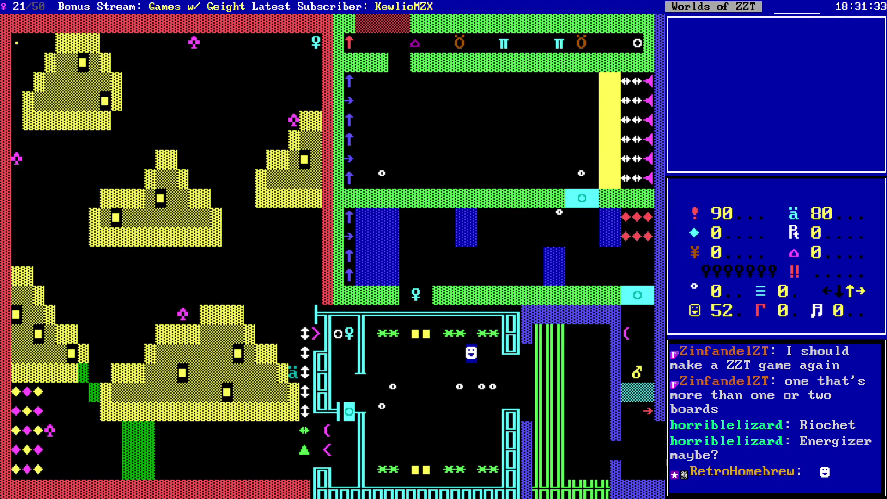
- In the ZZT playtest, grab the Cyan key, pass the Cyan door, push the sliding blocks and collect ammo
key("Left")
key("Left")
key("Left")
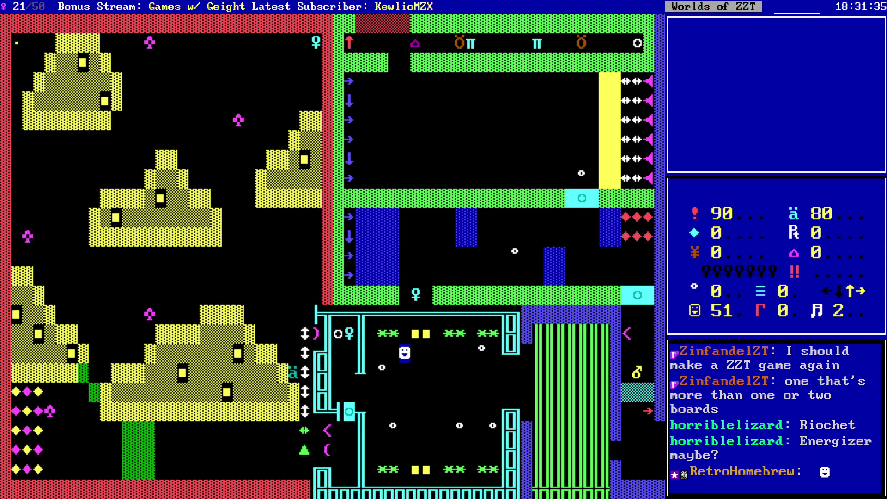
key("Left")
key("Left")
key("Left")
key("Up")
key("Down")
key("Down")
key("Down")
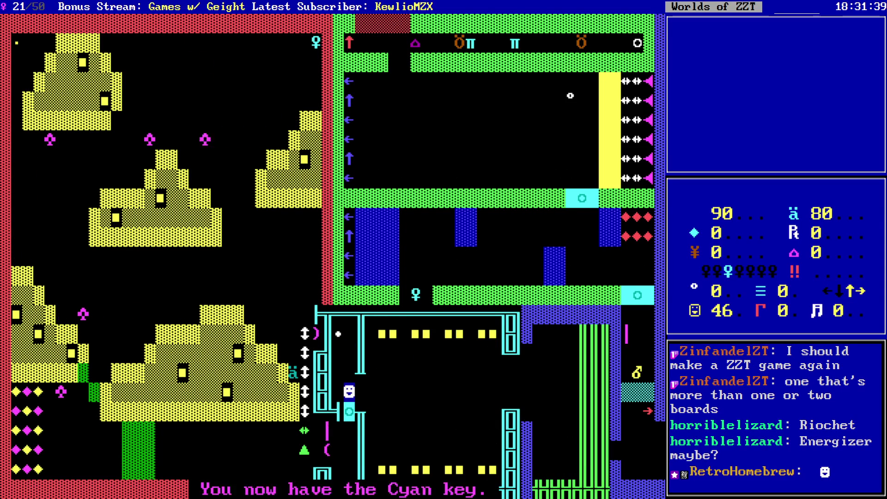
key("Left")
key("Left")
key("Left")
key("Up")
key("Left")
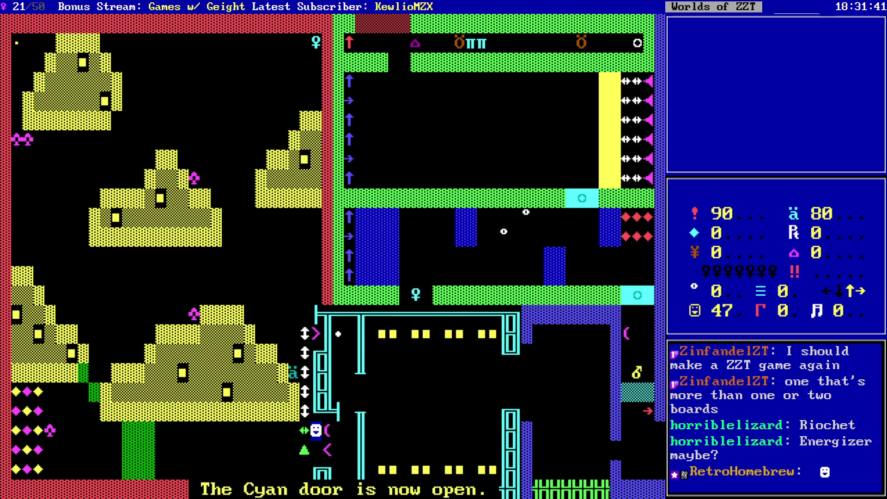
key("Up")
key("Up")
key("Up")
key("Left")
key("Left")
key("Up")
key("Up")
key("Up")
key("Left")
key("Left")
key("Left")
key("Up")
key("Up")
key("Up")
- Walk up into the top area and pick up the Cyan key
key("Right")
key("Right")
key("Up")
key("Up")
key("Up")
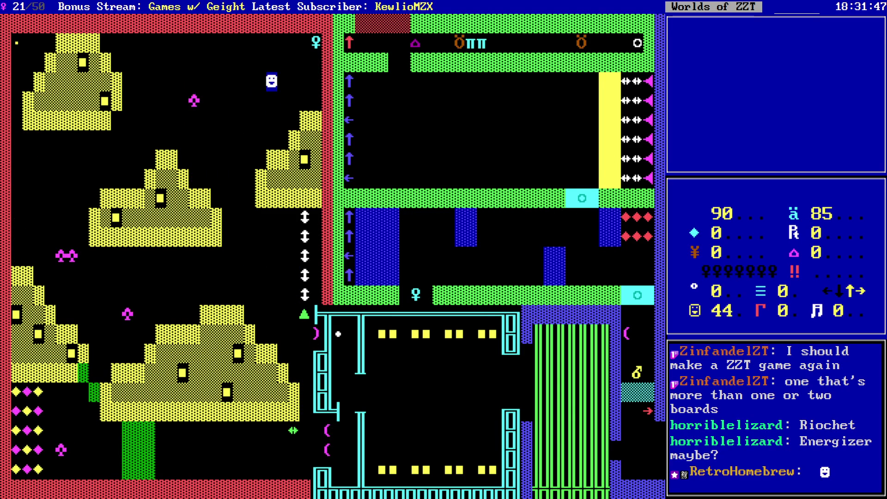
key("Right")
key("Right")
key("Up")
key("Up")
key("Right")
key("Right")
key("Down")
key("Left")
key("Left")
- Move the player down-left across the board, then back right and up around the obstacles
key("Down")
key("Left")
key("Down")
key("Left")
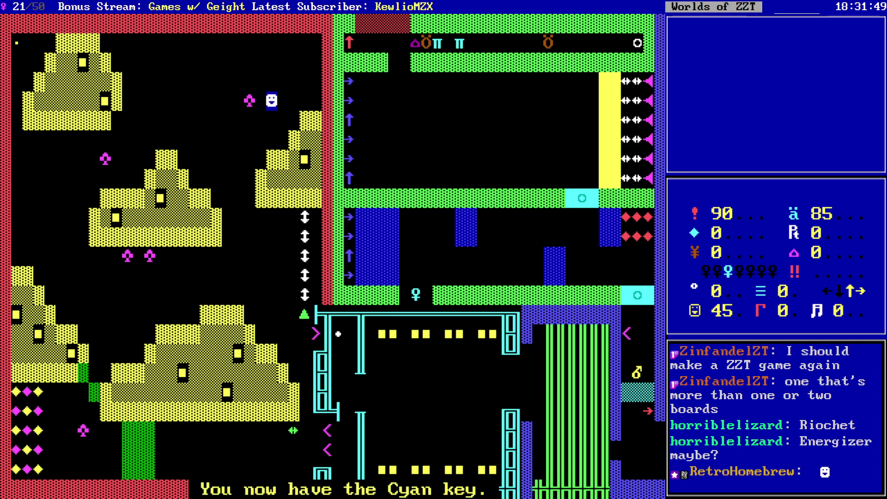
key("Down")
key("Left")
key("Down")
key("Down")
key("Left")
key("Down")
key("Left")
key("Down")
key("Left")
key("Up")
key("Left")
key("Up")
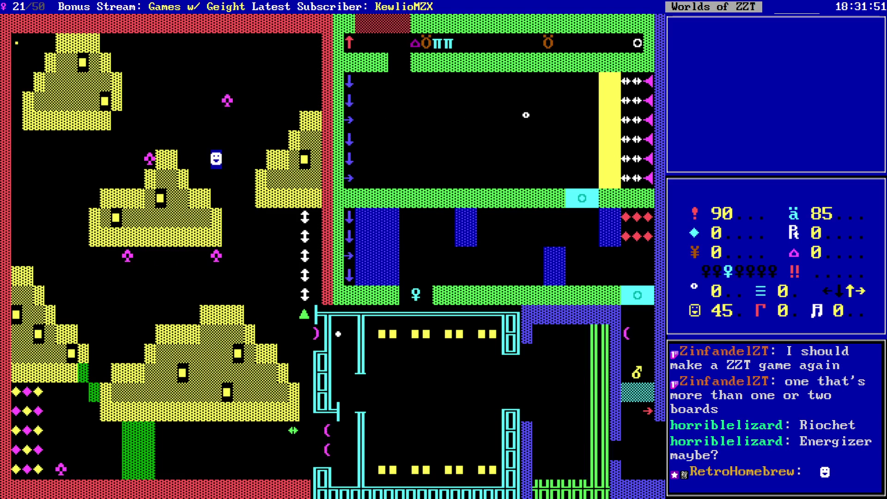
key("Right")
key("Right")
key("Down")
key("Down")
key("Right")
key("Down")
key("Down")
key("Right")
key("Down")
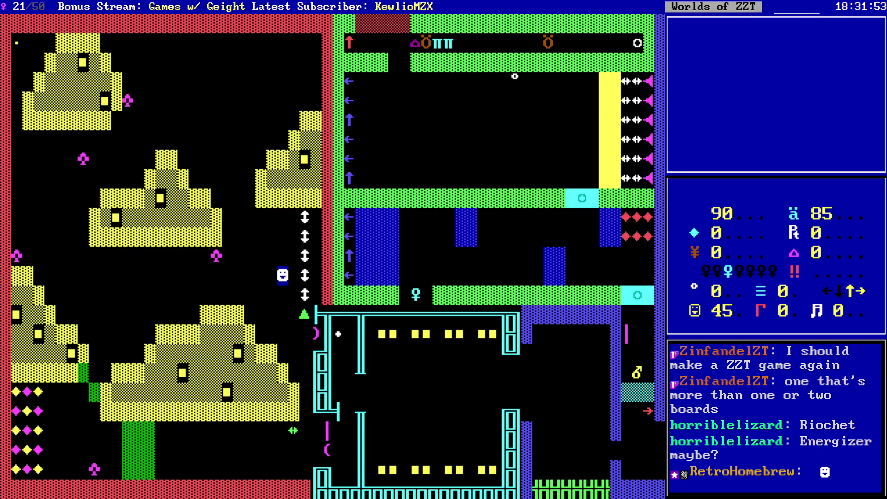
key("Down")
key("Right")
key("Down")
key("Right")
key("Left")
key("Up")
key("Left")
key("Up")
key("Left")
key("Down")
key("Left")
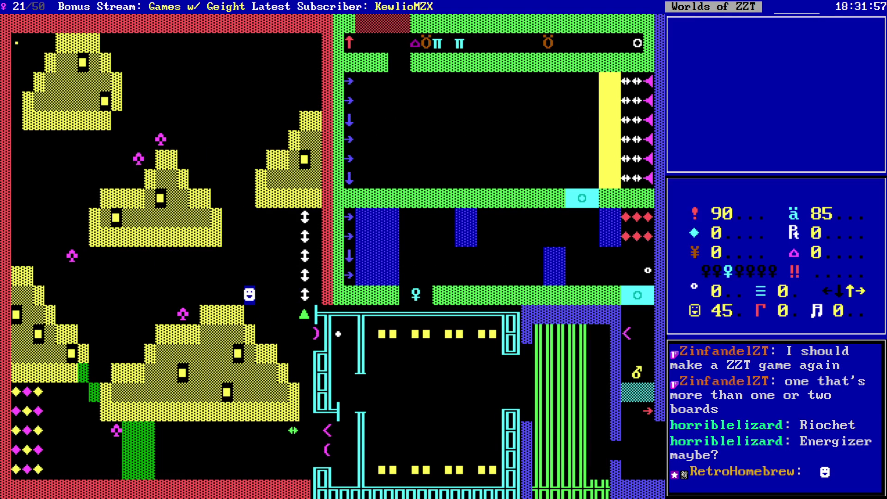
key("Right")
key("Right")
key("Right")
key("Right")
key("Down")
key("Down")
key("Right")
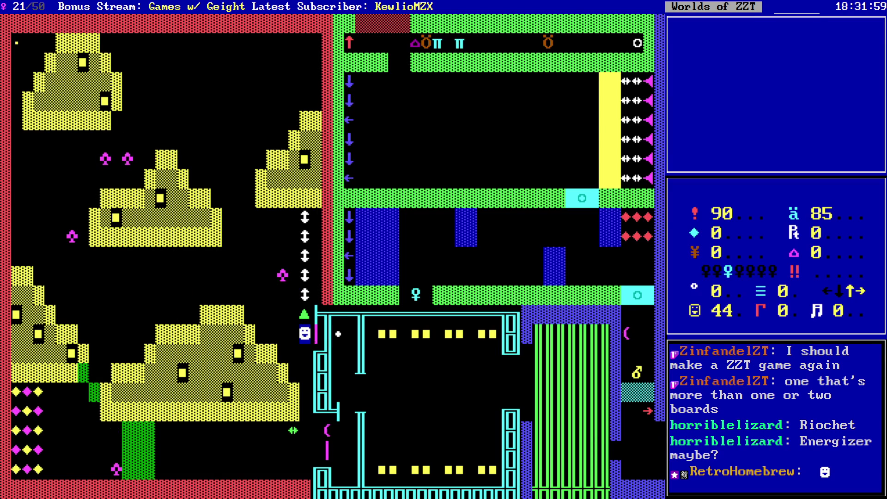
- Light the bomb, pass the Cyan door and collect the six red gems
key("Down")
key("Down")
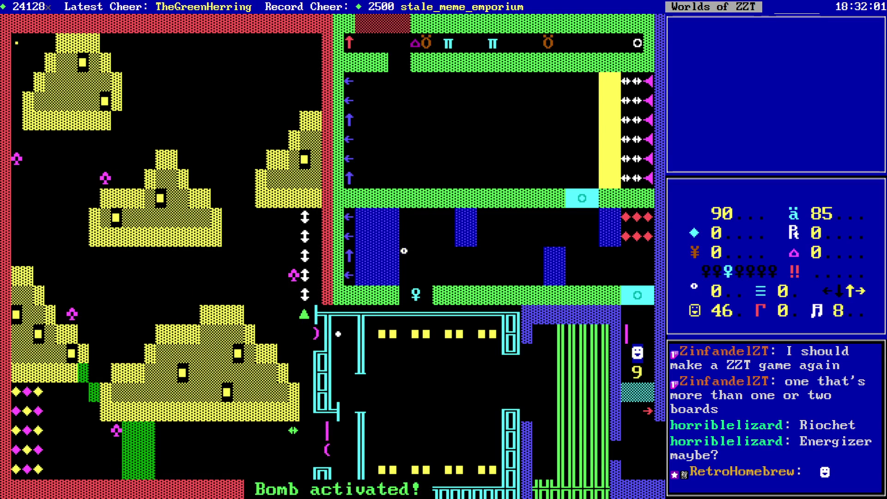
key("Up")
key("Up")
key("Up")
key("Up")
key("Up")
key("Left")
key("Up")
key("Right")
key("Right")
key("Down")
key("Left")
key("Left")
key("Left")
key("Down")
- Retreat left and up away from the bomb, then head left and down
key("Up")
key("Left")
key("Left")
key("Left")
key("Left")
key("Down")
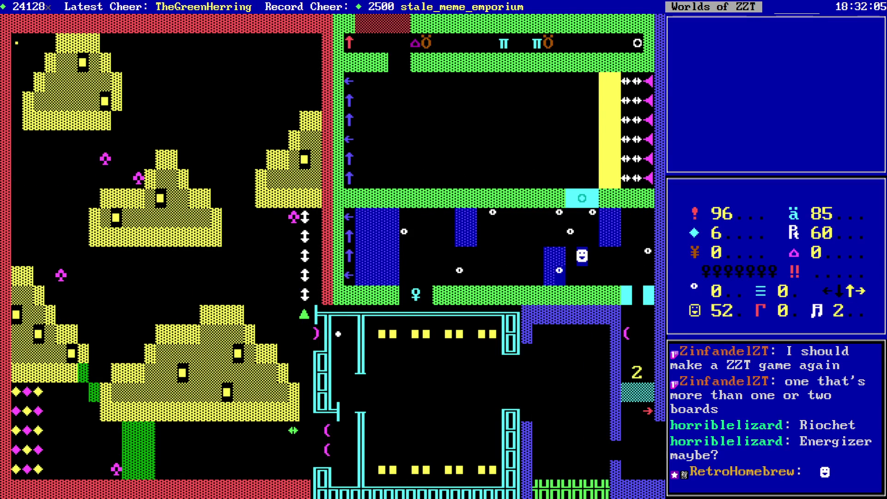
key("Up")
key("Left")
key("Left")
key("Left")
key("Up")
key("Left")
key("Left")
key("Down")
key("Down")
key("Down")
key("Left")
key("Left")
key("Left")
key("Left")
key("Left")
- Pick up the Cyan key again and go through the Cyan door
key("Up")
key("Left")
key("Left")
key("Left")
key("Left")
key("Down")
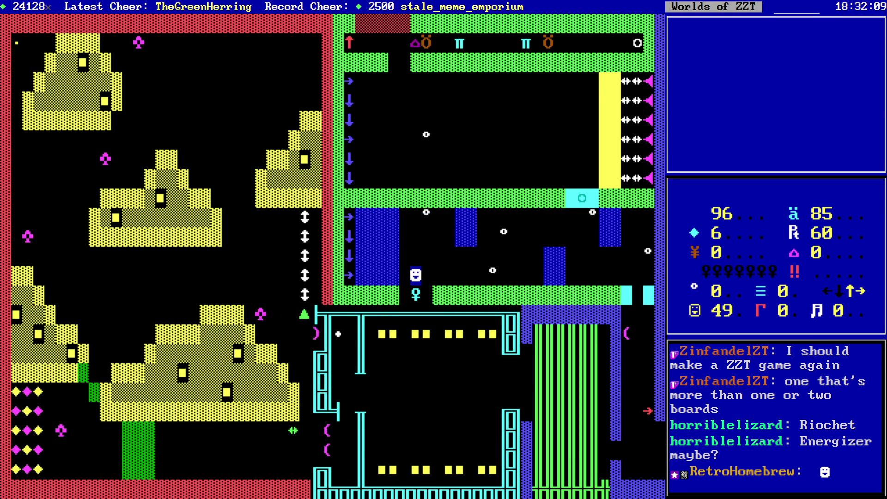
key("Down")
key("Up")
key("Right")
key("Right")
key("Right")
key("Right")
key("Right")
key("Right")
key("Up")
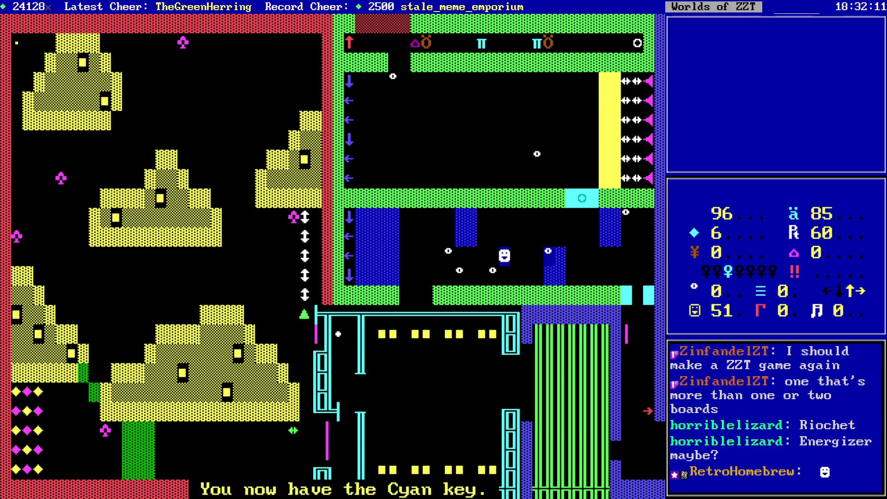
key("Up")
key("Right")
key("Right")
key("Right")
key("Right")
key("Right")
key("Right")
key("Right")
key("Right")
key("Up")
key("Up")
key("Up")
key("Up")
key("Up")
key("Left")
- Cross the upper room leftward and climb toward the top corridor
key("Up")
key("Up")
key("Up")
key("Left")
key("Left")
key("Left")
key("Left")
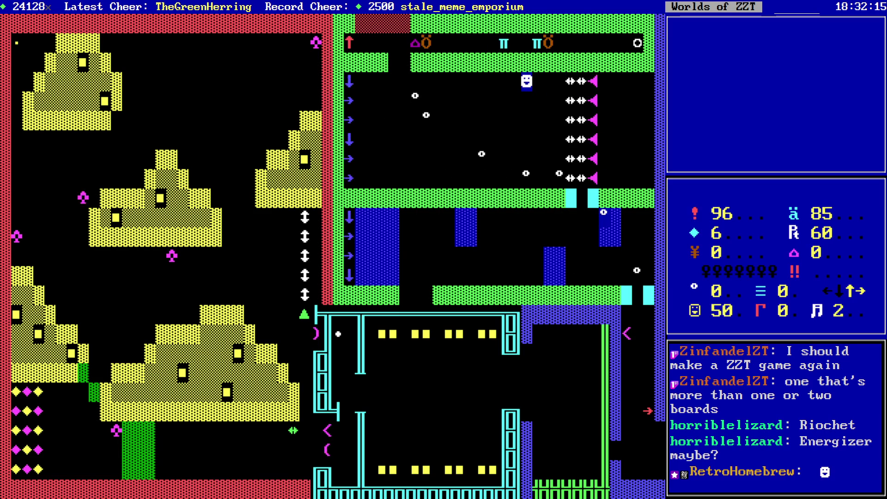
key("Left")
key("Down")
key("Down")
key("Left")
key("Left")
key("Down")
key("Left")
key("Left")
key("Left")
key("Left")
key("Left")
key("Up")
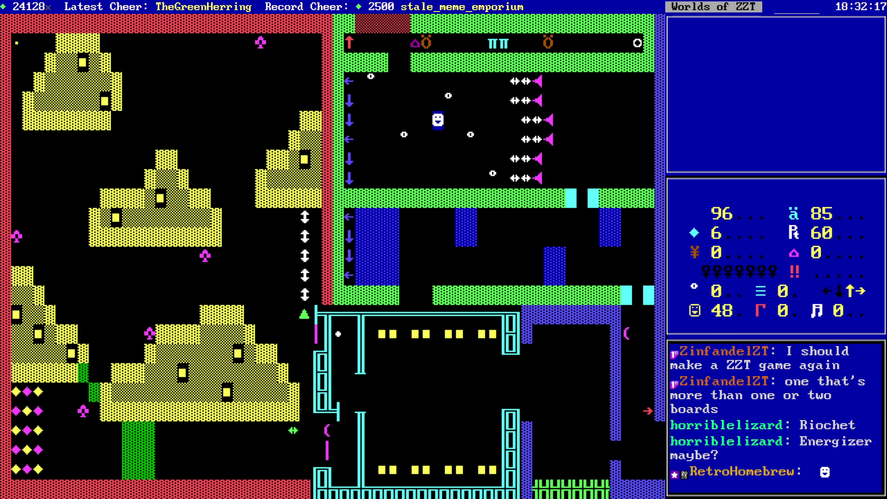
key("Up")
key("Left")
key("Left")
key("Down")
key("Up")
key("Left")
key("Up")
key("Up")
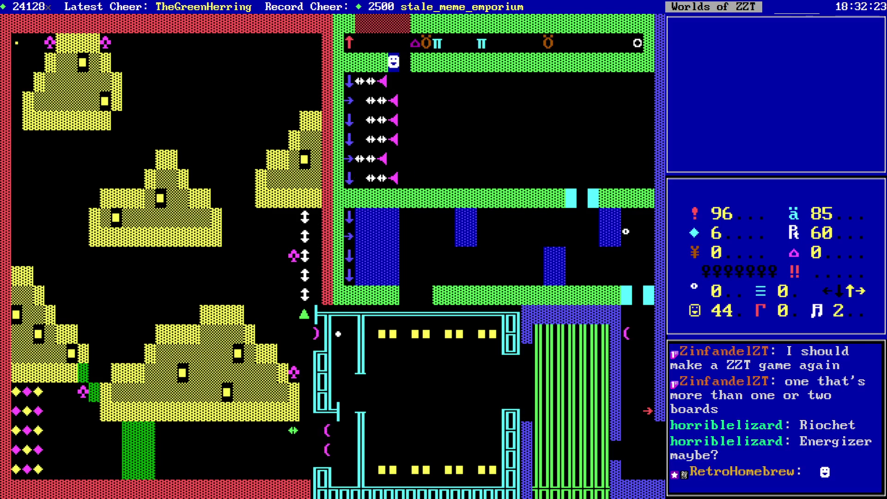
- Grab the energizer and run left along the top corridor into the wall gap
key("Up")
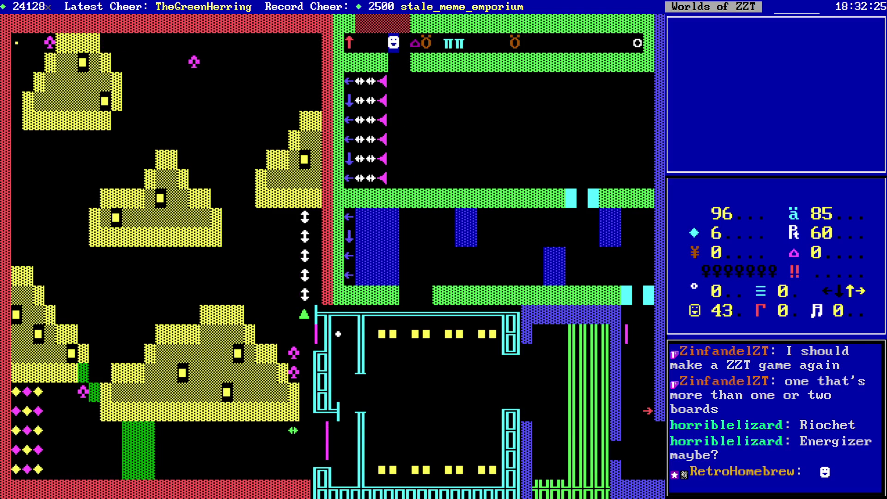
key("Right")
key("Right")
key("Right")
key("Right")
key("Right")
key("Right")
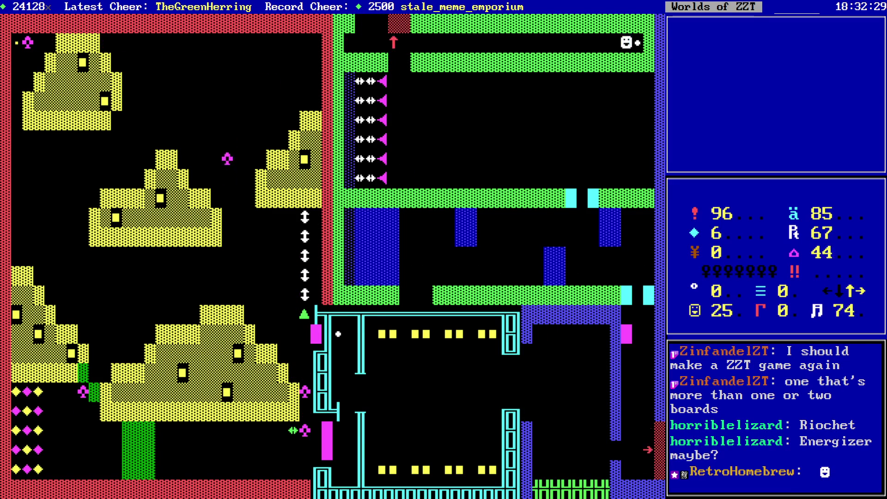
key("Left")
key("Left")
key("Left")
key("Left")
key("Left")
key("Left")
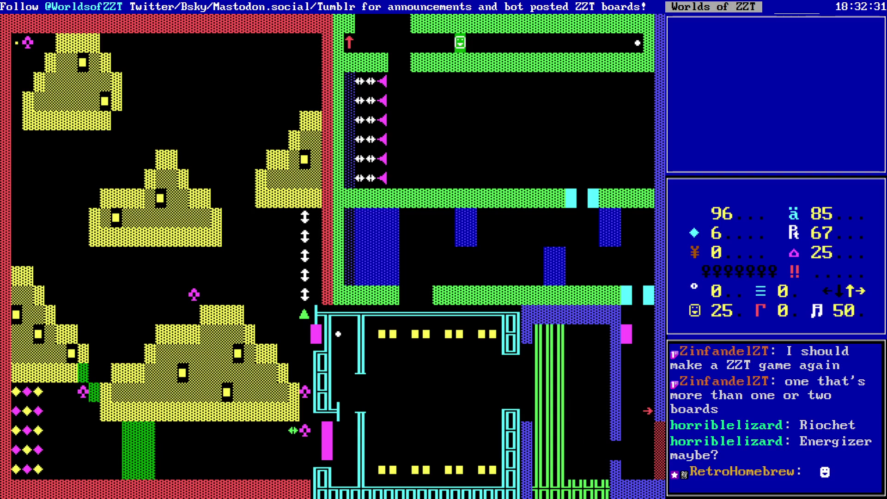
key("Left")
key("Down")
key("Down")
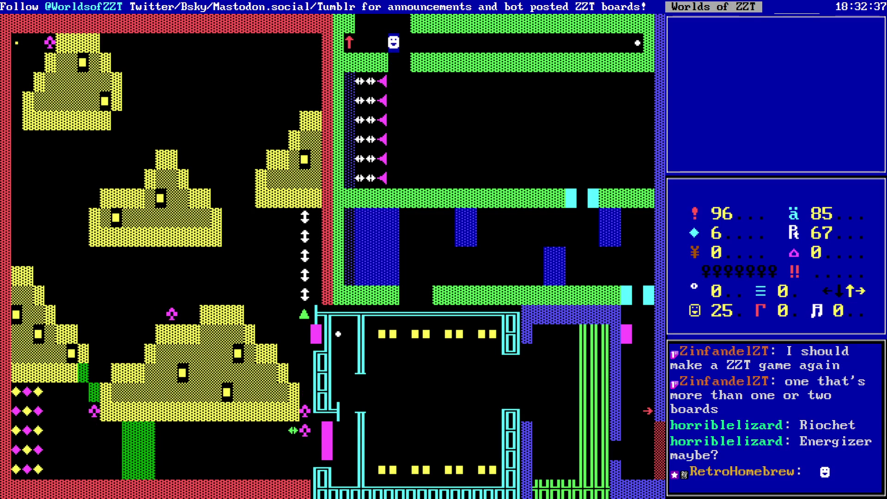
- Quit the test game without saving and confirm ending it to return to KevEdit
key("s")
key("Return")
key("q")
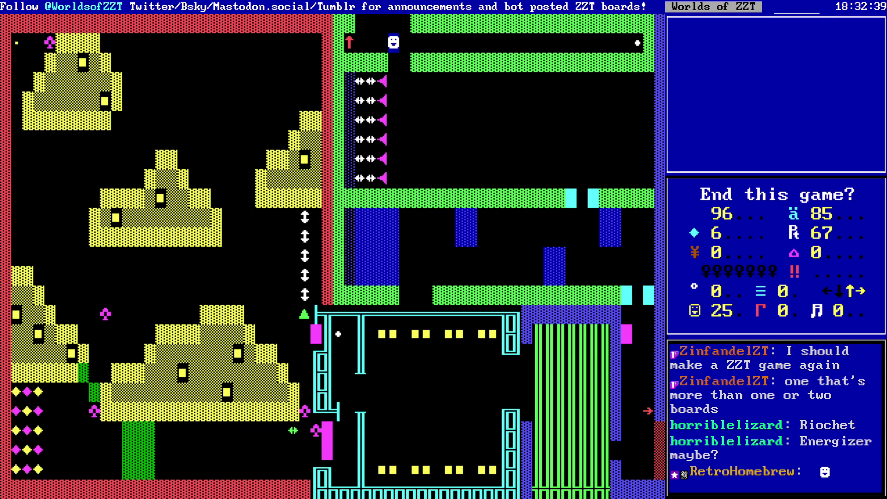
key("y")
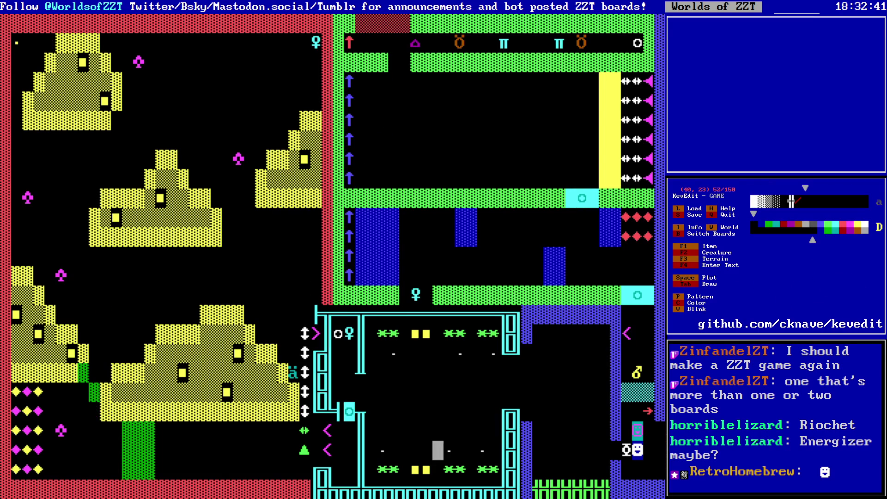
- Pick a brighter drawing colour near the upper yellow mound
key("Right")
key("Right")
key("Right")
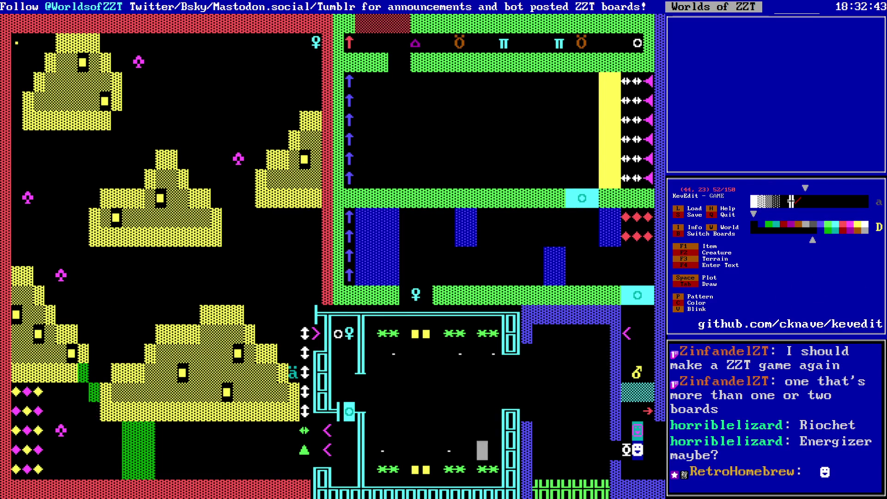
key("alt+Left")
key("alt+Left")
key("alt+Up")
key("Up")
key("Up")
key("Right")
key("Down")
key("Down")
key("Down")
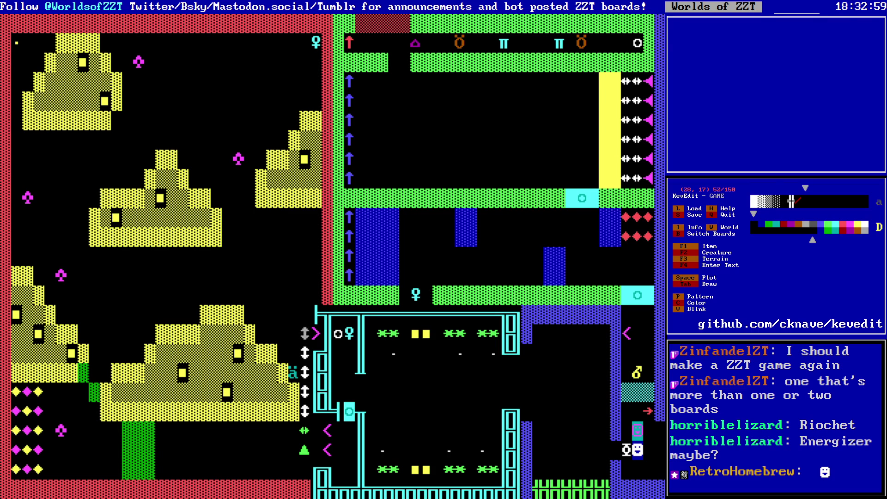
key("Up")
key("Up")
key("Up")
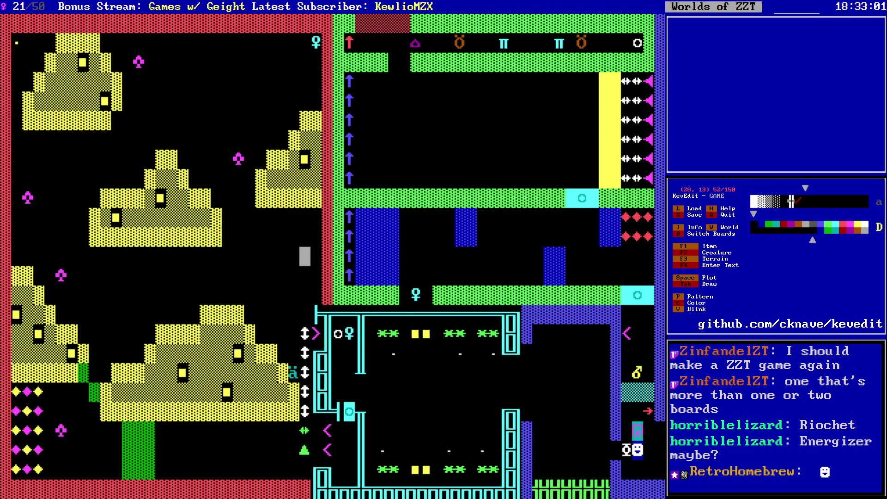
key("Right")
key("Down")
key("Down")
key("Down")
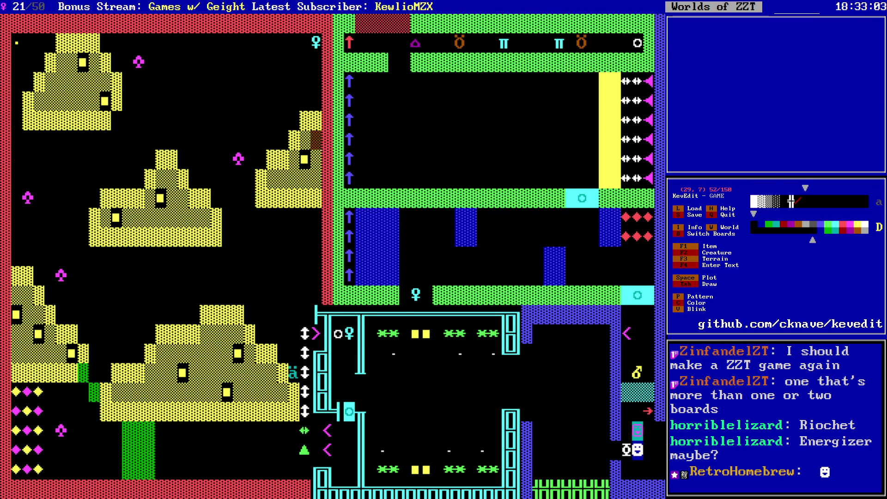
key("Up")
key("Up")
key("Up")
key("Left")
key("Left")
key("Up")
key("Up")
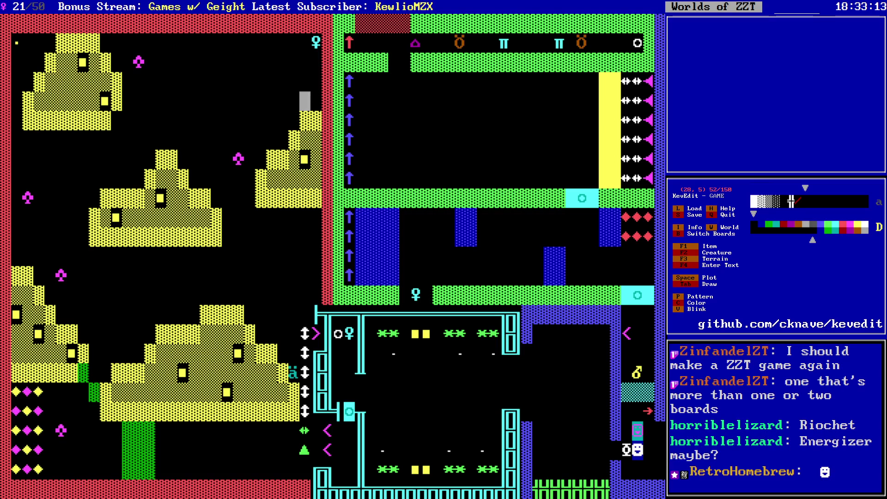
key("Right")
key("Up")
key("Up")
key("Up")
key("Right")
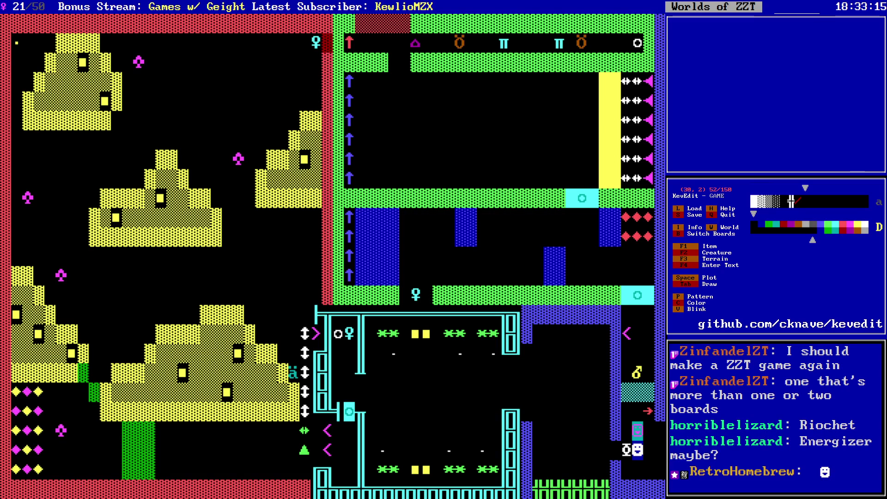
key("Down")
key("Down")
key("c")
key("c")
key("c")
key("c")
- Place a south-facing transporter, delete the object at (29, 5), and put a red south transporter at (28, 5)
key("F3")
key("t")
key("Right")
key("Escape")
key("Delete")
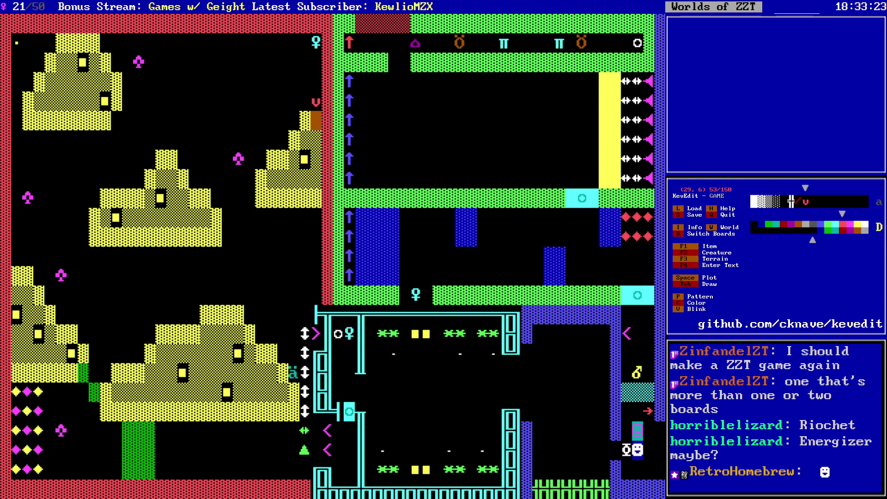
key("Left")
key("space")
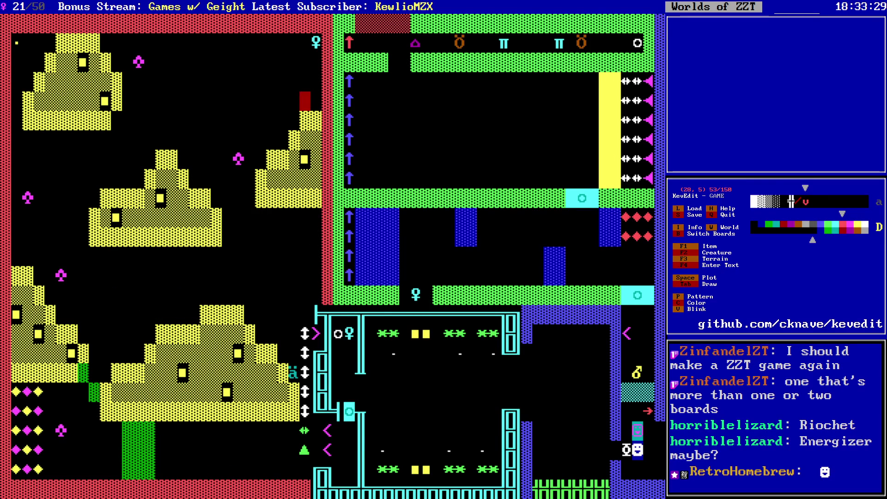
- Remove the red transporter at (28, 5)
key("Delete")
key("Left")
key("Down")
key("Down")
key("Down")
key("Down")
key("Down")
key("Down")
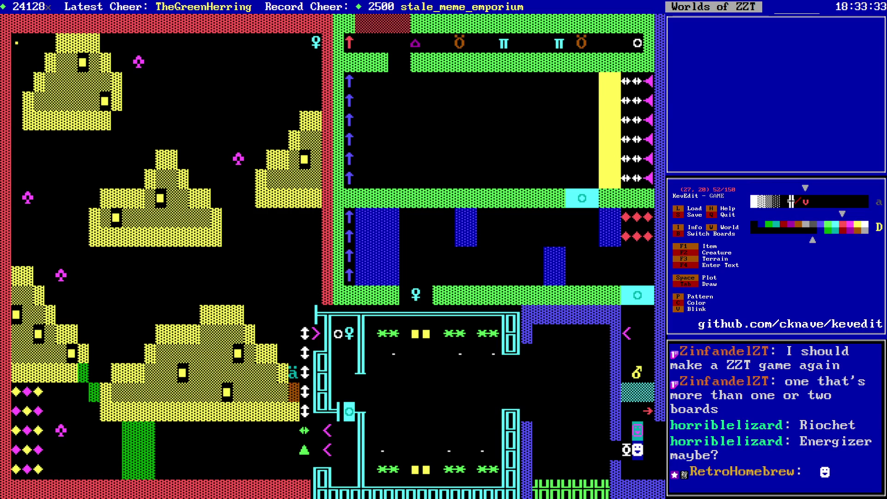
key("Down")
key("Down")
key("Down")
key("Left")
key("Left")
key("Left")
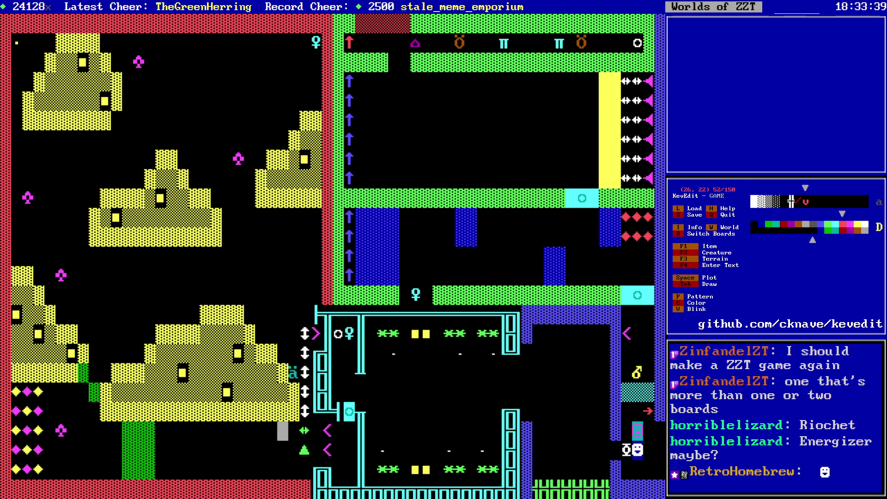
key("Up")
key("Up")
key("Up")
key("Up")
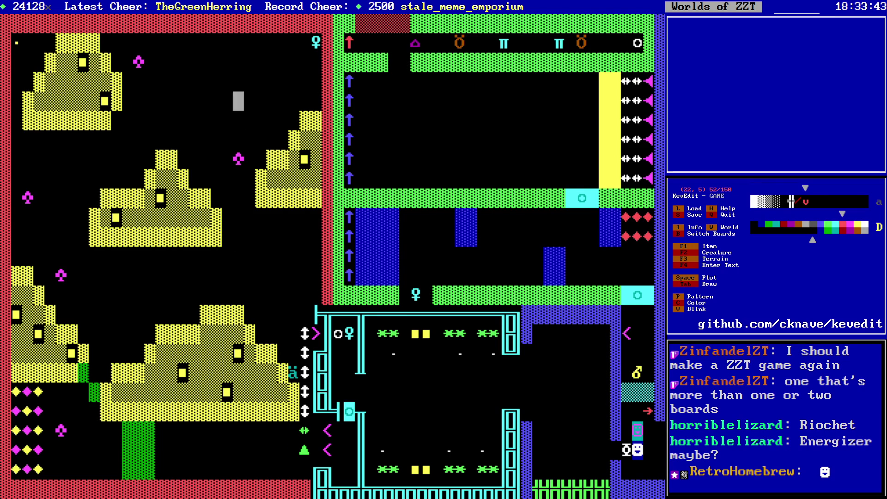
key("Down")
key("Down")
key("Down")
key("Right")
key("Right")
key("Up")
key("Up")
key("Up")
key("Up")
key("Up")
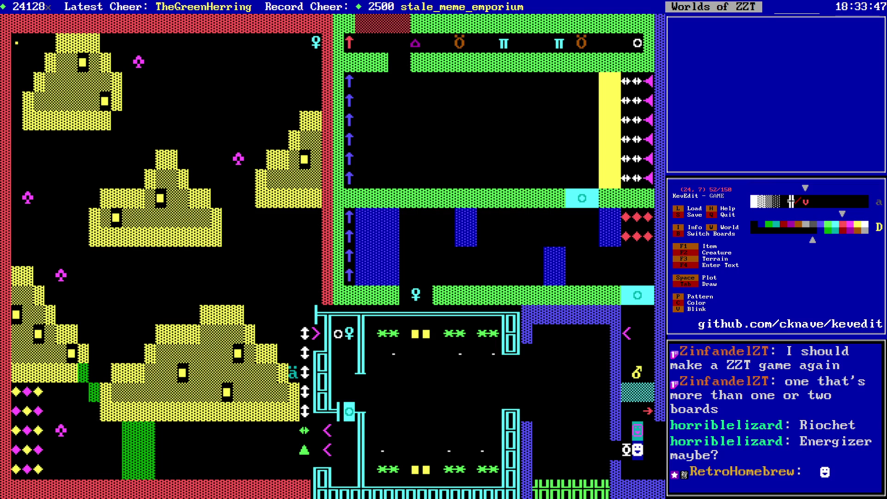
key("Right")
key("Right")
key("Down")
key("Down")
key("Down")
- Clear the cyan wall corner at (29, 16) and put a magenta > object at (30, 17)
key("Right")
key("Down")
key("Down")
key("Right")
key("Right")
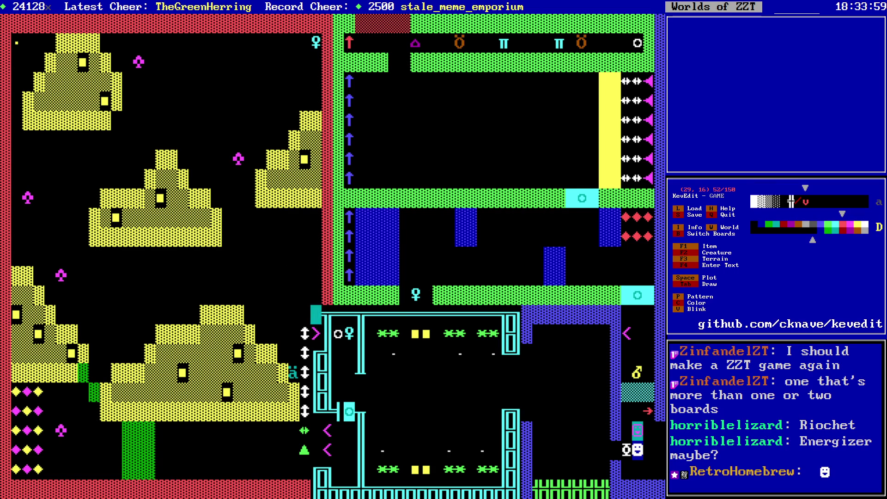
key("Down")
key("Right")
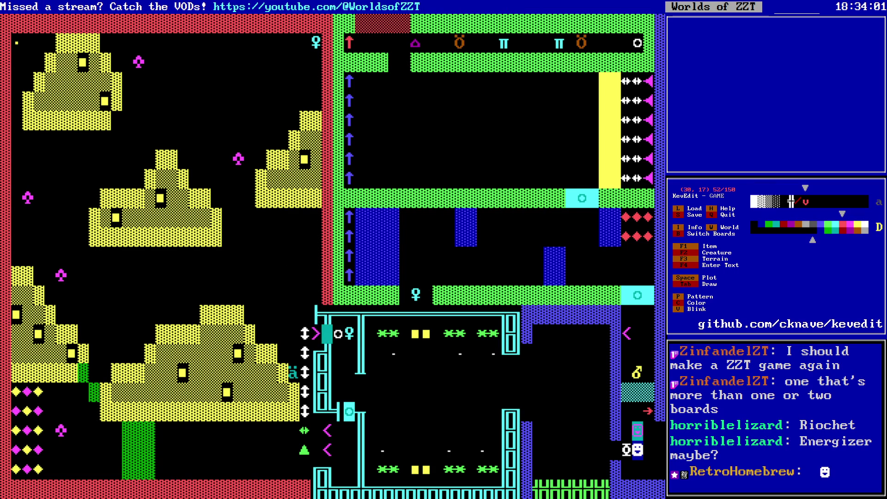
key("Delete")
key("Left")
key("Up")
key("Delete")
key("Down")
key("Delete")
key("Right")
key("space")
key("Up")
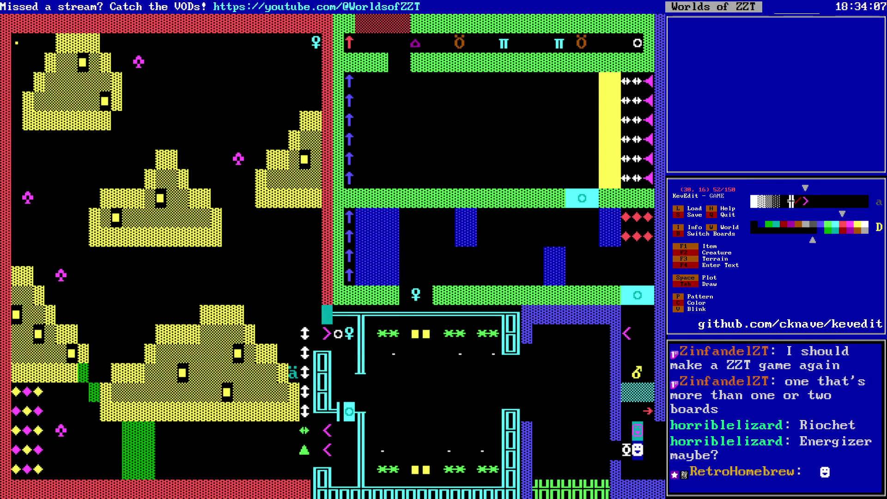
- Turn off default colours, place a south-facing transporter at (29, 5), and another at (29, 16)
key("Left")
key("Left")
key("Up")
key("Up")
key("Up")
key("d")
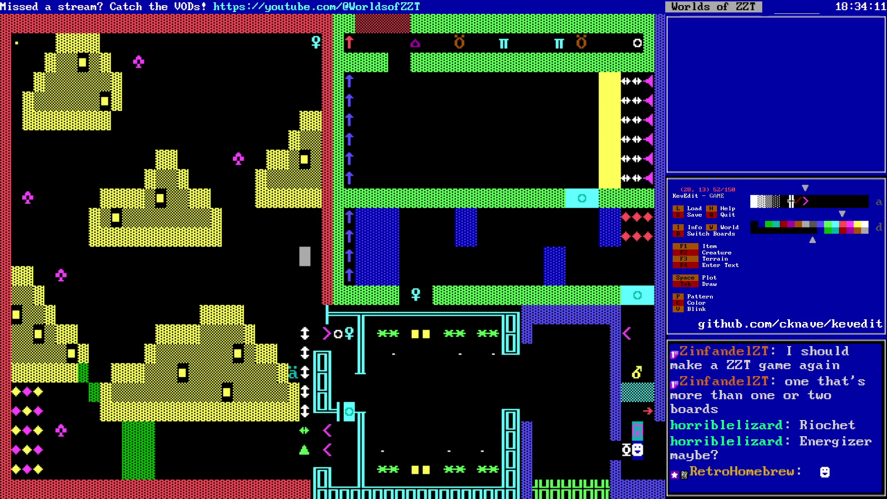
key("Up")
key("Up")
key("Up")
key("Down")
key("Down")
key("Down")
key("Right")
key("space")
key("Return")
key("Right")
key("Right")
key("Right")
key("Escape")
key("Up")
key("Down")
key("Down")
key("Down")
key("space")
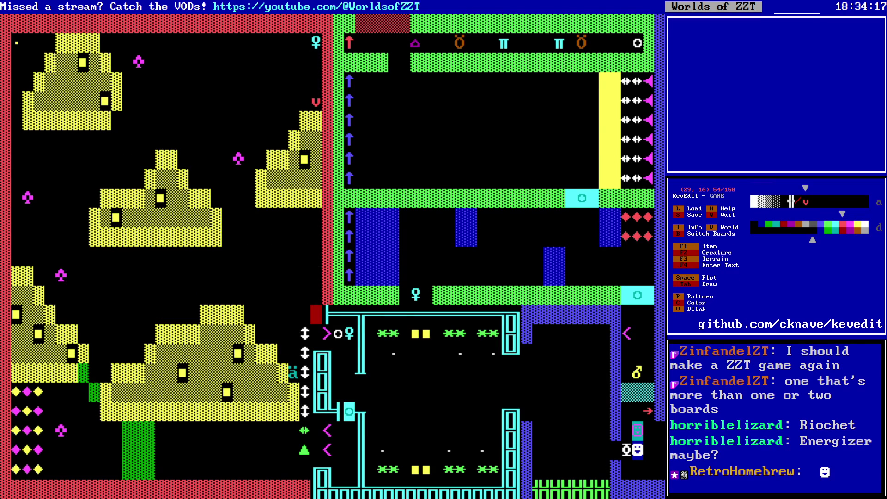
- Set the shop-corner transporter to face North and turn default colour mode back on
key("Return")
key("Right")
key("Right")
key("Right")
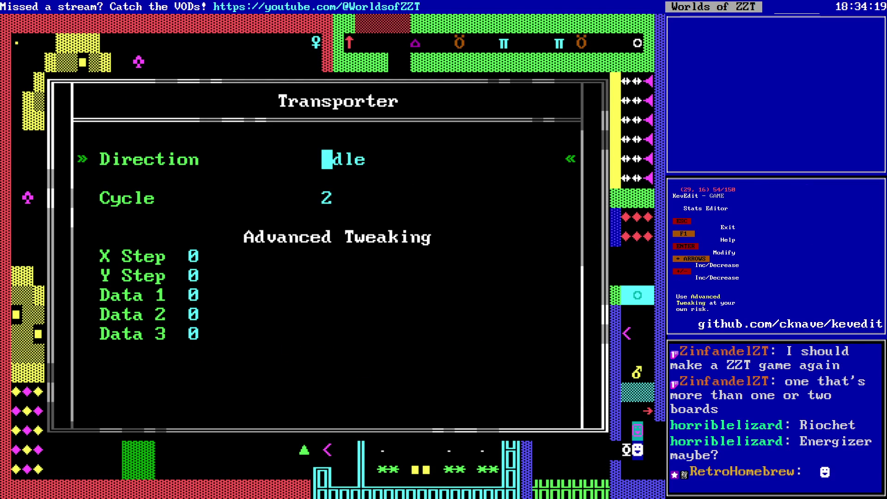
key("Escape")
key("Left")
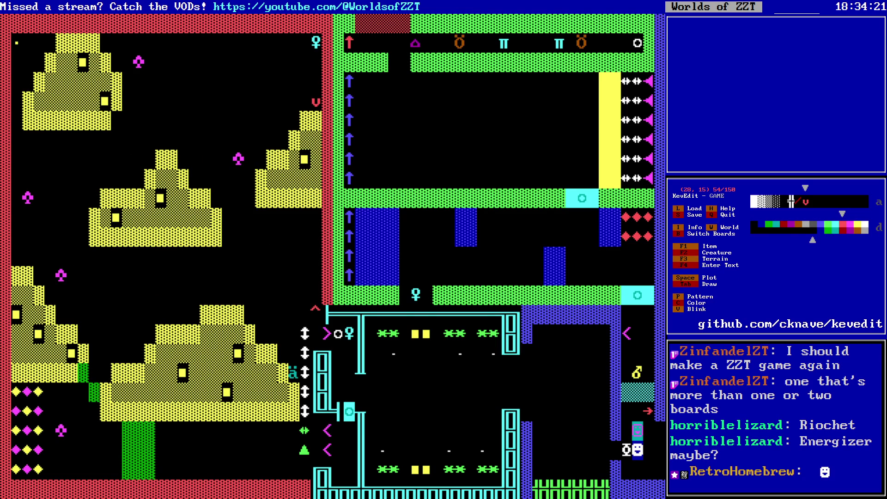
key("Left")
key("Left")
key("Left")
key("Right")
key("Up")
key("Up")
key("Up")
key("Right")
key("Down")
key("Down")
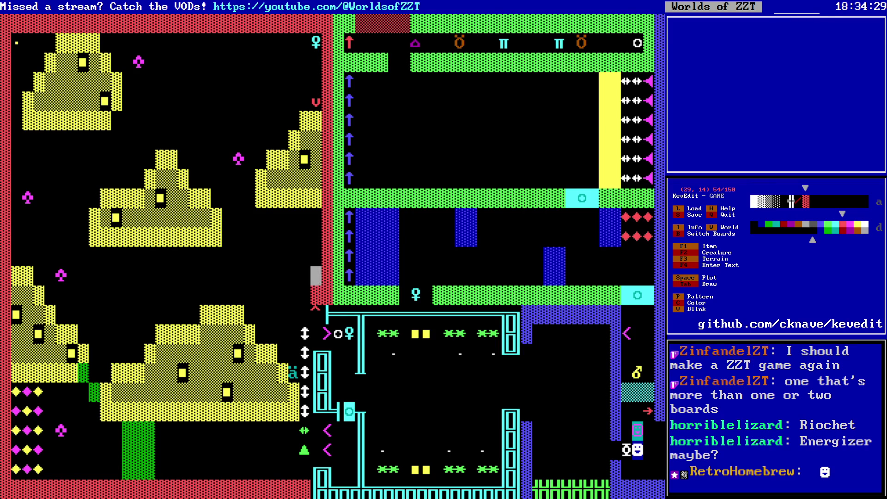
key("Down")
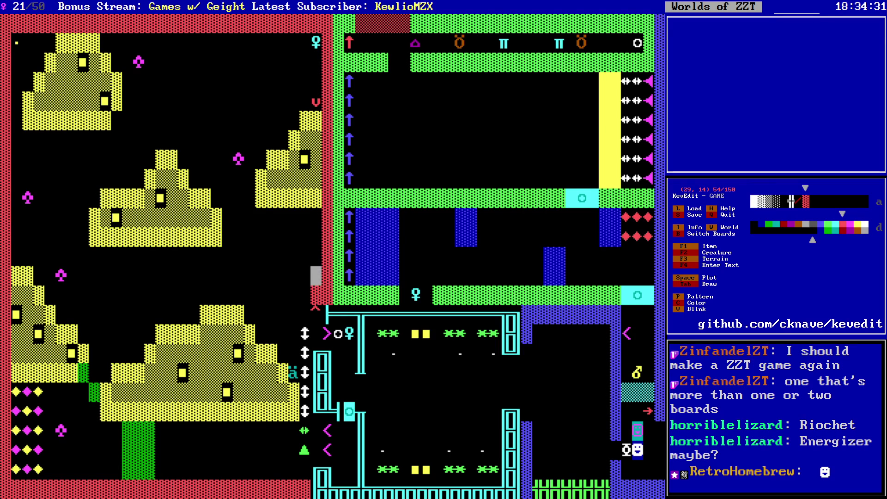
key("d")
- Draw a red wall from (29, 15) down the column to the bottom edge
key("Down")
key("Down")
key("Down")
key("Right")
key("Right")
key("Left")
key("Up")
key("Up")
key("Up")
key("Right")
key("Down")
key("Down")
key("Down")
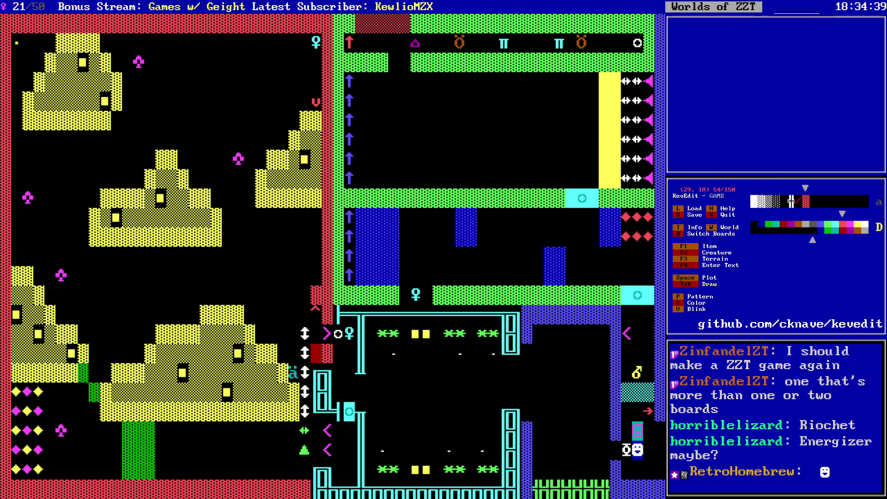
key("Down")
key("Down")
key("Down")
key("Left")
key("Down")
key("Right")
key("Right")
key("Right")
- Draw the red wall back up column 32 to row 16 and along the shop's left side
key("Up")
key("Up")
key("Up")
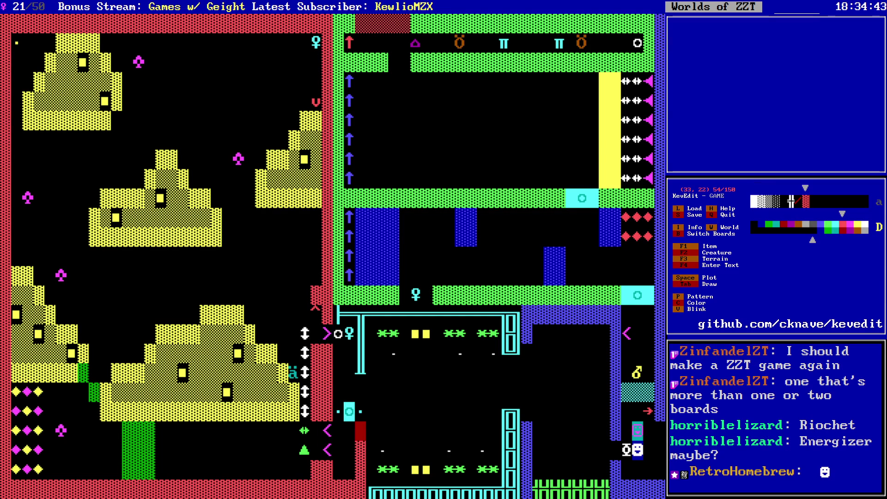
key("Up")
key("Up")
key("Up")
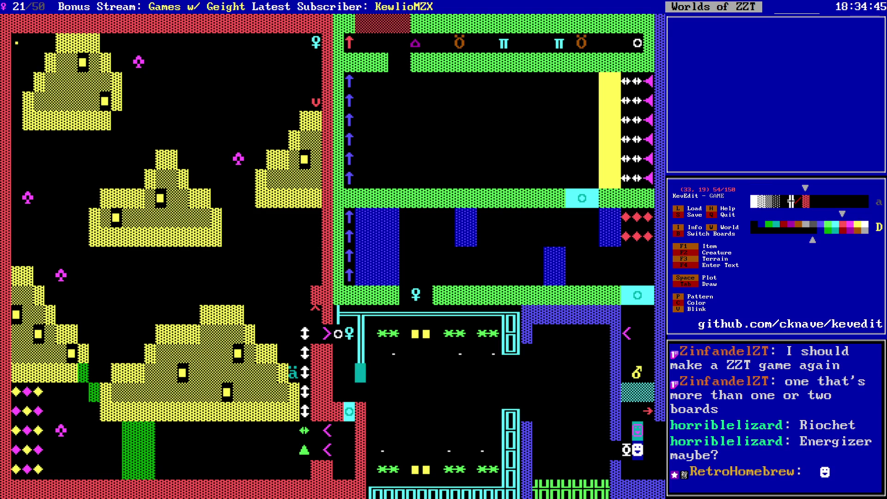
key("Left")
key("Down")
key("Down")
key("Down")
key("Right")
key("Right")
key("Tab")
key("Right")
key("Right")
key("Right")
key("Right")
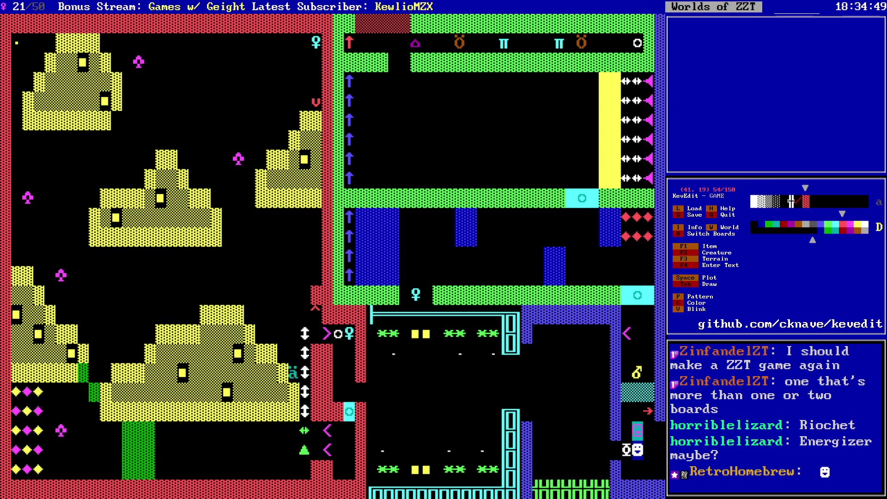
key("Left")
key("Left")
key("Left")
key("Up")
key("Up")
key("Right")
key("Right")
key("Right")
key("Down")
key("Down")
key("Down")
key("Right")
key("Right")
key("Right")
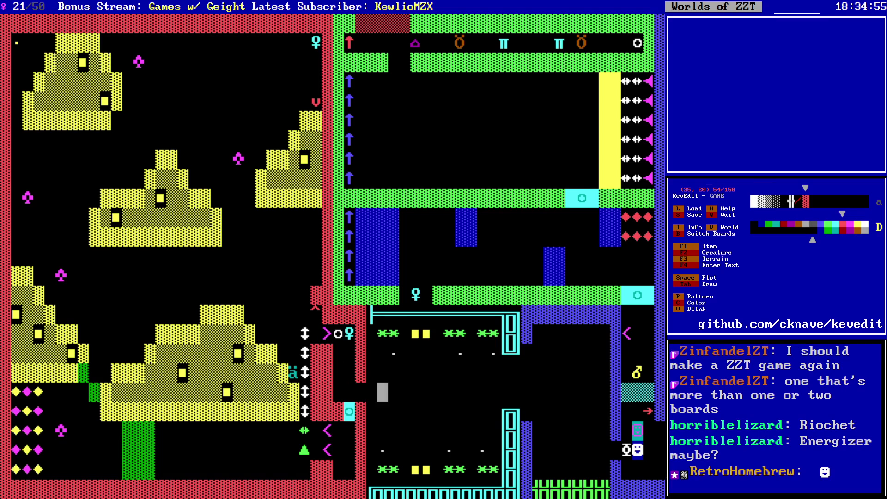
key("Left")
key("Left")
key("Left")
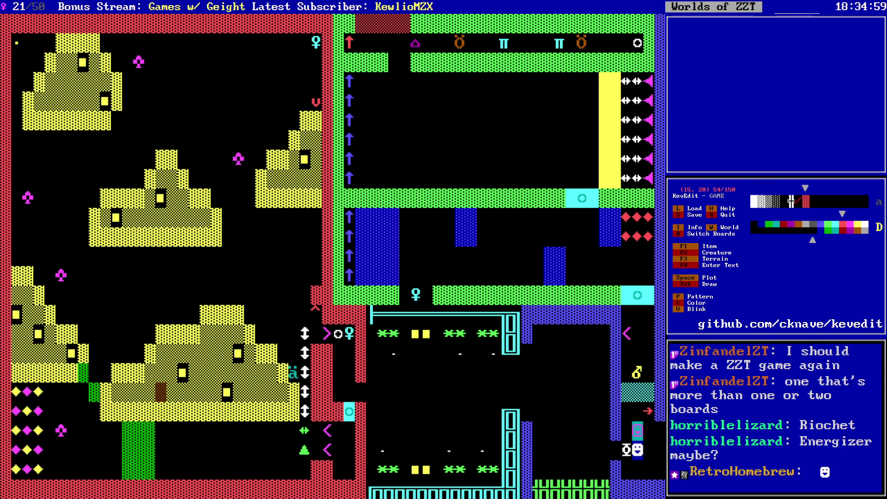
key("Up")
key("Up")
key("Up")
key("Right")
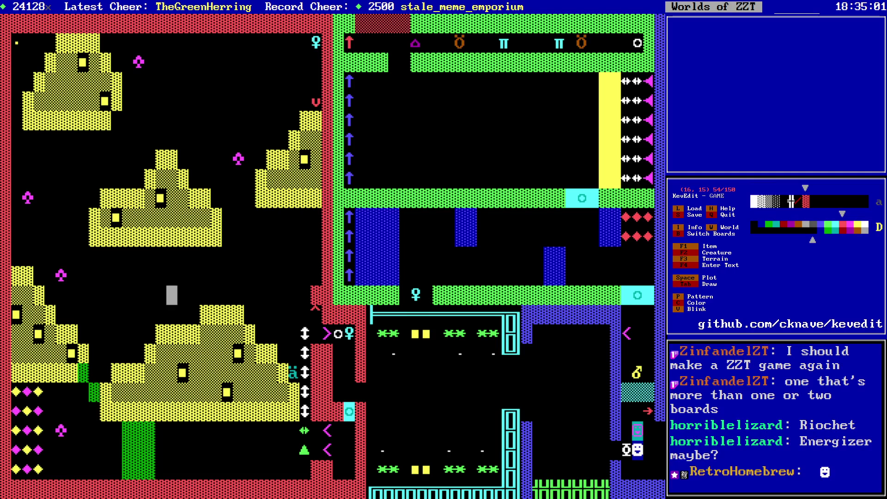
- Choose a darker blue drawing colour at the water blocks
key("Right")
key("Right")
key("Right")
key("Up")
key("Up")
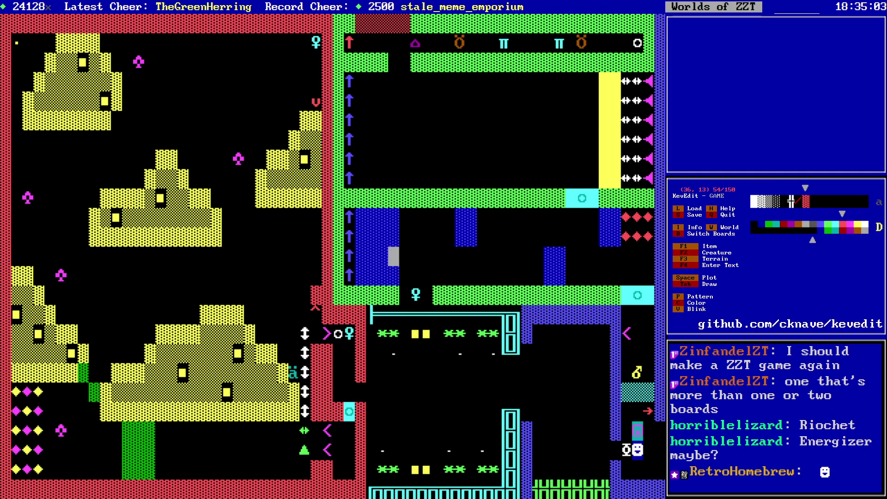
key("c")
key("Left")
key("Left")
key("Return")
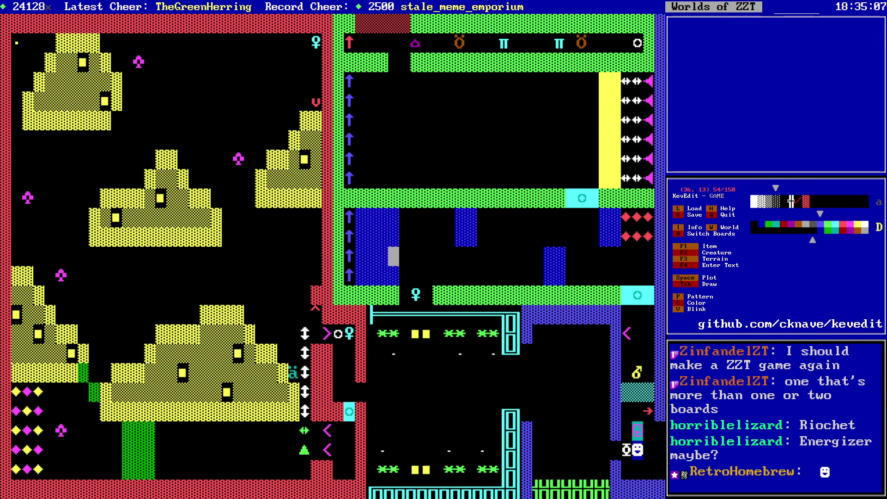
- Recolour the water blocks around columns 50–55 dark blue
key("f")
key("Right")
key("Right")
key("Right")
key("Right")
key("Up")
key("Left")
key("Left")
key("Left")
key("f")
key("Right")
key("Right")
key("Right")
key("Down")
key("Left")
key("Left")
key("Left")
key("f")
key("Right")
key("Right")
key("Right")
key("Up")
key("Up")
key("Right")
key("f")
key("Right")
key("Right")
key("Right")
- Open the program of the check object in the code editor
key("Down")
key("Down")
key("Down")
key("Left")
key("Left")
key("Up")
key("Up")
key("Up")
key("Up")
key("Left")
key("Down")
key("Down")
key("Down")
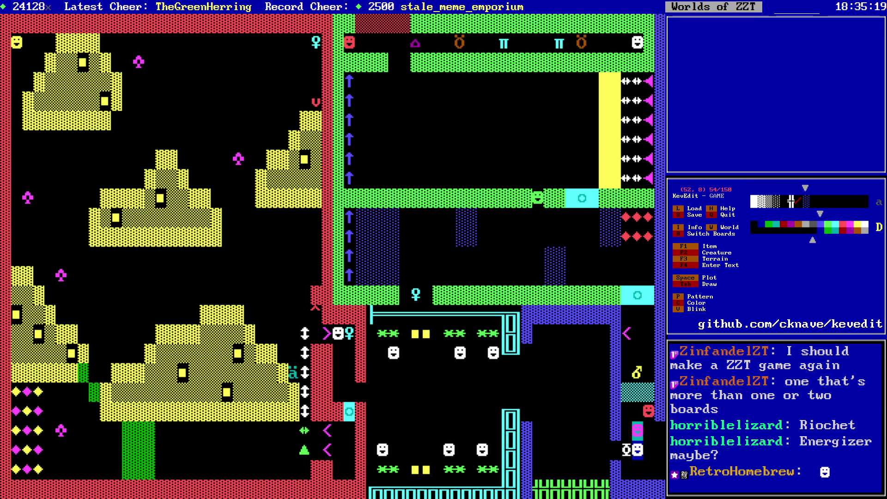
key("Down")
key("Down")
key("Left")
key("Left")
key("Left")
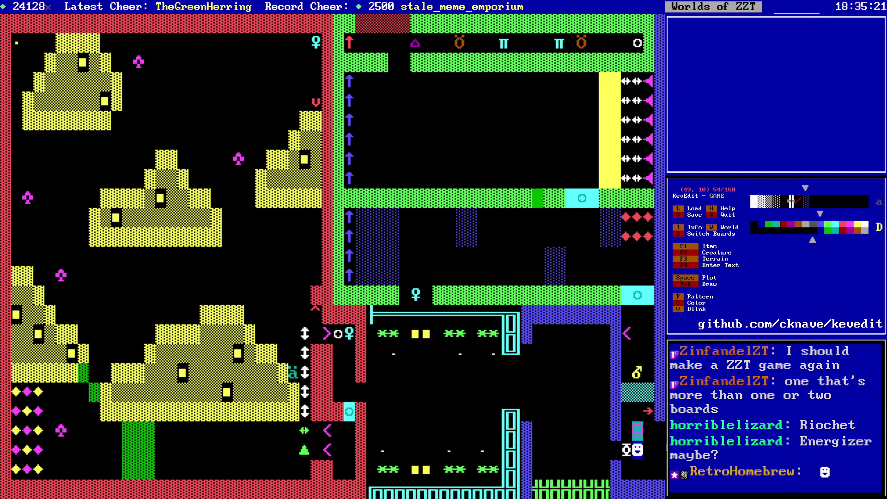
key("Return")
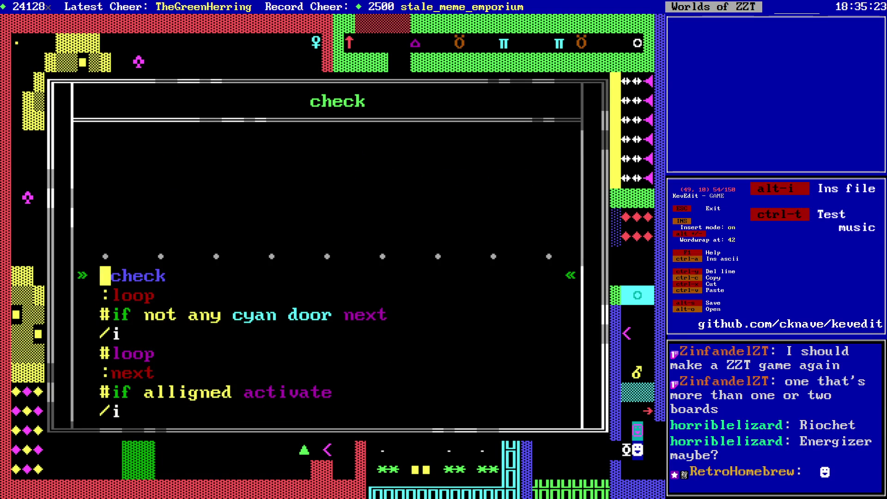
- Retarget the alligned check line from activate to thirdloop
key("Down")
key("Down")
key("Down")
key("Down")
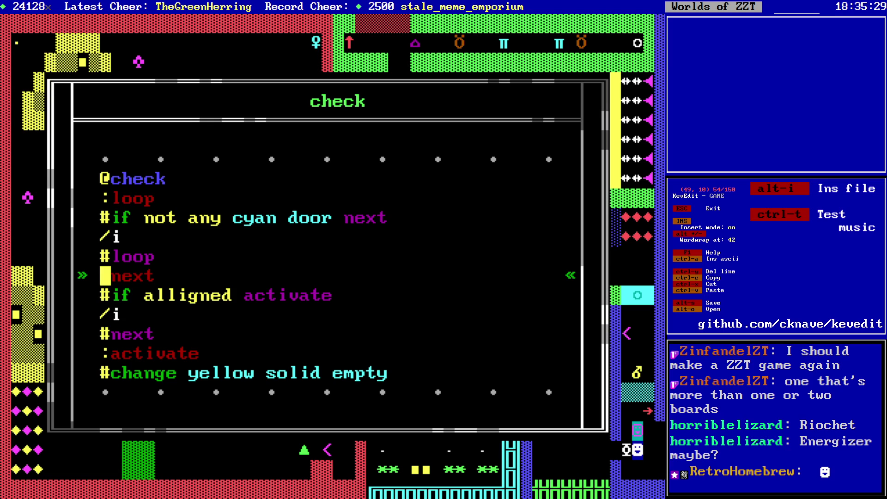
key("Up")
key("Up")
key("Up")
key("End")
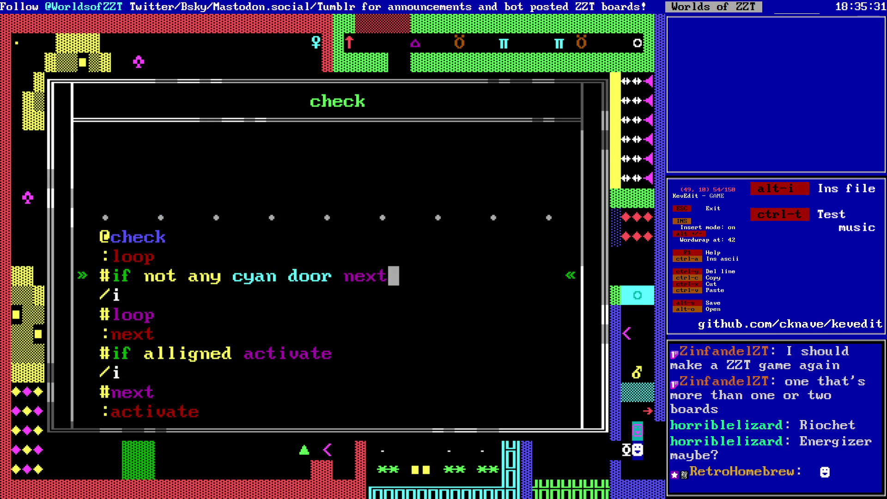
key("Down")
key("Down")
key("Down")
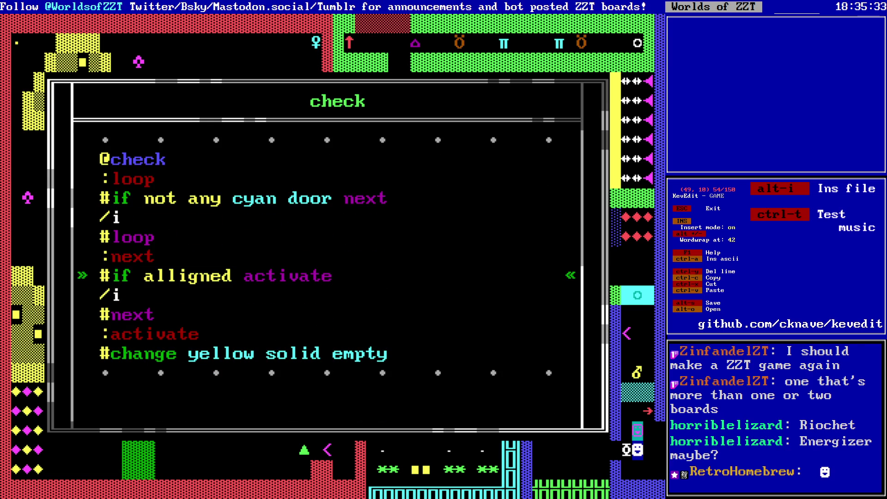
key("Home")
key("Right")
key("Right")
key("Right")
key("shift+Right")
key("shift+Right")
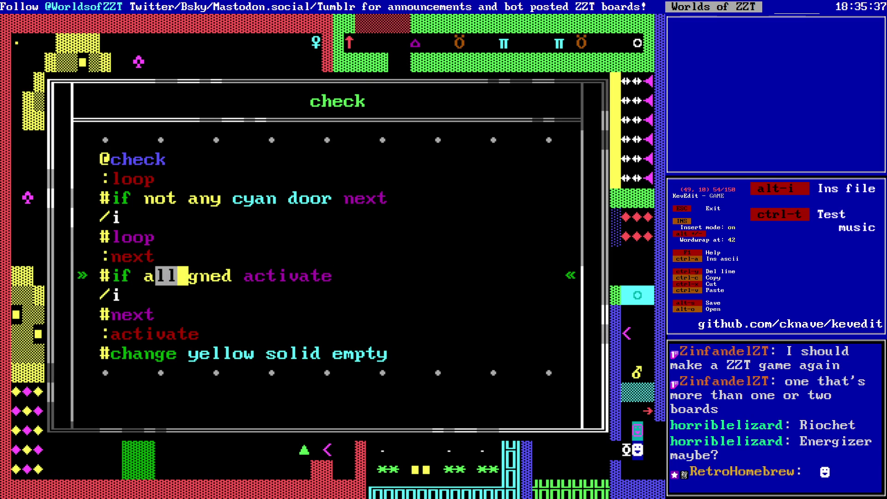
key("End")
key("Down")
key("Down")
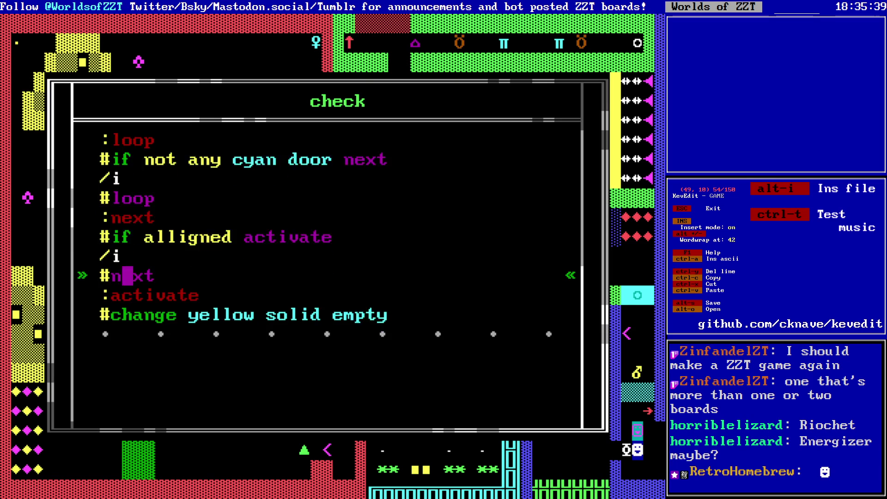
key("Down")
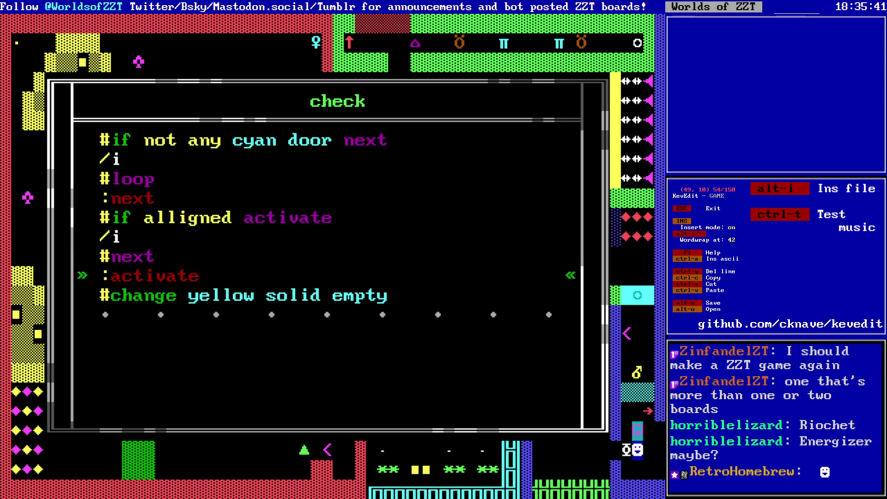
key("Up")
key("Up")
key("Up")
key("End")
key("BackSpace")
key("BackSpace")
key("BackSpace")
key("BackSpace")
key("BackSpace")
key("BackSpace")
type("thirdloop")
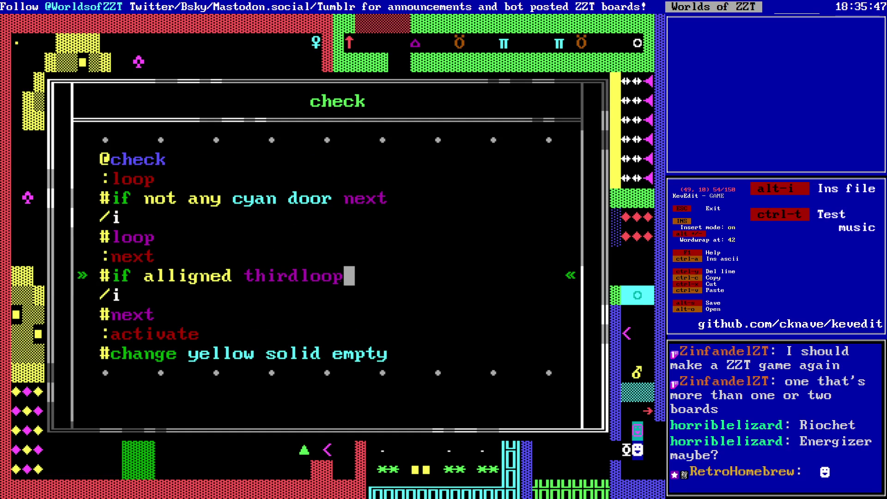
- Add the :thirdloop block after #next: #if not alligned activate, /i, #thirdloop, #end
key("Down")
key("Down")
key("End")
key("Return")
type(":thirdloop")
key("Return")
type("#if not alligned ")
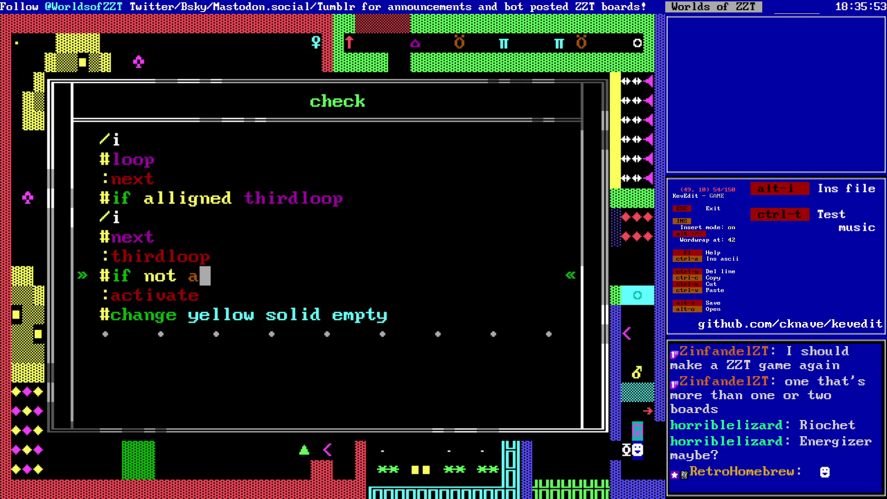
type("activate")
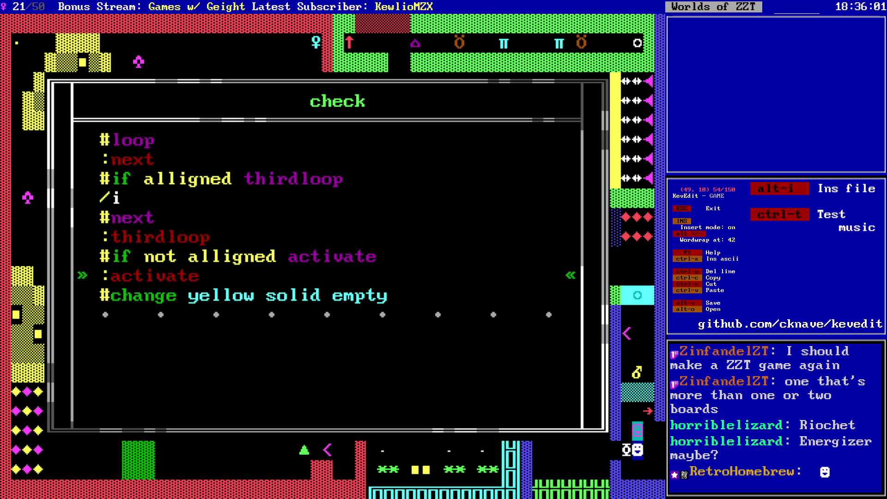
key("Up")
key("End")
key("Return")
type("/i")
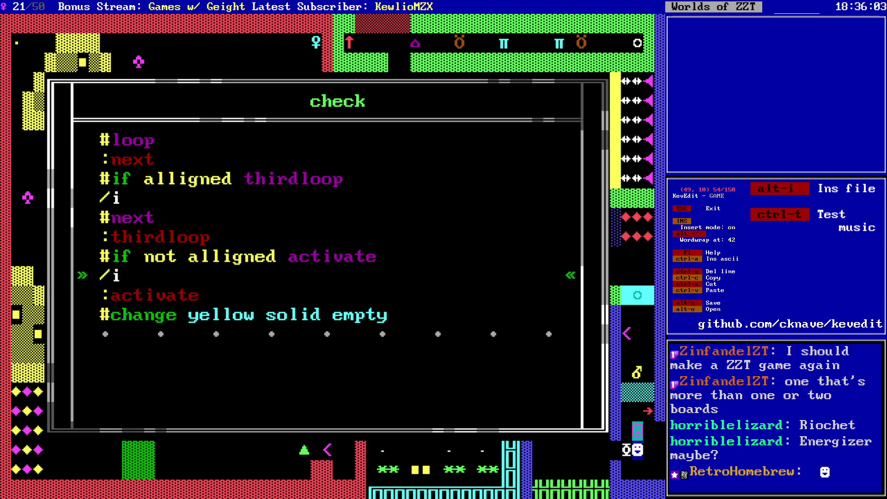
key("Return")
type("#thirdloop")
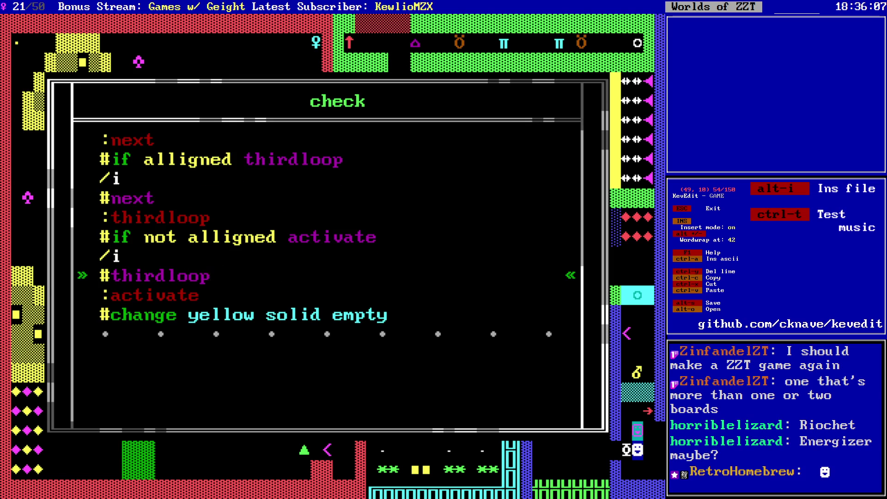
key("Return")
type("#end")
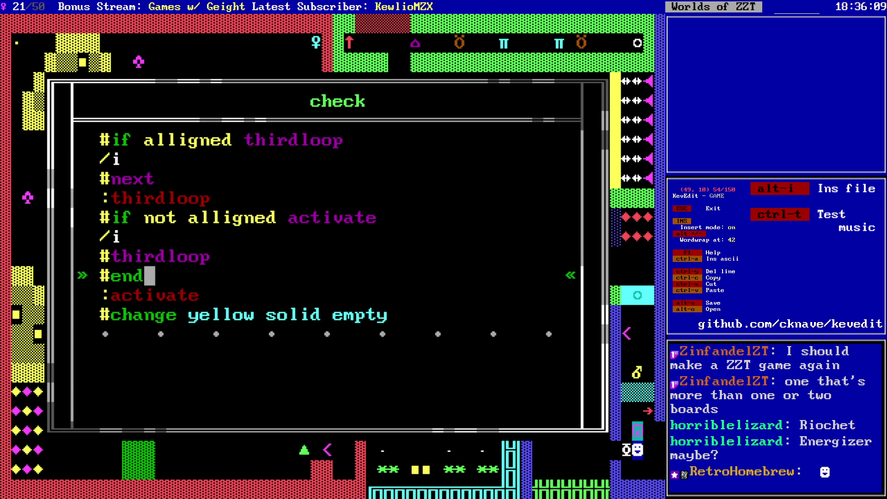
- Add an 'i' pause line after the :activate label
key("Down")
key("End")
key("Return")
key("Escape")
key("Return")
key("Down")
key("Down")
key("Down")
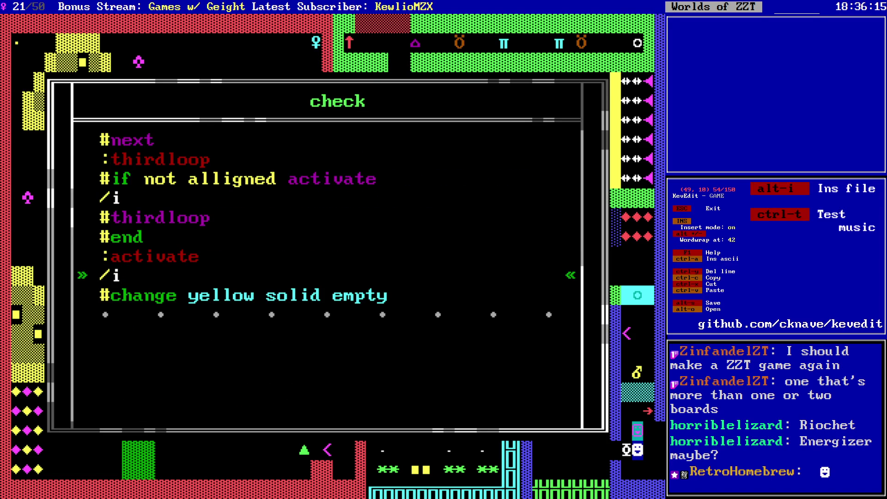
key("Page_Up")
key("Page_Up")
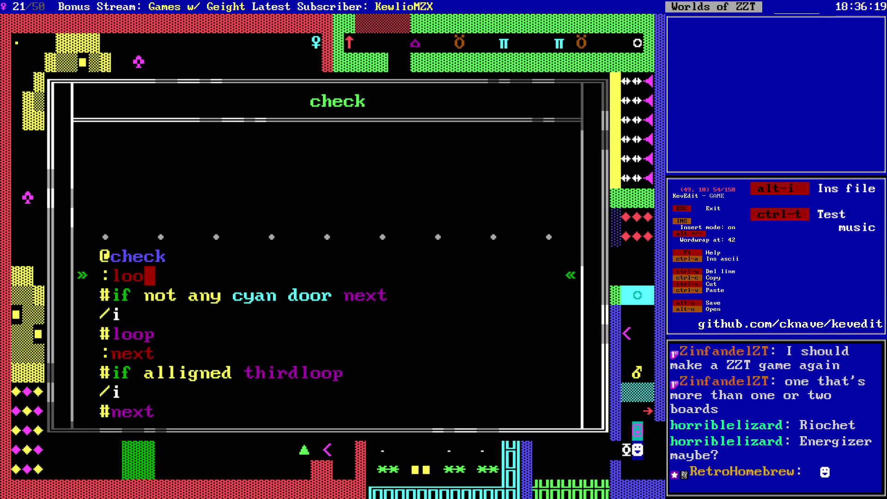
key("Escape")
key("Down")
key("Down")
key("Down")
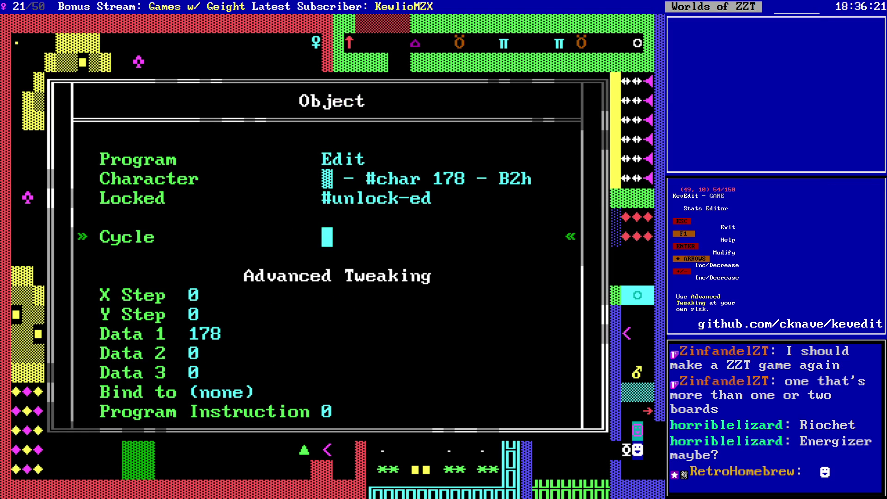
key("Up")
key("Up")
key("Up")
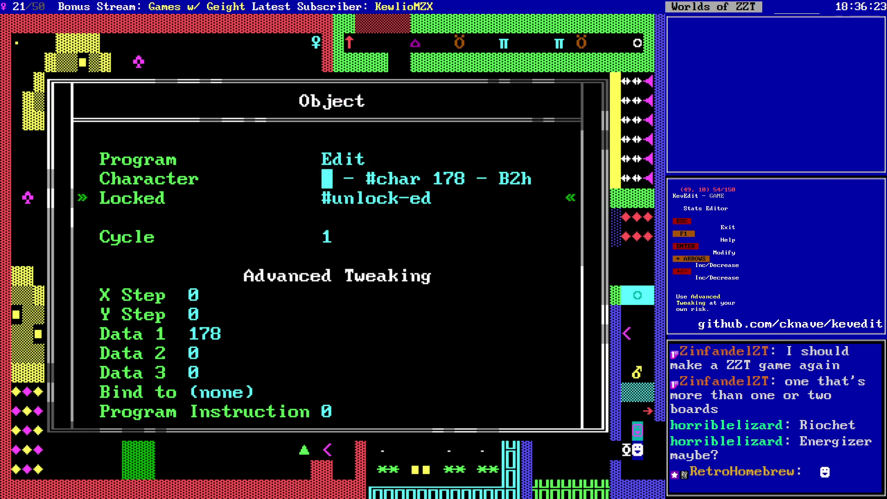
key("Return")
key("Down")
key("Down")
key("Down")
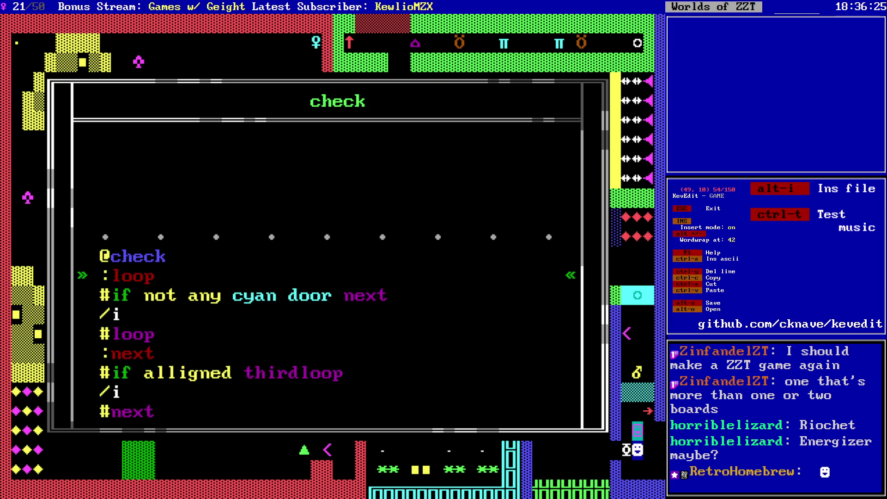
key("Down")
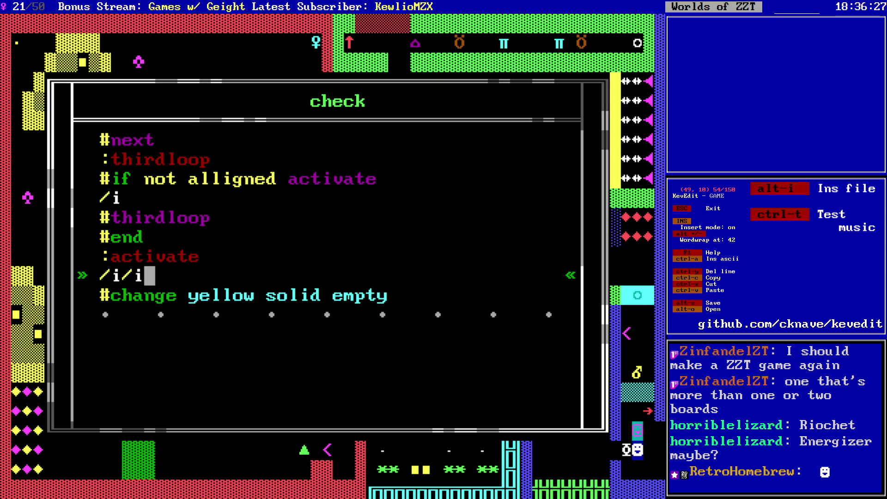
type("i")
- Close the script and save the world over GAME.zzt, confirming the overwrite
key("Escape")
key("Escape")
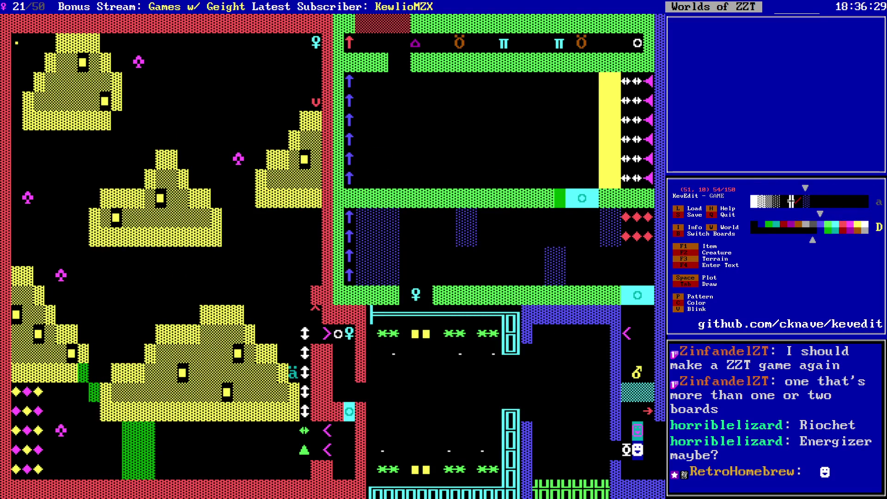
key("Up")
key("Right")
key("Right")
key("Right")
key("Up")
key("Up")
key("Up")
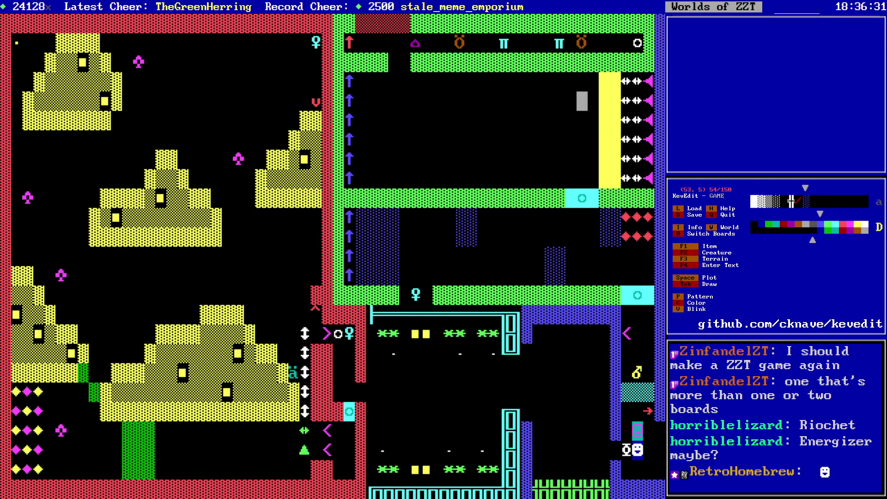
key("Down")
key("Down")
key("Down")
key("Down")
key("Down")
key("Down")
key("Down")
key("Left")
key("s")
key("Return")
key("y")
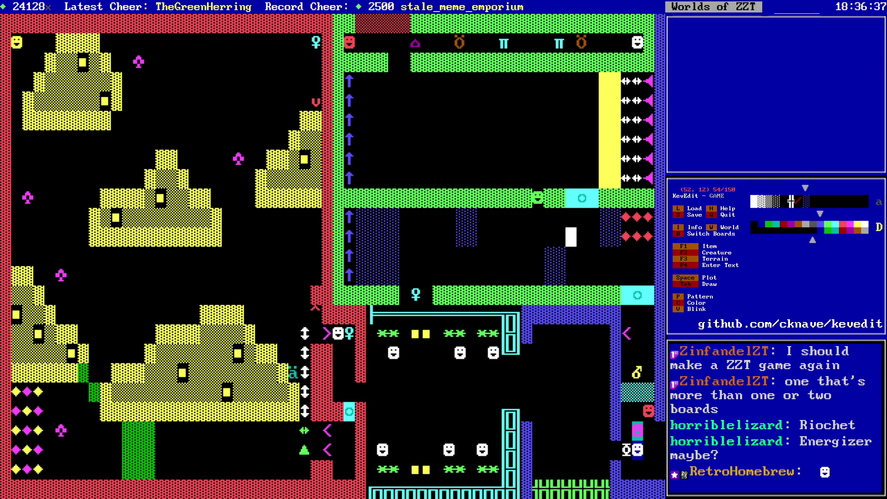
- Move around the board, then launch the saved world in ZZT with Alt+T
key("Up")
key("Up")
key("Right")
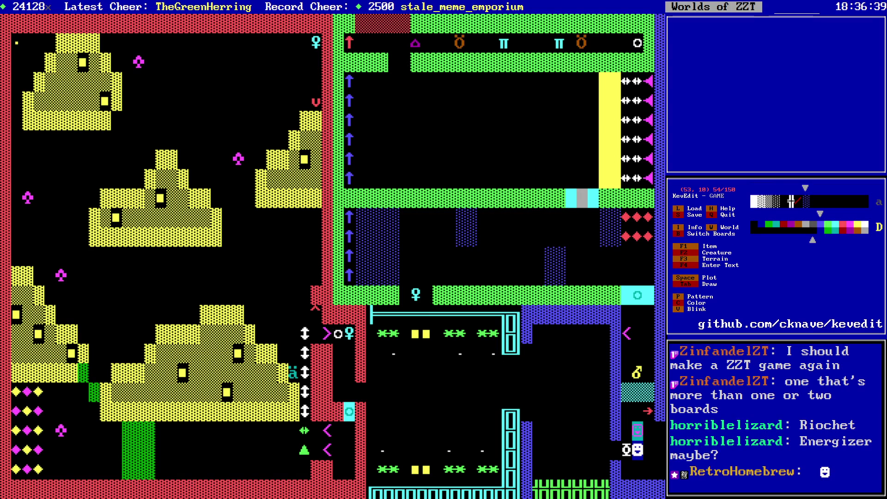
key("Down")
key("Up")
key("Up")
key("Left")
key("Left")
key("Left")
key("Down")
key("Down")
key("Down")
key("Down")
key("Up")
key("Up")
key("Up")
key("Up")
key("Left")
key("Left")
key("Left")
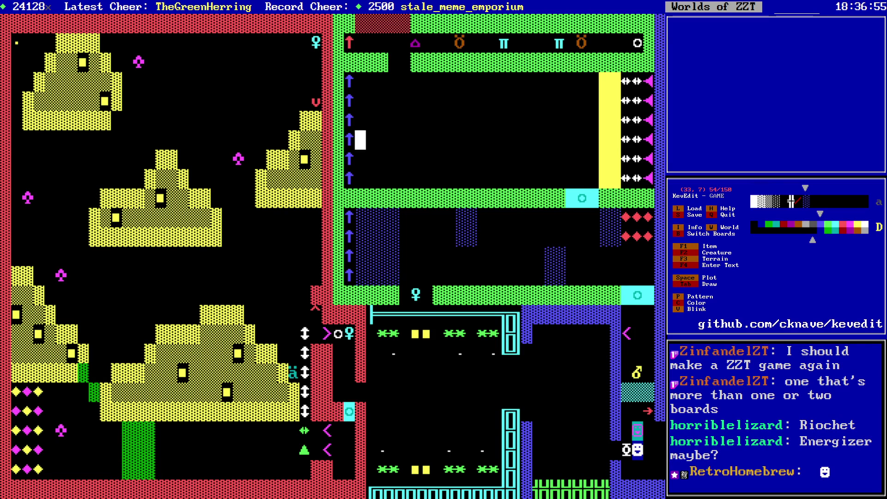
key("alt+t")
key("Escape")
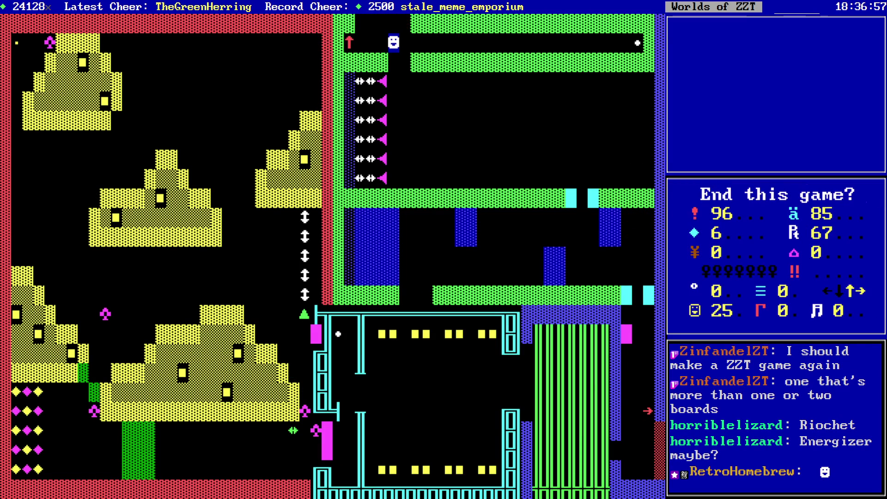
- Start playing, dismiss the scroll, and walk the player left through the room
key("y")
key("p")
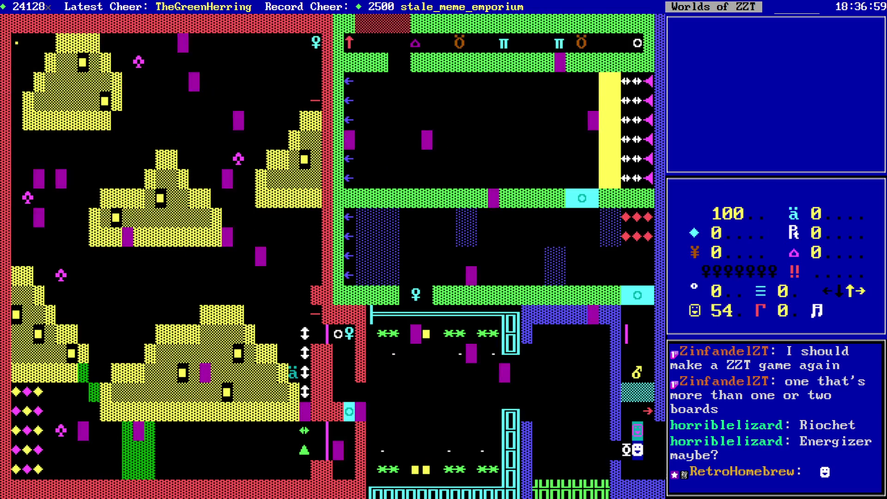
key("Return")
key("Left")
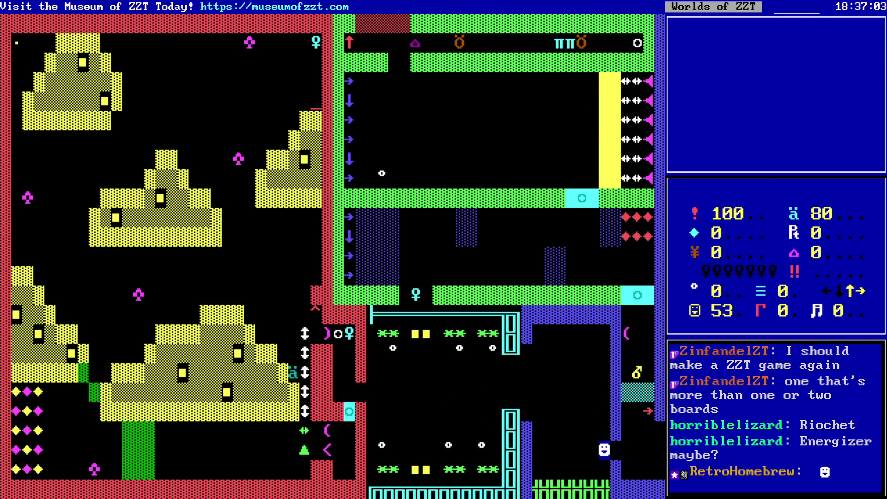
key("Left")
key("Left")
key("Left")
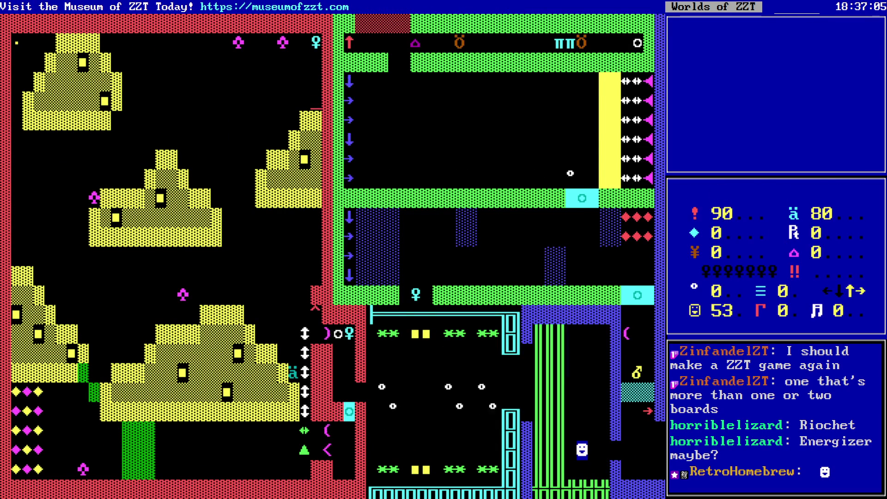
key("Up")
key("Up")
key("Up")
key("Left")
key("Left")
key("Left")
key("Up")
key("Left")
key("Up")
key("Left")
key("Left")
key("Left")
key("Left")
key("Left")
key("Down")
key("Left")
key("Left")
key("Up")
key("Left")
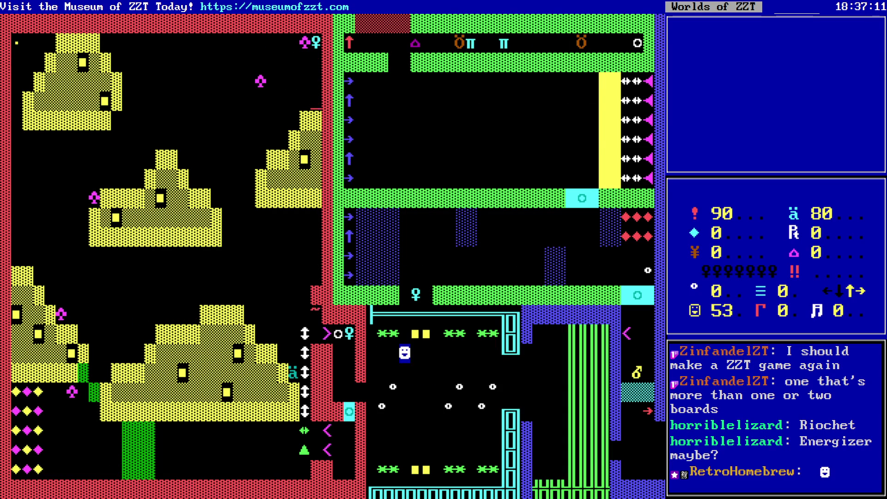
key("Left")
- Grab the cyan key, pass the cyan door, push the sliders and collect the ammo
key("Left")
key("Left")
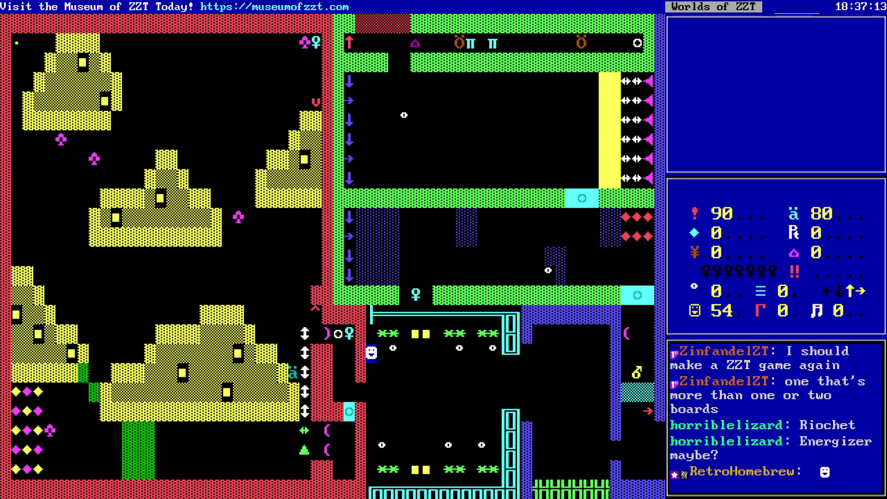
key("Down")
key("Down")
key("Left")
key("Left")
key("Up")
key("Up")
key("Up")
key("Down")
key("Down")
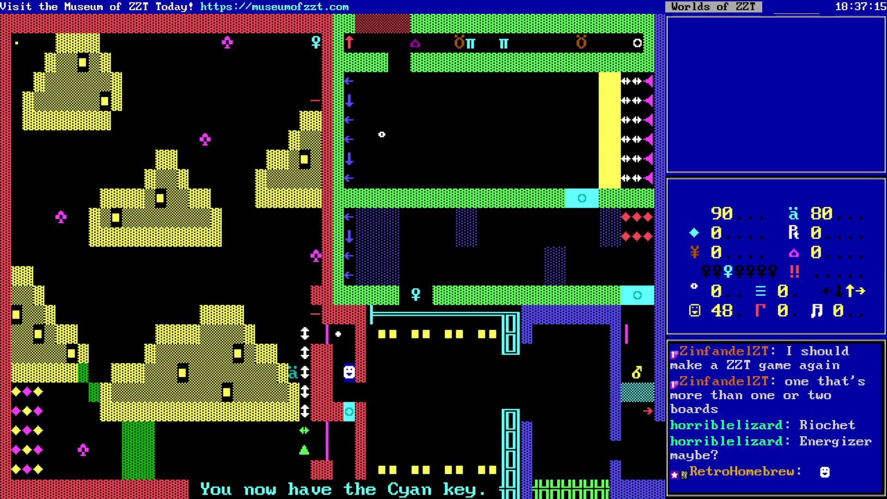
key("Down")
key("Down")
key("Down")
key("Left")
key("Left")
key("Left")
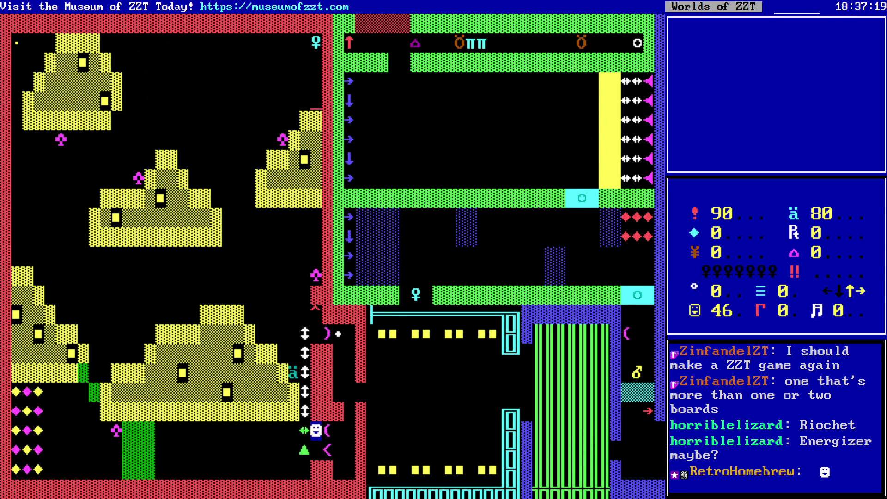
key("Left")
key("Up")
key("Up")
key("Up")
key("Left")
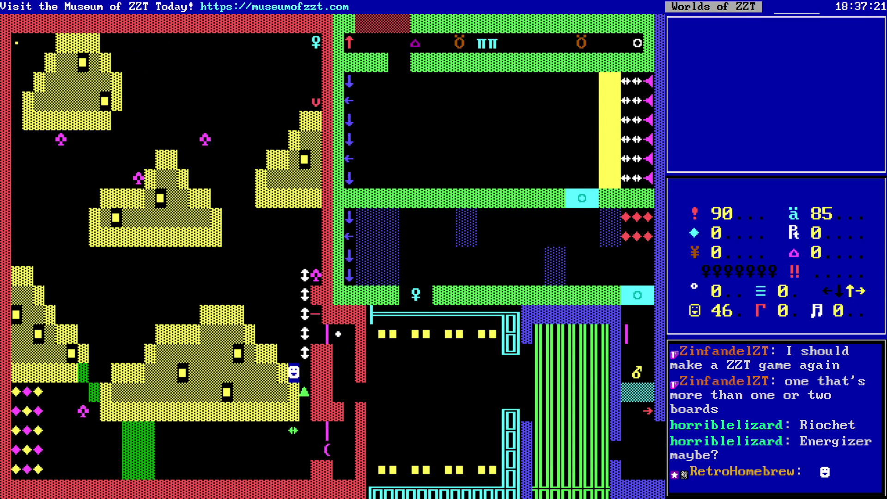
key("Up")
key("Left")
key("Up")
key("Left")
key("Up")
key("Left")
key("Up")
key("Up")
key("Left")
key("Up")
key("Left")
key("Up")
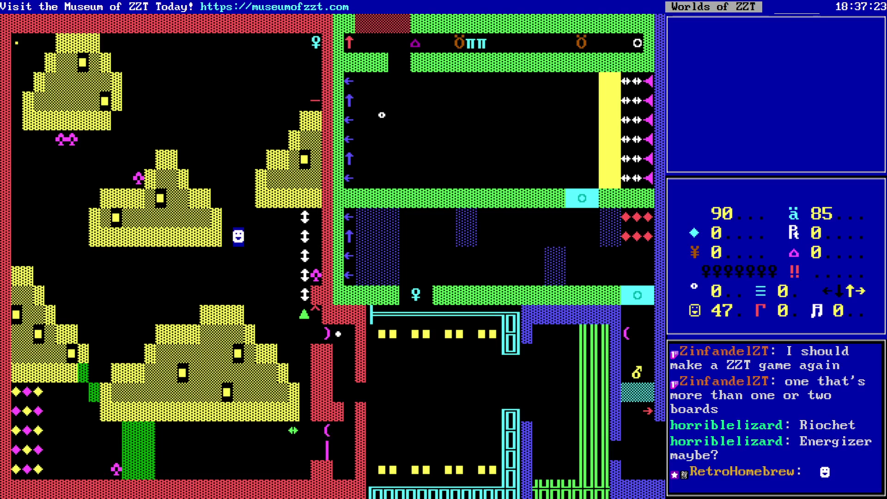
key("Up")
key("Up")
key("Up")
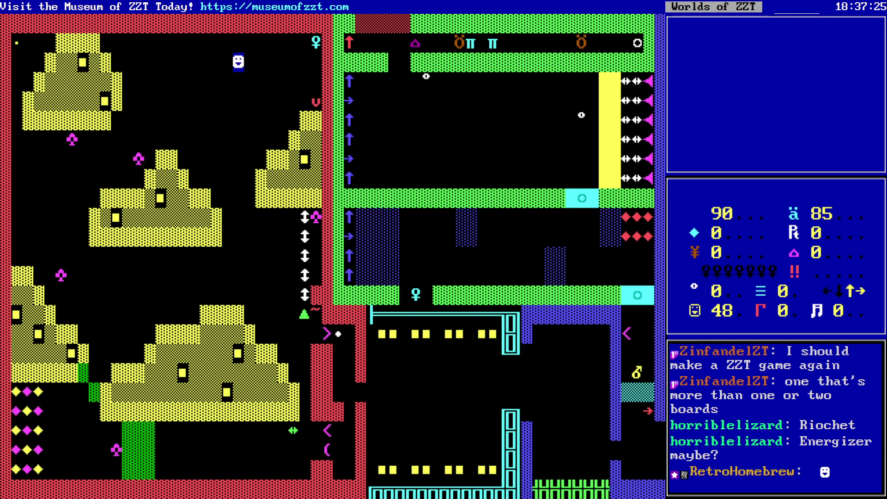
- Dodge enemies across the board up to the top, then end the test game
key("Right")
key("Right")
key("Right")
key("Down")
key("Right")
key("Down")
key("Left")
key("Down")
key("Left")
key("Down")
key("Left")
key("Down")
key("Left")
key("Down")
key("Down")
key("Left")
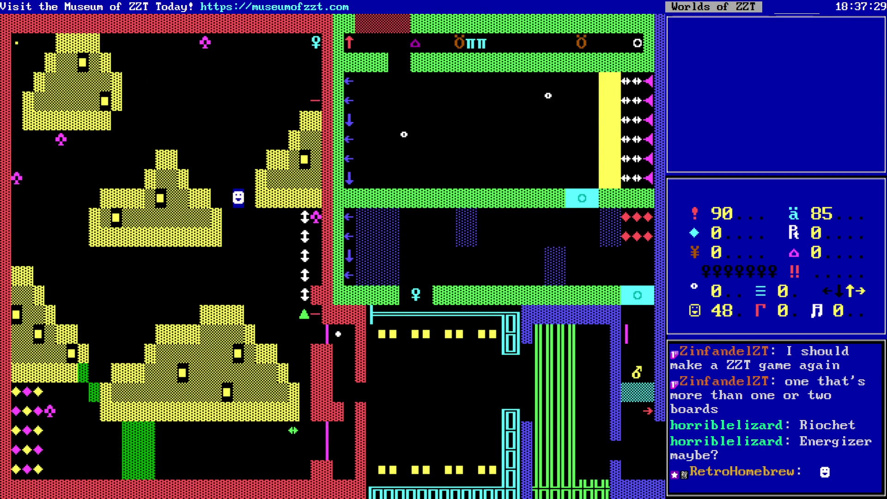
key("Up")
key("Up")
key("Down")
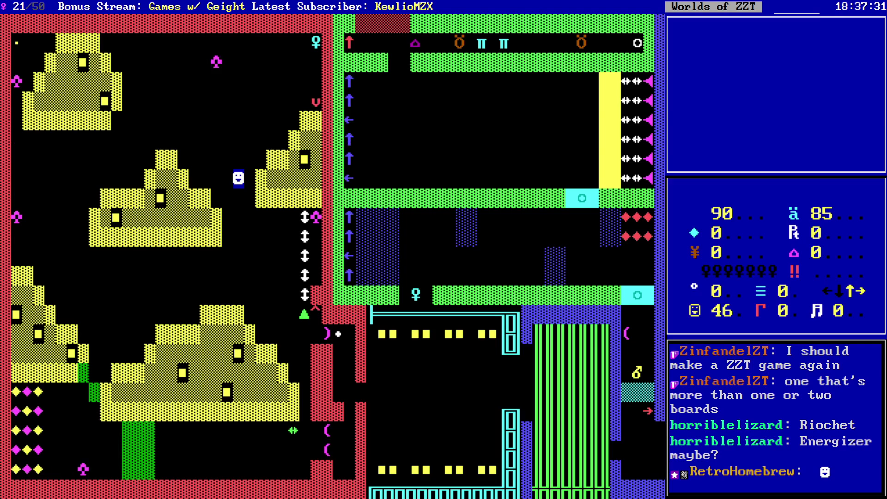
key("Up")
key("Up")
key("Right")
key("Right")
key("Up")
key("Right")
key("Up")
key("Right")
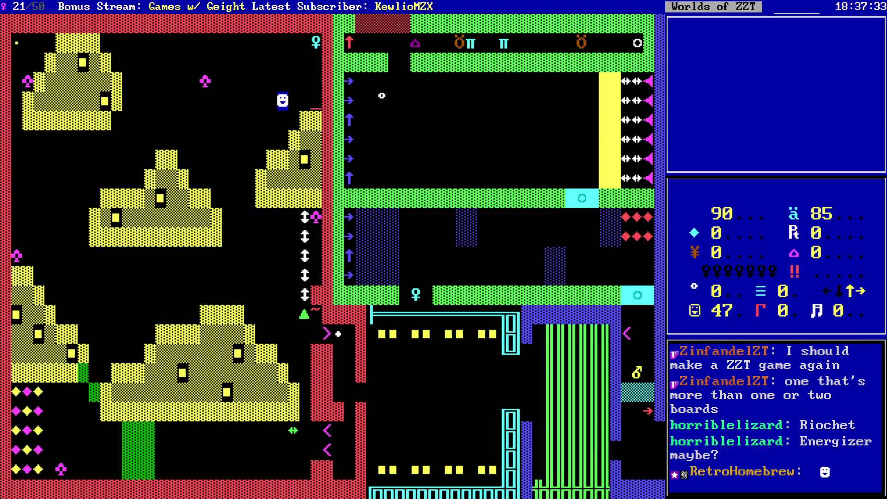
key("Up")
key("Up")
key("Right")
key("Up")
key("Right")
key("Escape")
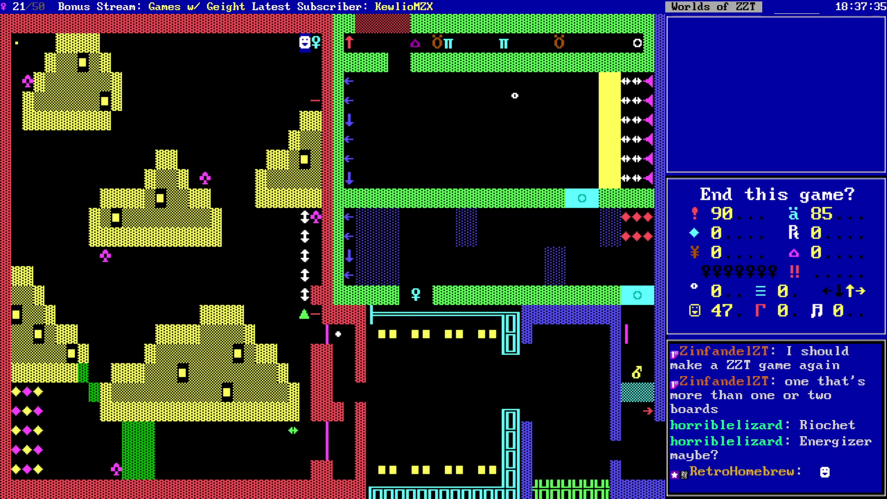
key("y")
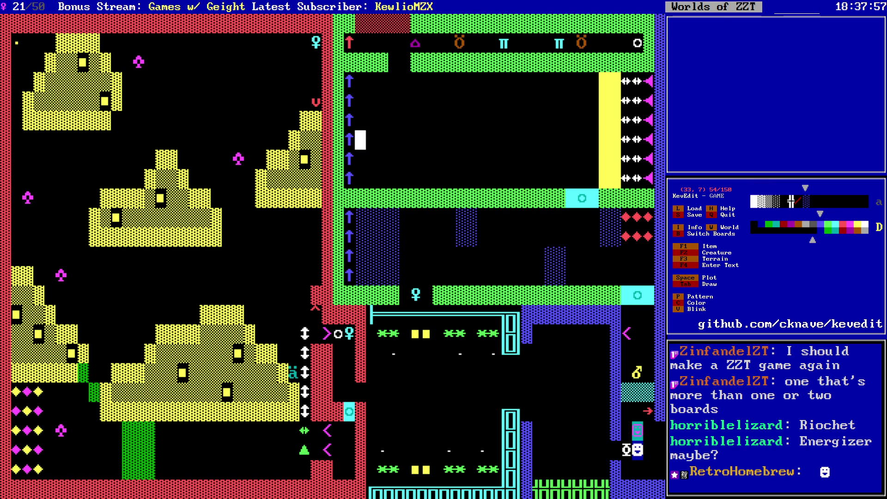
- Save the world as GAME.zzt, then move to the central pyramid's right edge
key("s")
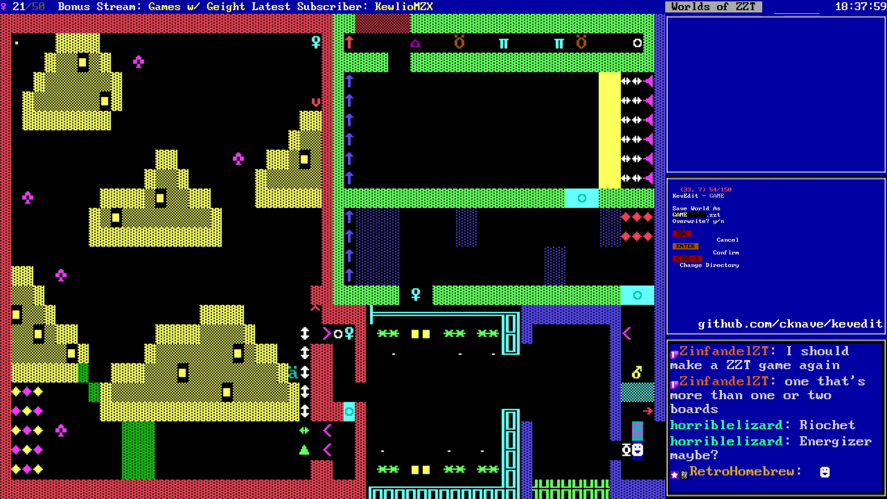
key("Left")
key("Left")
key("Left")
key("Down")
key("Down")
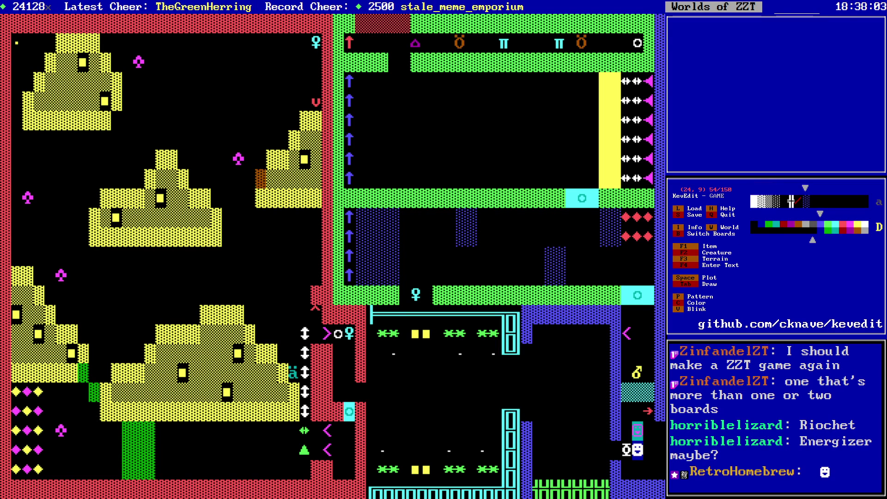
- Place the first yellow wall tiles beside the central pyramid's right edge
key("Down")
key("Down")
key("Left")
key("Left")
key("Left")
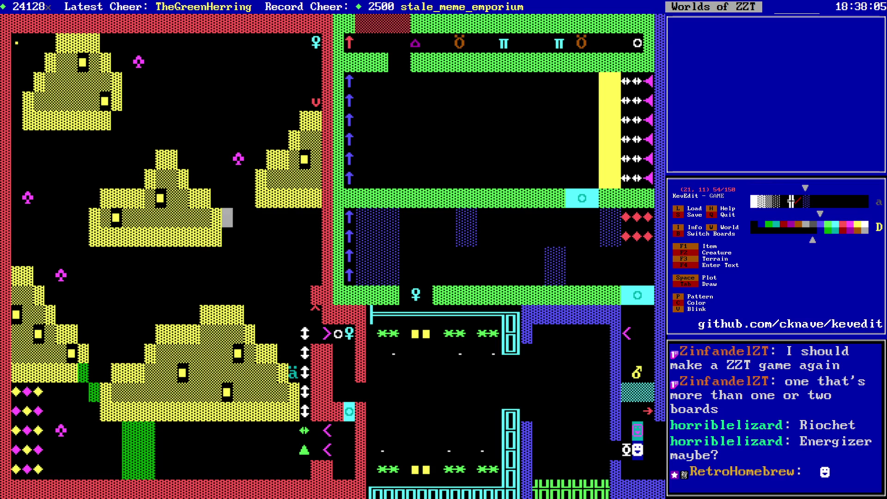
key("Up")
key("Return")
key("Right")
key("space")
key("Up")
key("Right")
key("Right")
- Draw more yellow wall tiles extending the pyramid rightward
key("space")
key("Left")
key("space")
key("Down")
key("Right")
- Fill the row below with yellow walls and erase one extra tile
key("Right")
key("Down")
key("space")
key("Left")
key("space")
key("Down")
key("space")
key("Left")
key("space")
key("Left")
key("space")
key("Up")
key("Left")
key("Delete")
- Paint two rows of yellow tiles rightward and add one underneath the new section
key("Left")
key("space")
key("Right")
key("space")
key("Right")
key("space")
key("Right")
key("space")
key("Up")
key("space")
key("Right")
key("space")
key("Right")
key("space")
key("Right")
key("Down")
key("space")
key("Down")
key("Down")
key("Left")
- Fill the gaps in the extension's lower row with yellow walls
key("Left")
- Erase a stray yellow tile below the extension
key("Up")
key("Delete")
key("Down")
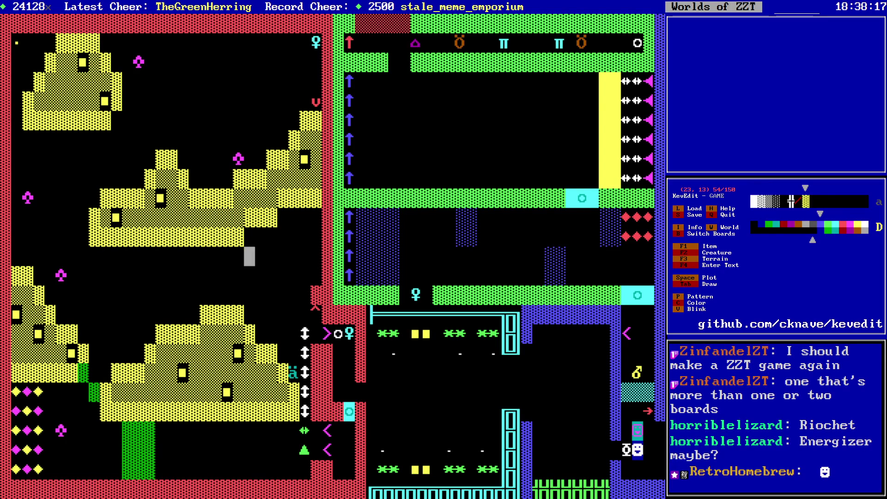
key("Up")
key("Up")
key("Right")
key("Right")
key("Right")
key("Up")
key("Down")
key("Left")
key("space")
- Fill another black gap with yellow at the extension's lower-right edge
key("Left")
key("space")
key("Up")
key("Up")
key("Down")
key("Right")
key("space")
key("Down")
key("Down")
key("Right")
key("Right")
key("Right")
key("Up")
key("Up")
key("Left")
key("Left")
key("Left")
key("Down")
key("Up")
key("Down")
key("Right")
- Add a yellow wall tile on top of the extension
key("Right")
key("Up")
key("Up")
key("Left")
key("Left")
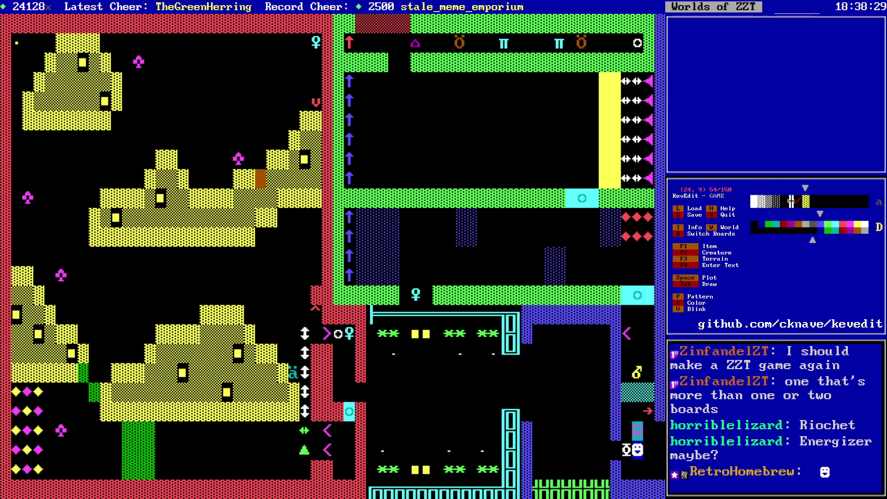
key("Up")
key("Up")
- Shape the extension's roof with yellow and dark tiles
key("Right")
key("Up")
key("space")
key("Down")
key("Left")
key("Down")
key("Down")
key("Left")
key("Up")
key("space")
key("Right")
key("Up")
key("space")
key("Down")
key("Down")
key("Left")
key("Left")
key("Down")
key("Down")
- Check the row below the extension, then head toward the top-left pyramid
key("Left")
key("Down")
key("Left")
key("Right")
key("Right")
key("Right")
key("Left")
key("Left")
key("Left")
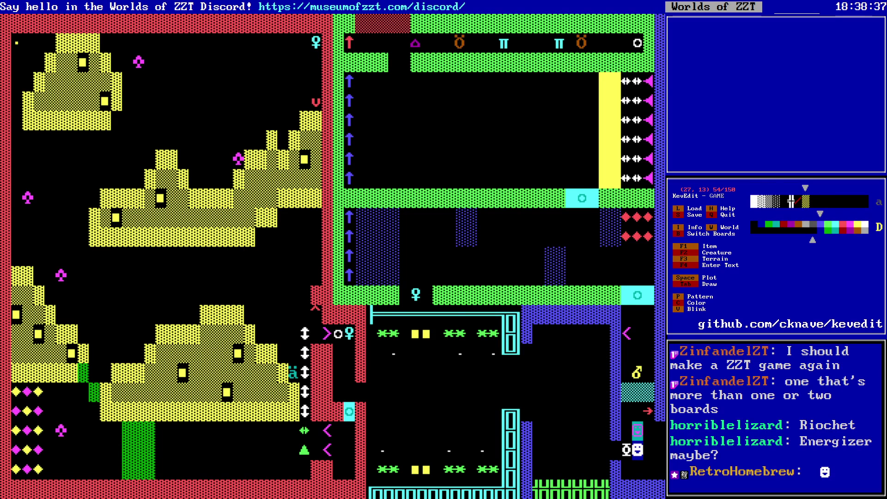
key("Left")
key("Left")
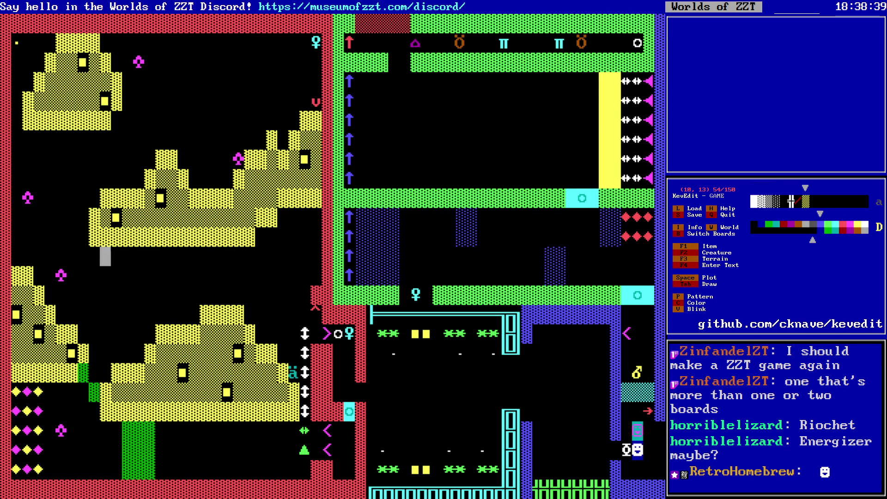
key("Up")
key("Left")
key("Up")
key("Up")
key("Left")
key("Up")
key("Left")
key("Left")
key("Left")
key("Up")
key("Up")
key("Up")
key("Left")
key("Left")
- Start block-selecting the top-left pyramid from its corner
key("Right")
key("Right")
key("Right")
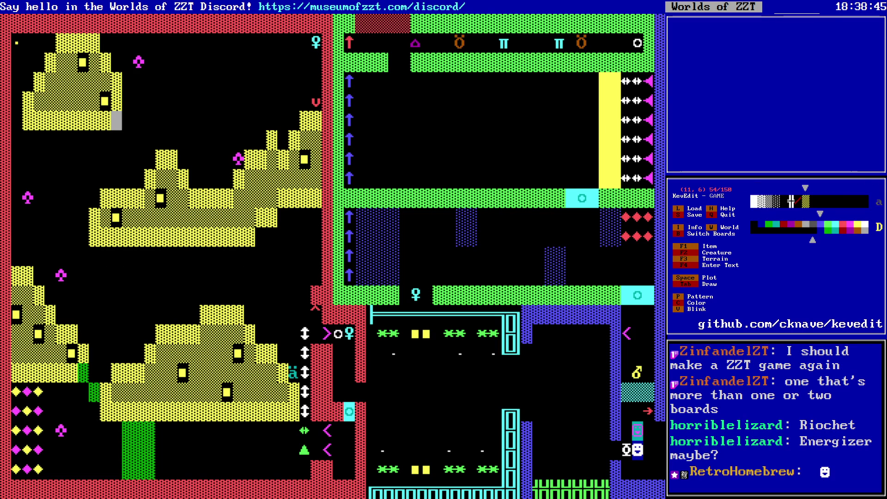
key("Down")
key("Down")
key("Down")
key("Down")
key("Left")
key("Left")
key("Left")
key("Up")
key("Up")
key("Up")
key("Up")
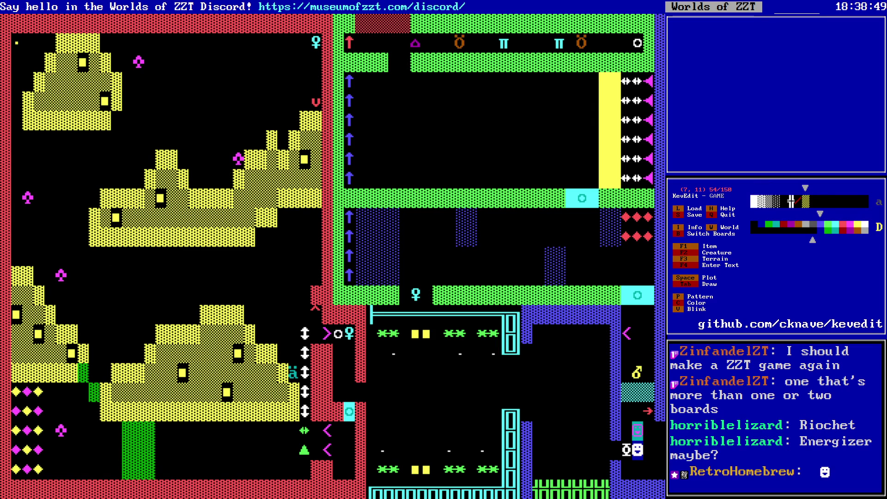
key("Up")
key("Up")
key("Up")
key("Left")
key("Left")
key("shift+Down")
key("shift+Down")
key("shift+Down")
key("shift+Right")
key("shift+Right")
key("shift+Right")
key("shift+Right")
key("shift+Right")
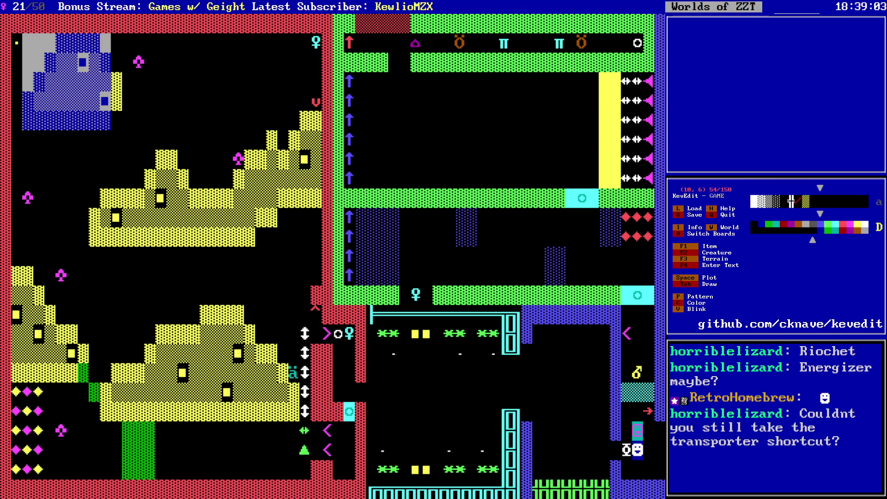
key("Right")
key("ctrl+c")
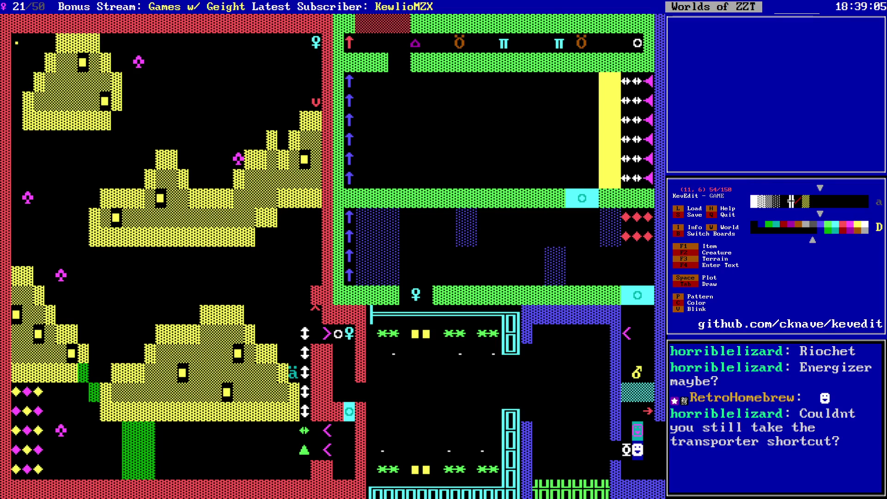
key("alt+Right")
key("alt+Right")
key("Down")
key("Down")
key("Down")
key("Down")
key("Down")
key("Down")
key("Up")
key("Up")
key("Up")
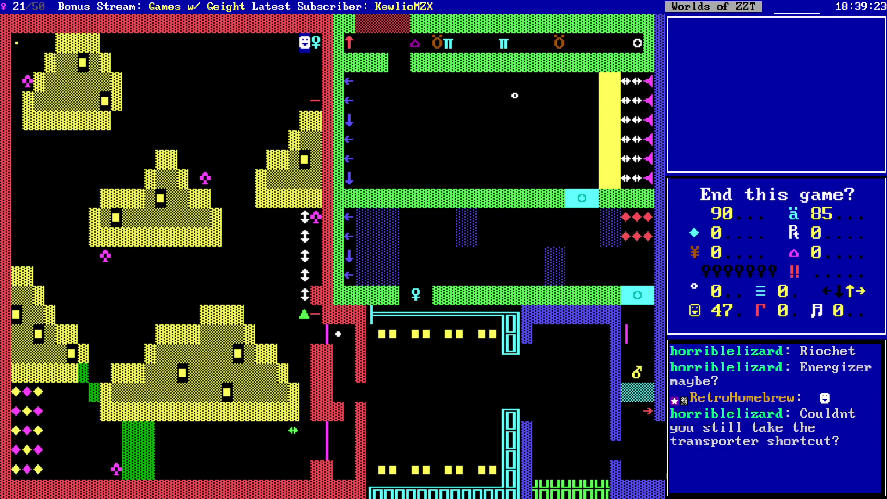
key("y")
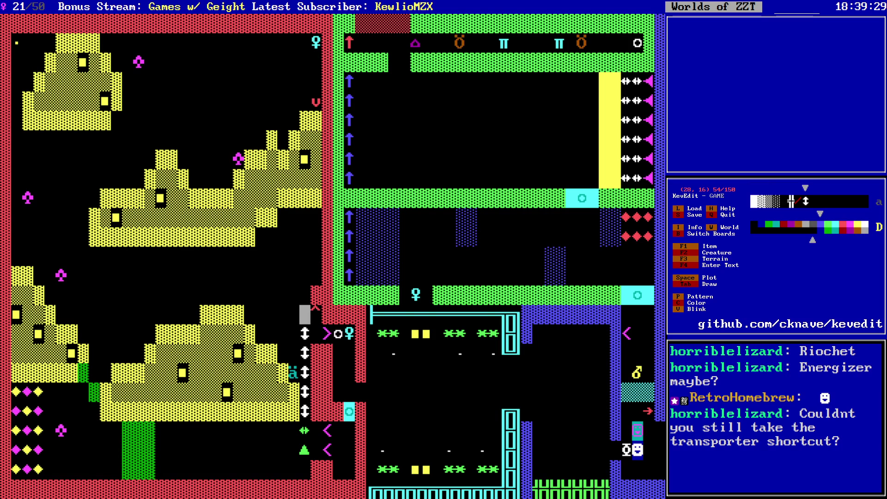
- Move the selected top-left pyramid block one tile left and down
key("Down")
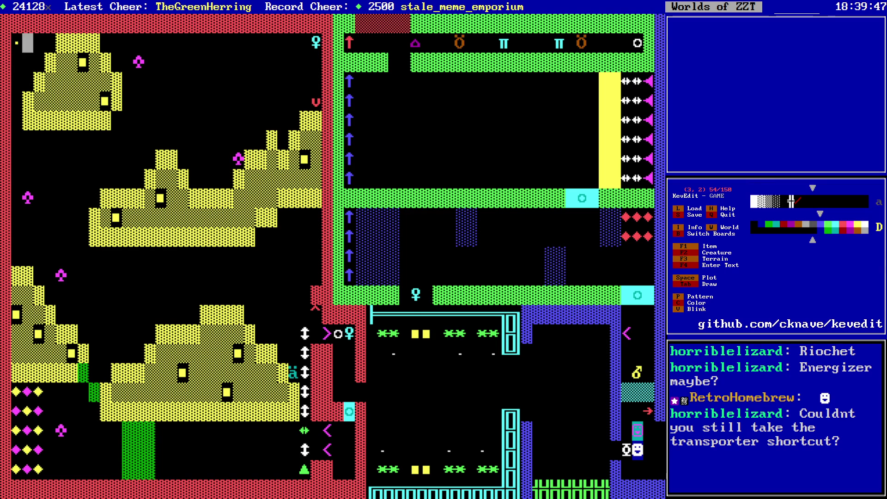
key("Right")
key("Right")
key("Right")
key("Down")
key("Down")
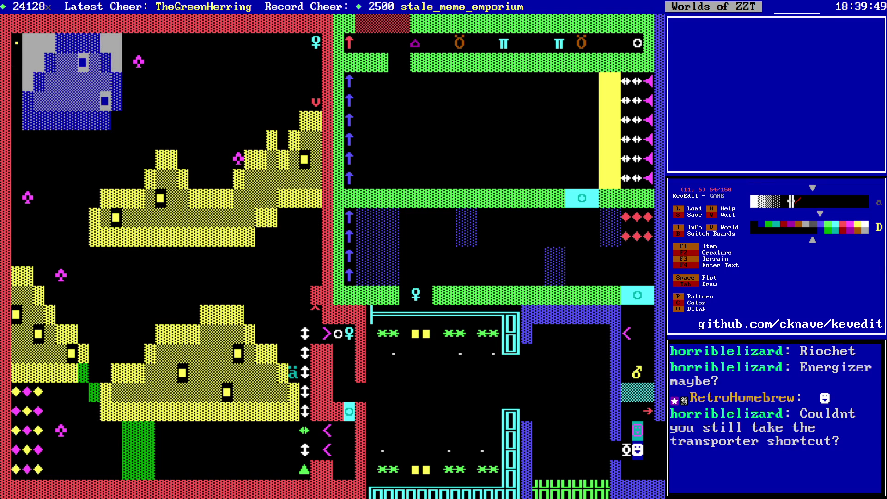
key("Return")
key("Left")
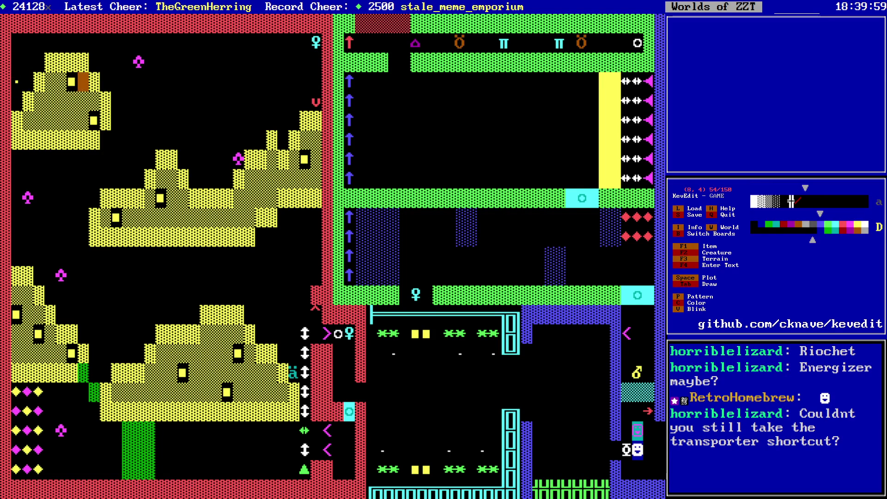
key("Right")
key("Right")
key("Right")
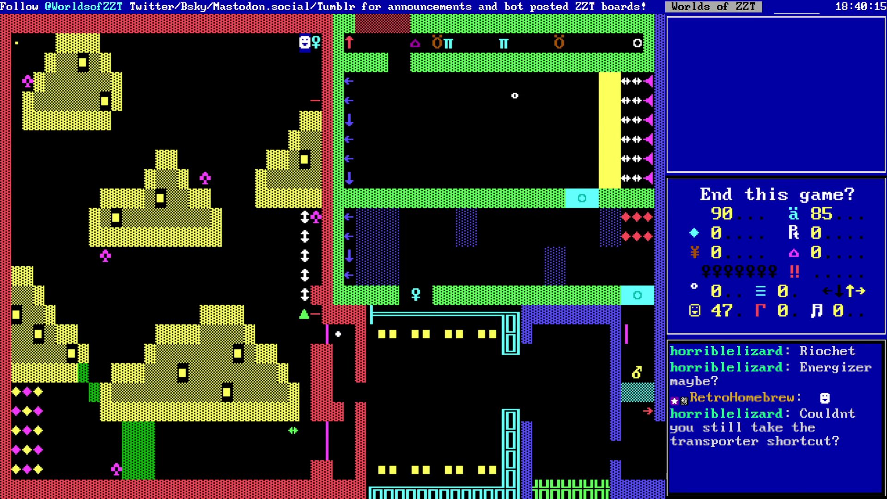
- End the current game and reload the GAME world to restart the playtest
key("y")
key("w")
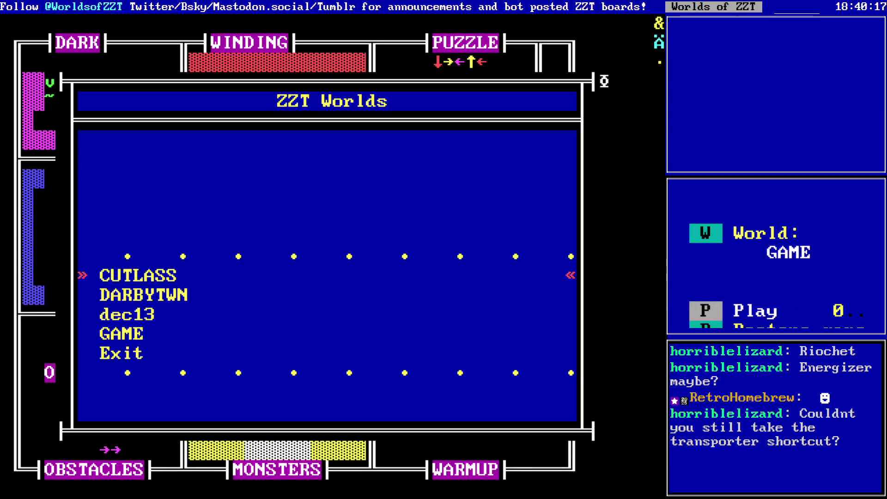
key("Down")
key("Down")
key("Down")
key("Return")
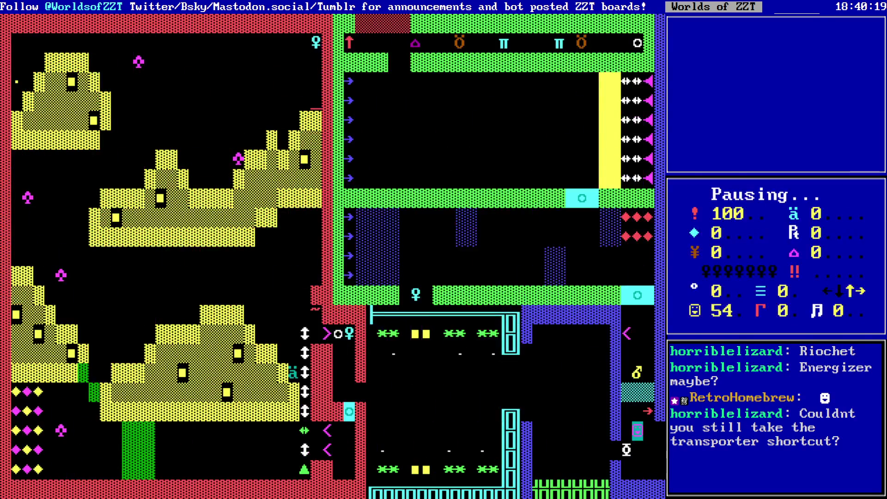
- Walk the player left past the green barrier and down the passage to pick up ammo (85)
key("Left")
key("Left")
key("Left")
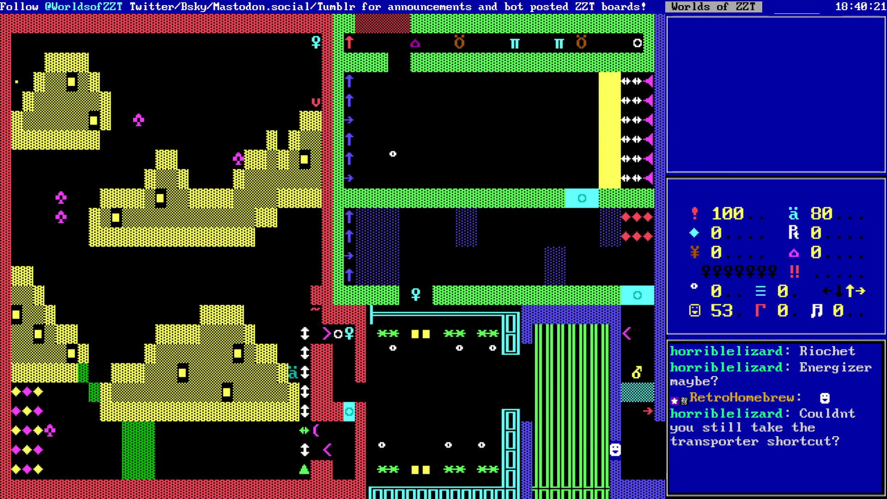
key("Left")
key("Left")
key("Left")
key("Up")
key("Up")
key("Left")
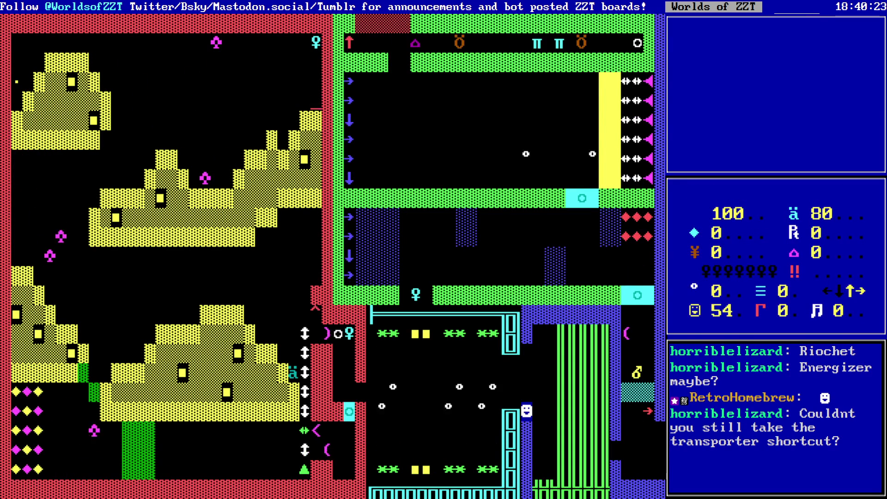
key("Left")
key("Up")
key("Left")
key("Left")
key("Left")
key("Up")
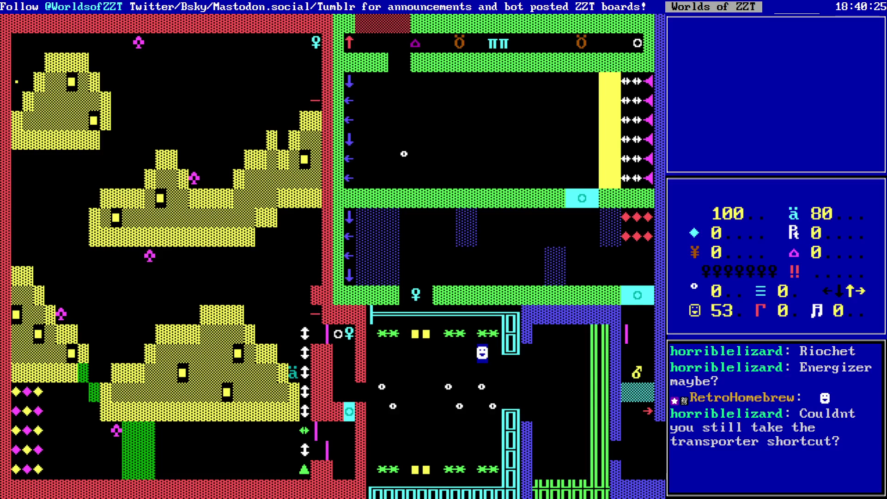
key("Left")
key("Left")
key("Left")
key("Left")
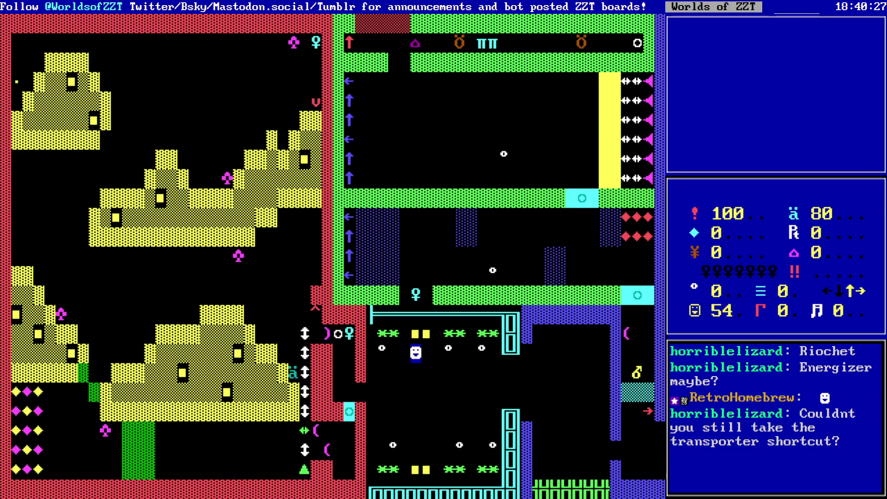
key("Left")
key("Left")
key("Left")
key("Left")
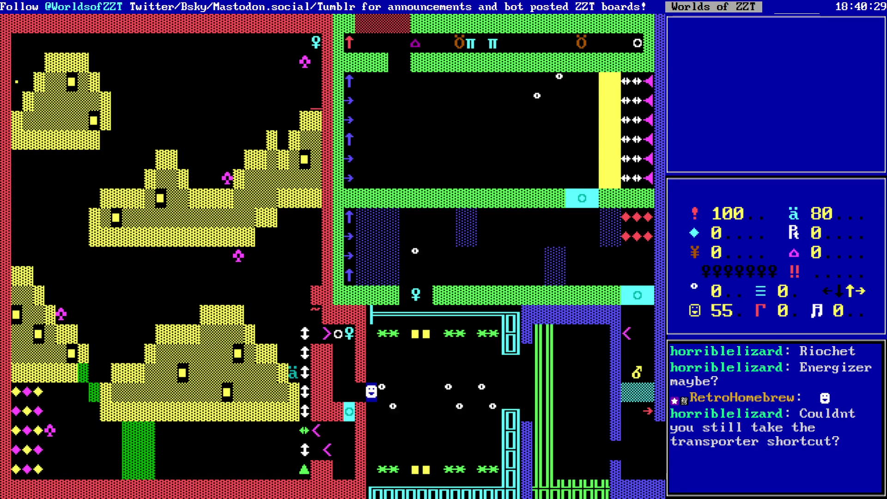
key("Left")
key("Left")
key("Up")
key("Down")
key("Down")
key("Down")
key("Down")
key("Down")
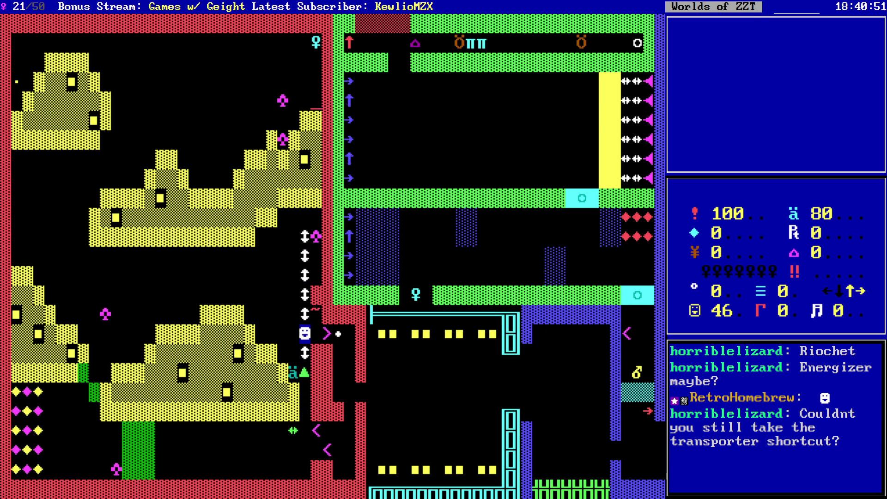
key("Left")
key("Left")
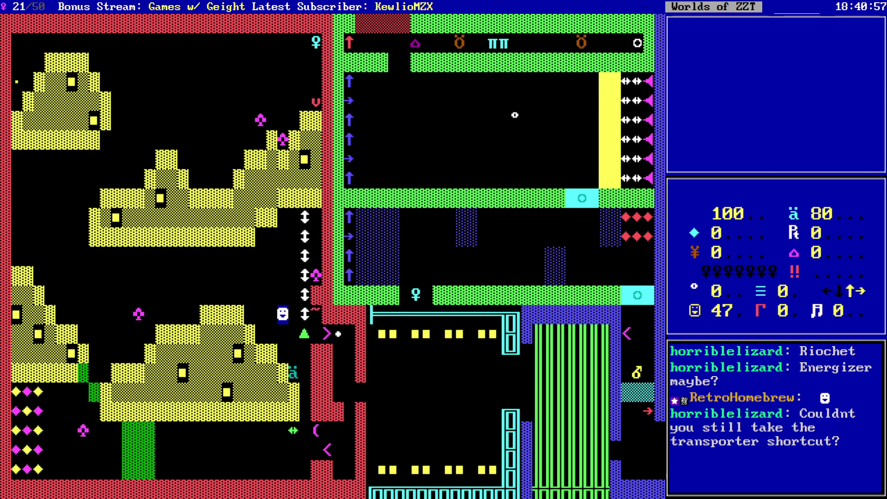
key("Right")
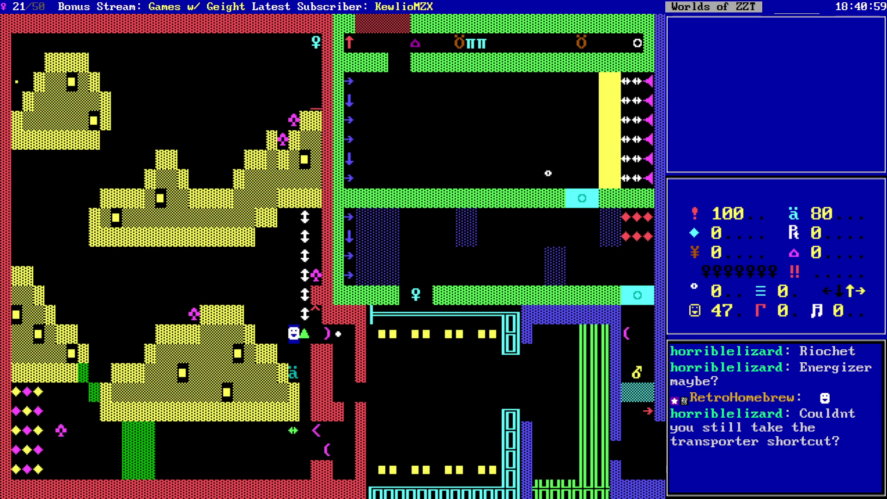
key("Down")
key("Right")
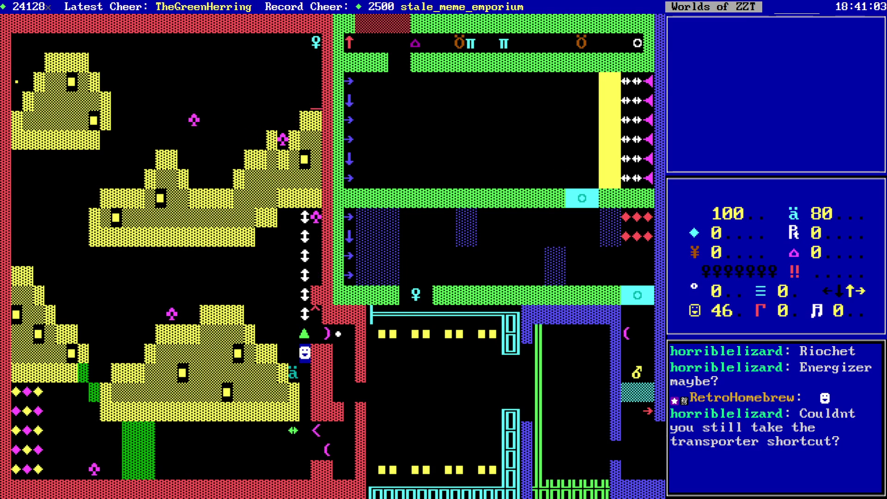
key("Left")
key("Up")
key("Up")
key("Up")
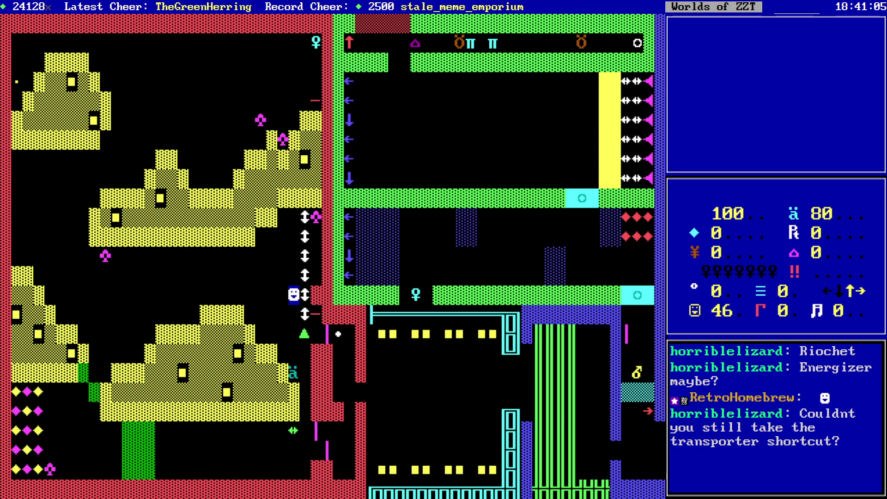
key("Down")
key("Down")
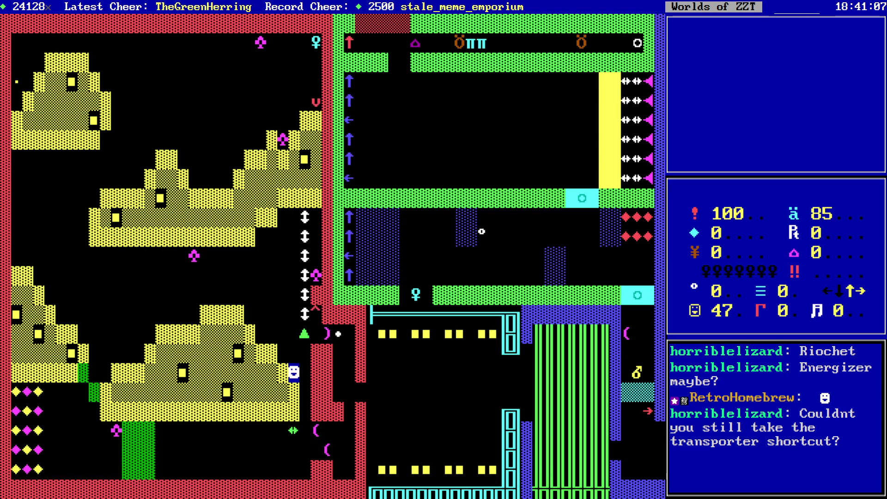
- Climb the left side to grab the penny at the left edge, raising the score to 100
key("Up")
key("Up")
key("Up")
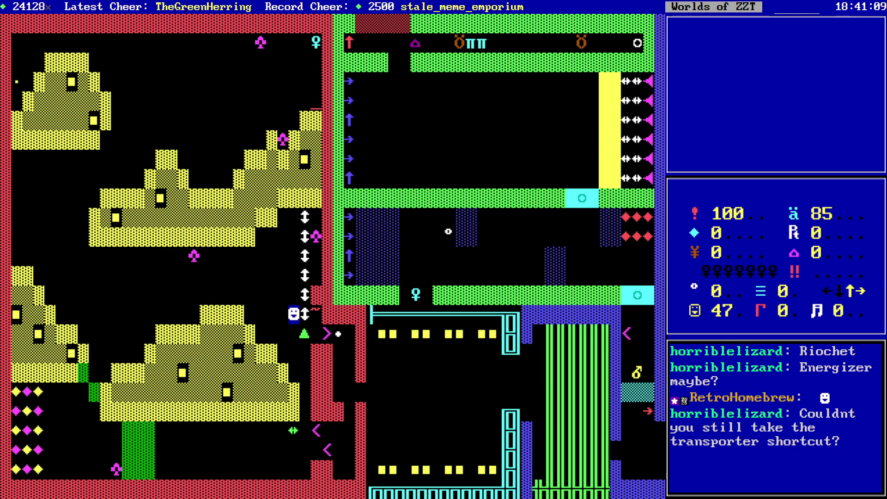
key("Up")
key("Left")
key("Left")
key("Left")
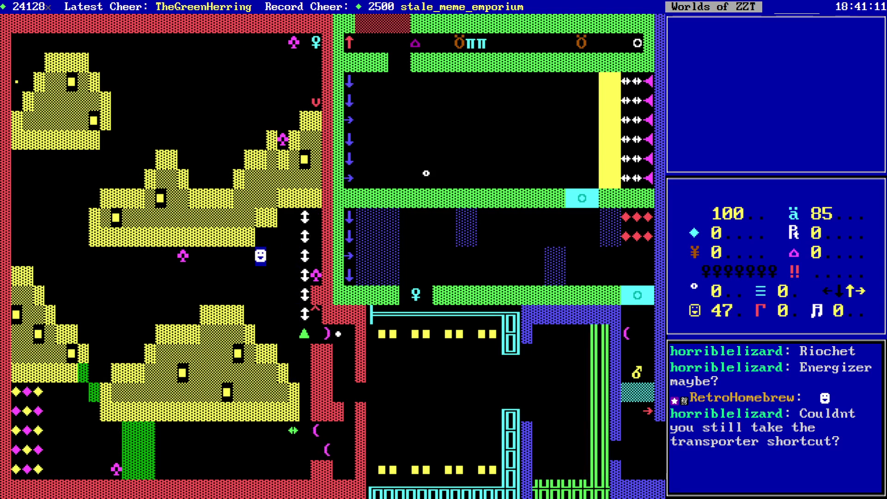
key("Down")
key("Down")
key("Left")
key("Left")
key("Left")
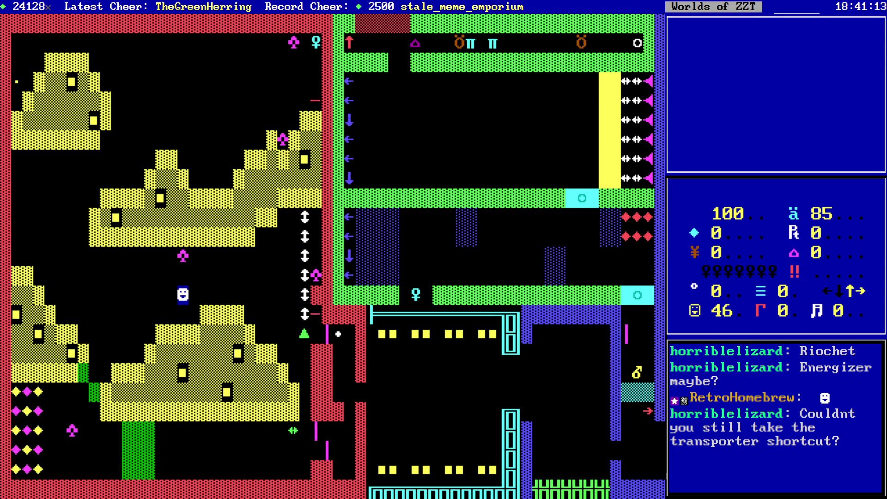
key("Up")
key("Up")
key("Left")
key("Up")
key("Left")
key("Up")
key("Up")
key("Up")
key("Up")
key("Right")
key("Right")
key("Right")
key("Right")
key("Right")
key("Right")
key("Up")
key("Right")
key("Right")
key("Up")
key("Right")
key("Right")
key("Right")
key("Right")
key("Right")
key("Right")
key("Left")
key("Left")
key("Left")
key("Left")
key("Left")
key("Up")
key("Up")
key("Left")
key("Left")
key("Left")
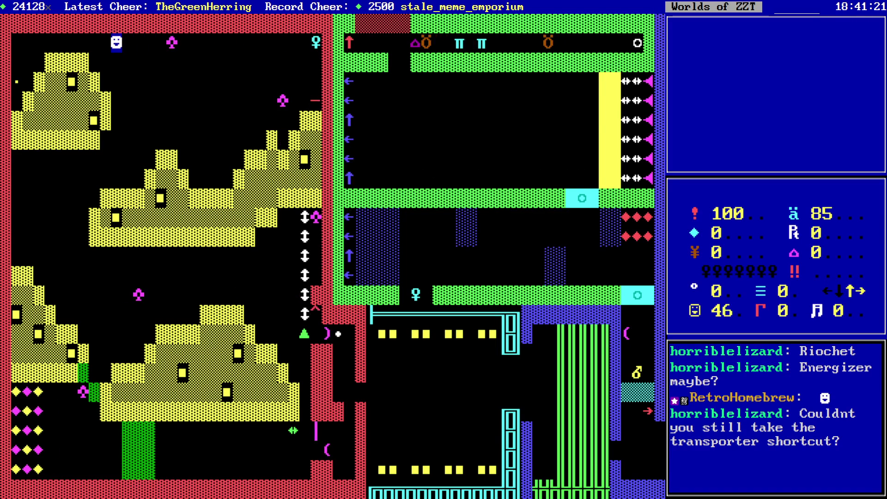
key("Down")
key("Up")
key("Right")
key("Right")
key("Right")
key("Right")
key("Right")
key("Right")
key("Right")
key("Right")
key("Right")
key("Down")
key("Down")
key("Right")
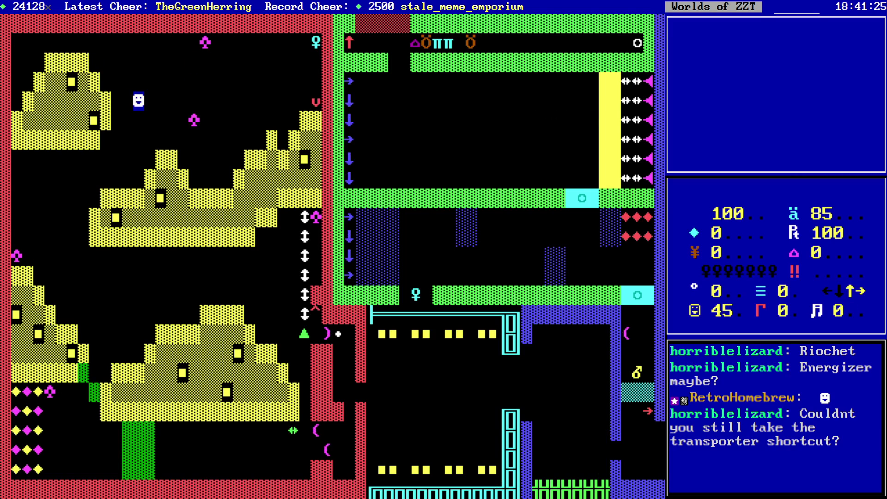
key("Right")
key("Right")
key("Right")
key("Right")
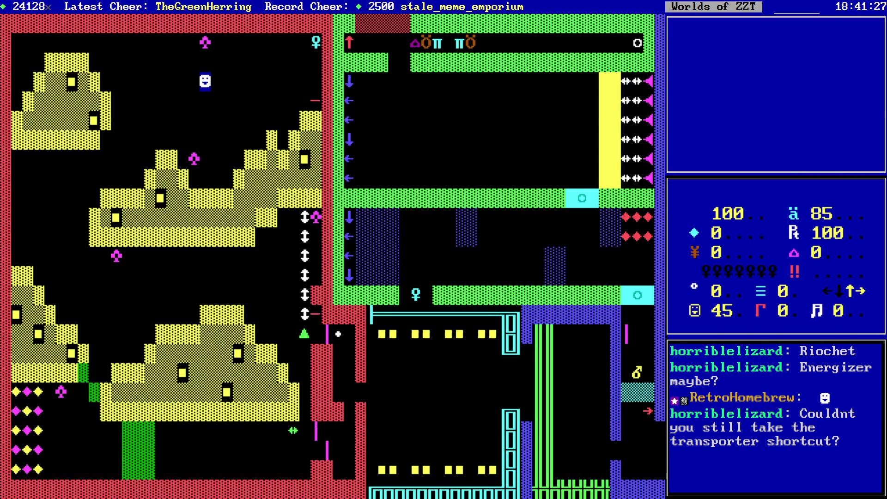
- Pick up the Cyan key and take the transporter to the east room
key("Up")
key("Up")
key("Down")
key("Down")
key("Down")
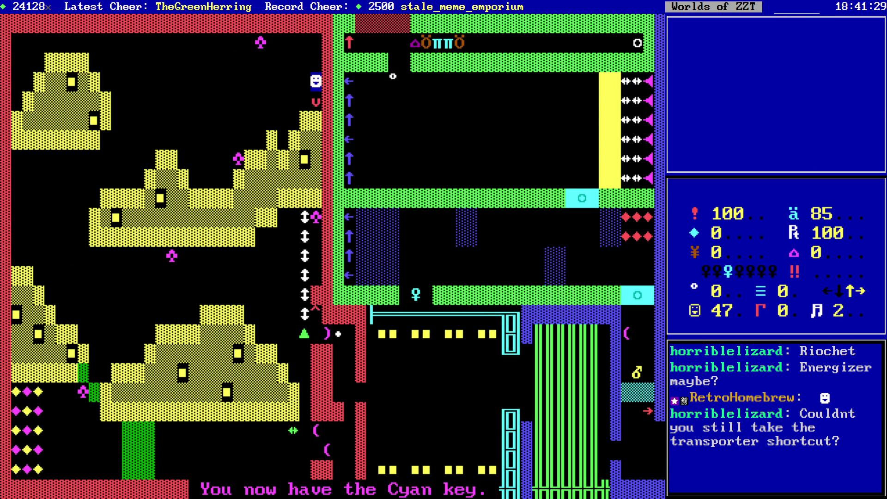
key("Right")
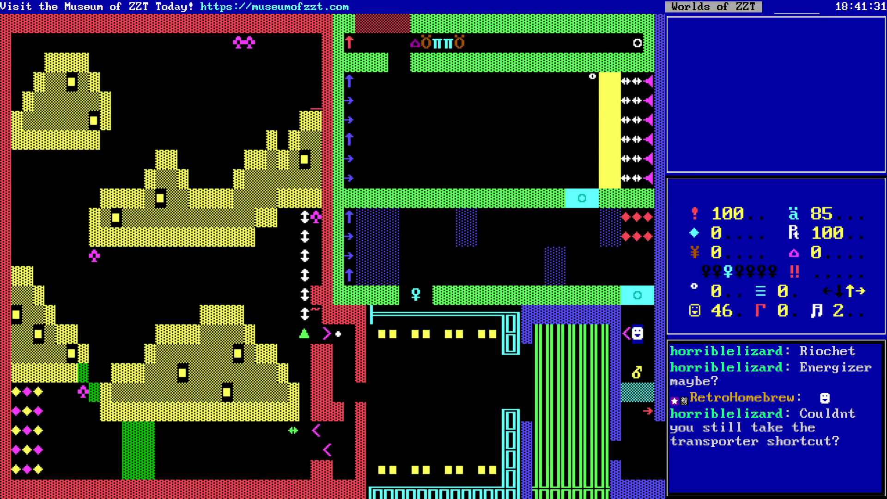
key("Down")
key("Up")
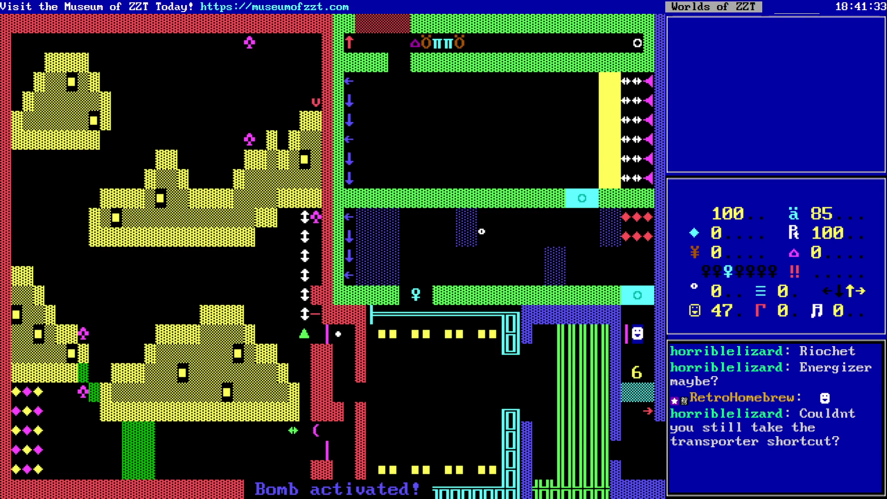
key("Left")
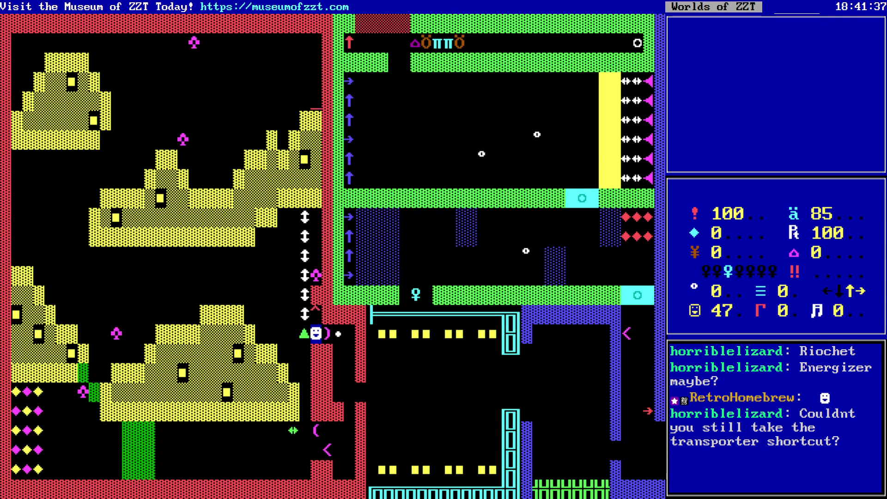
key("Right")
- Open the Cyan door and collect the gems inside the room
key("Up")
key("Up")
key("Up")
key("Right")
key("Up")
key("Left")
key("Left")
key("Down")
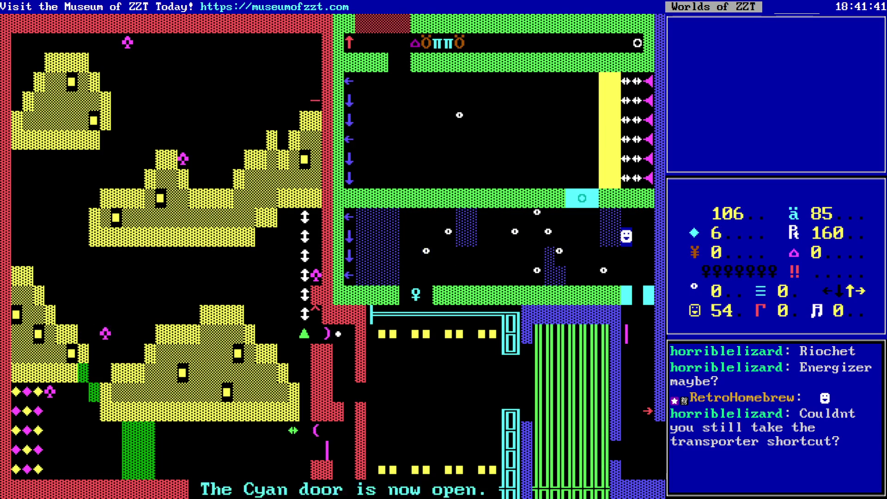
key("Down")
key("Down")
key("Right")
key("Down")
key("Up")
key("Left")
key("Left")
key("Left")
key("Left")
key("Left")
key("Left")
key("Up")
key("Up")
key("Up")
- Grab the second Cyan key and open the next Cyan door
key("Left")
key("Left")
key("Left")
key("Left")
key("Left")
key("Down")
key("Down")
key("Down")
key("Left")
key("Left")
key("Left")
key("Left")
key("Left")
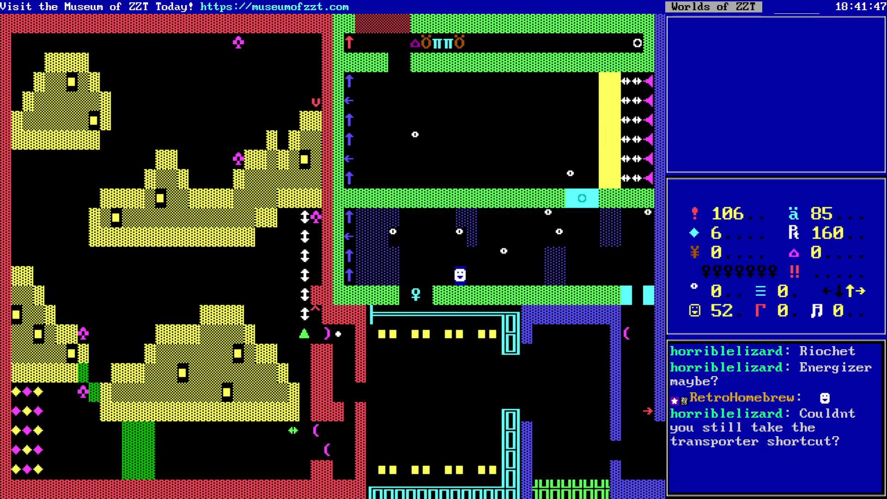
- Move through the arrow room past the bullets to the gap in the wall above
key("Left")
key("Left")
key("Left")
key("Down")
key("Left")
key("Right")
key("Up")
key("Right")
key("Right")
key("Right")
key("Right")
key("Right")
key("Right")
key("Right")
key("Right")
key("Right")
key("Up")
key("Up")
key("Right")
key("Right")
key("Right")
key("Right")
key("Up")
key("Up")
key("Up")
key("Up")
key("Left")
key("Left")
key("Left")
key("Left")
key("Up")
key("Down")
key("Left")
key("Left")
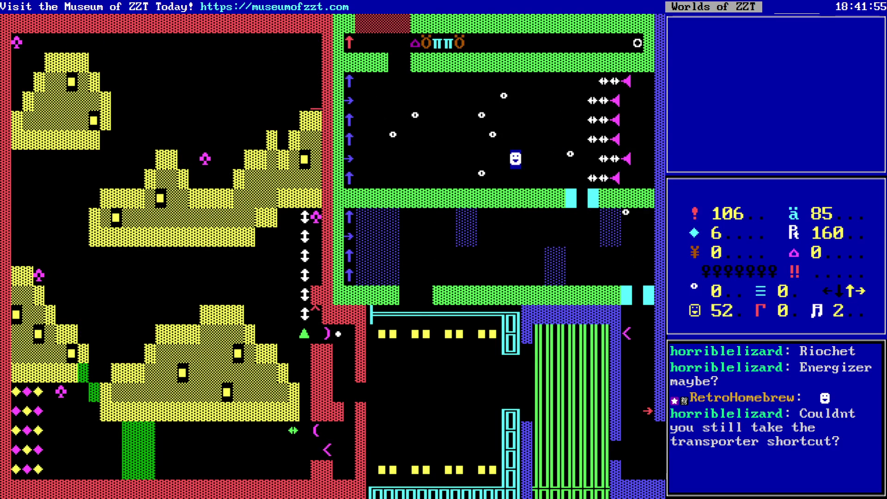
key("Left")
key("Left")
key("Left")
key("Left")
key("Left")
key("Down")
key("Left")
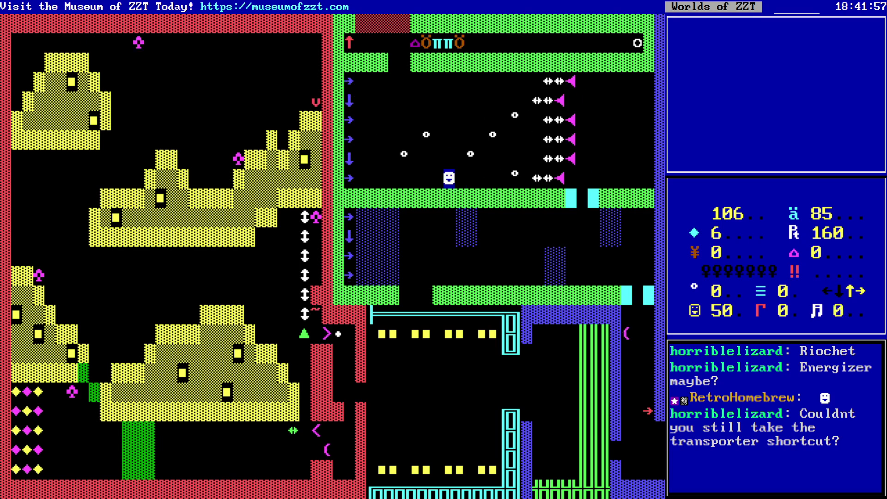
key("Left")
key("Up")
key("Up")
key("Left")
key("Up")
key("Left")
key("Up")
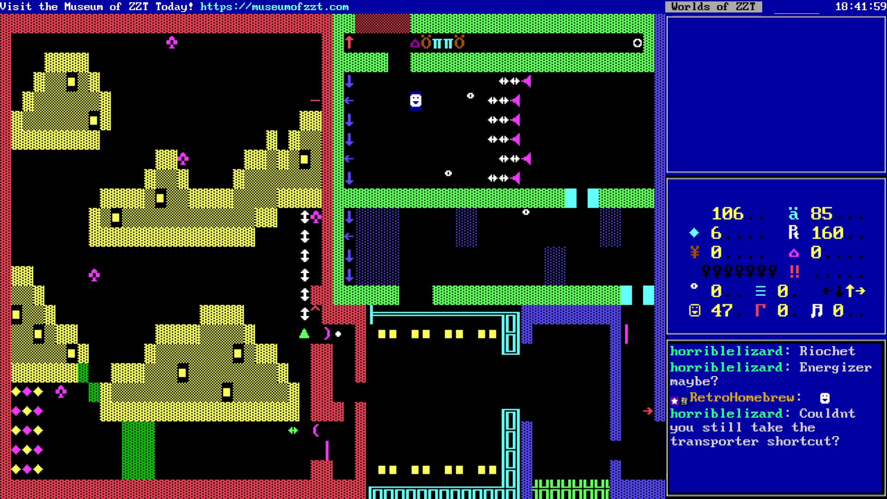
key("Left")
key("Up")
key("Up")
key("Left")
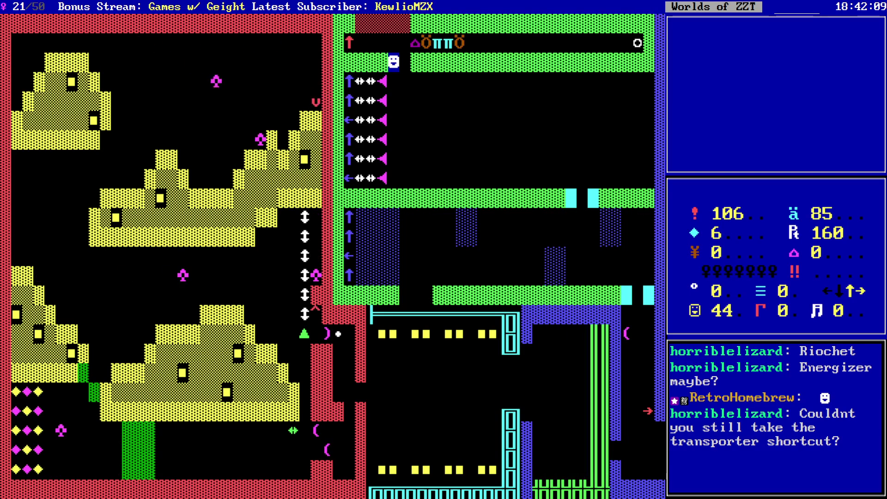
- Run along the top corridor, then end the game at health 106 and score 166
key("Up")
key("Right")
key("Right")
key("Right")
key("Right")
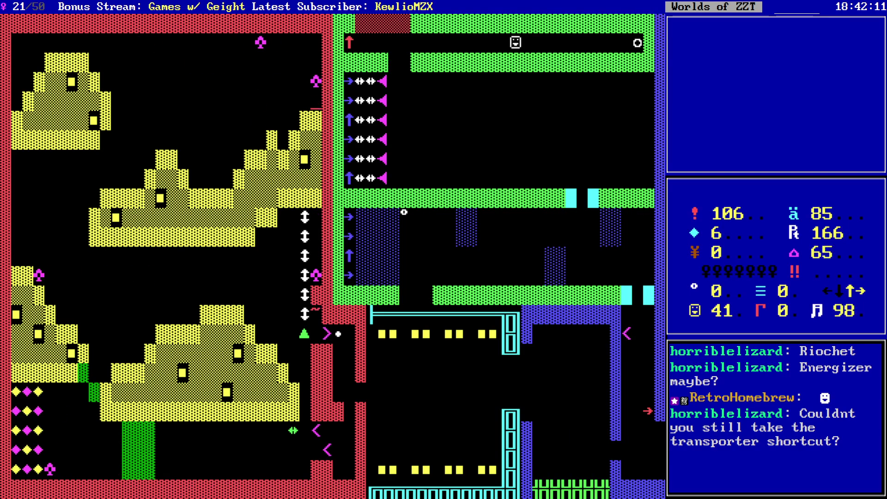
key("Left")
key("Left")
key("Left")
key("Left")
key("Left")
key("Left")
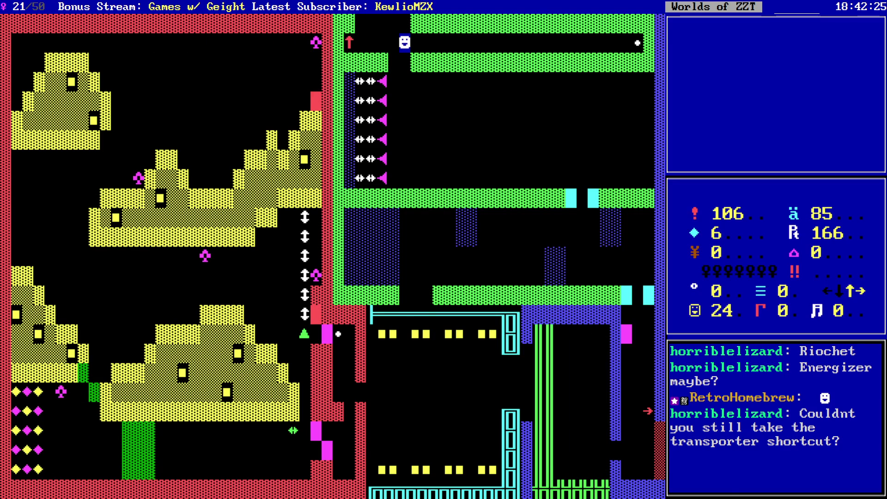
key("Down")
key("Down")
key("Down")
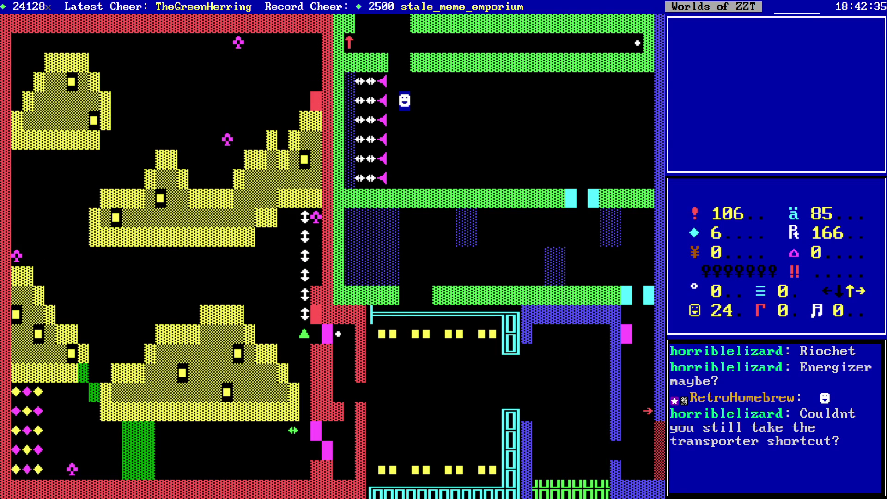
key("Up")
key("Up")
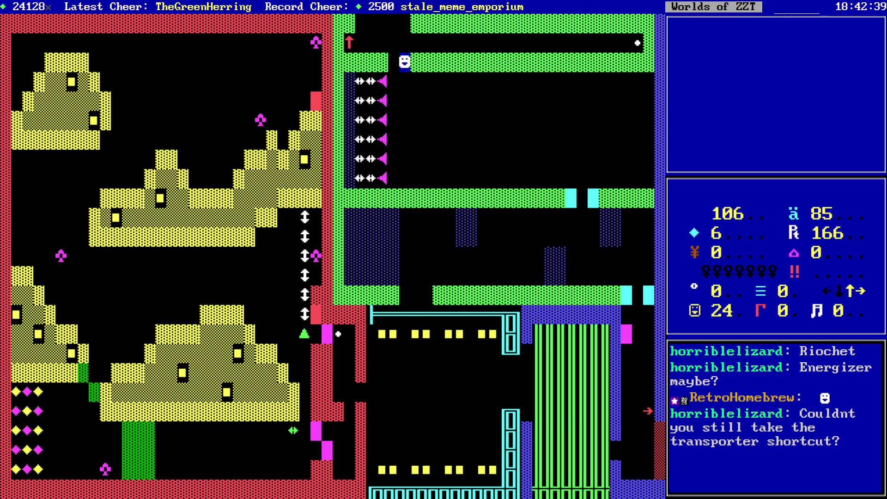
key("y")
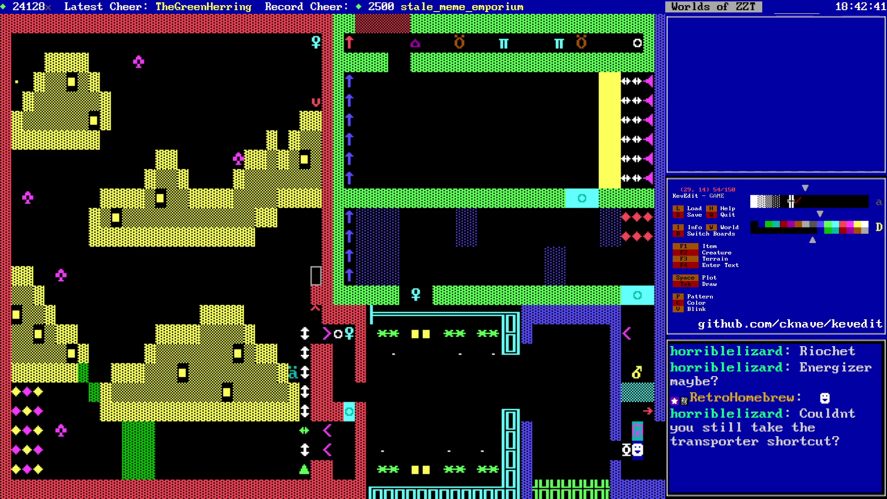
key("alt+Right")
key("Left")
key("alt+Left")
key("Left")
key("Right")
key("Right")
key("Right")
key("Return")
key("Down")
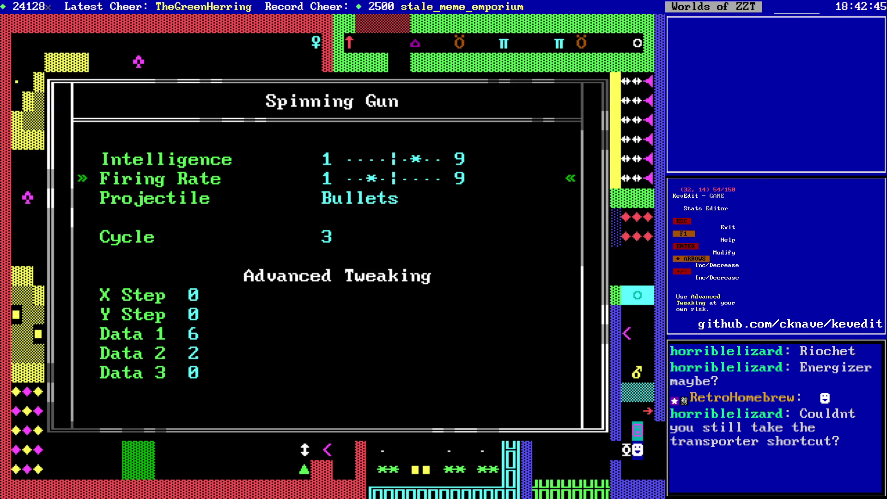
key("Up")
key("Escape")
key("Up")
key("Up")
key("Return")
key("Escape")
key("Return")
key("Escape")
key("Up")
key("Return")
key("Escape")
key("Up")
key("Up")
key("Return")
key("Escape")
key("Up")
key("Return")
key("Escape")
key("Up")
key("Return")
key("Escape")
key("Up")
key("Up")
key("Return")
key("Escape")
key("Return")
key("Escape")
key("Up")
key("Return")
key("Escape")
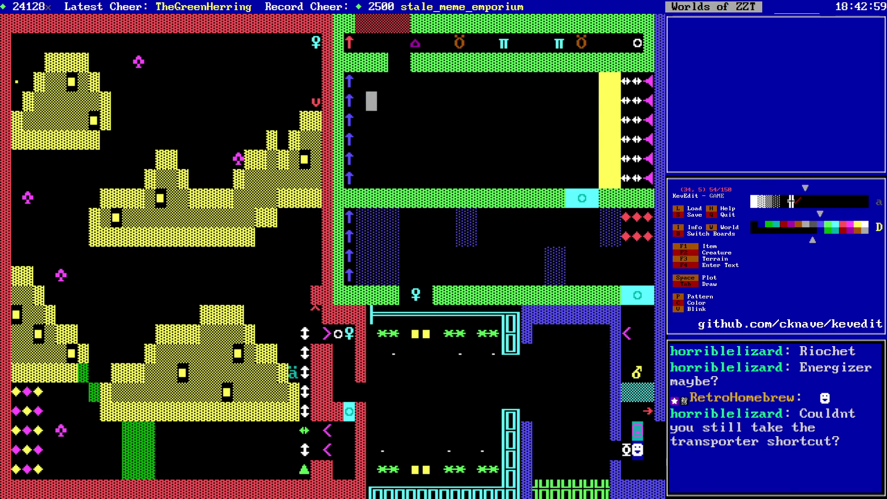
key("Right")
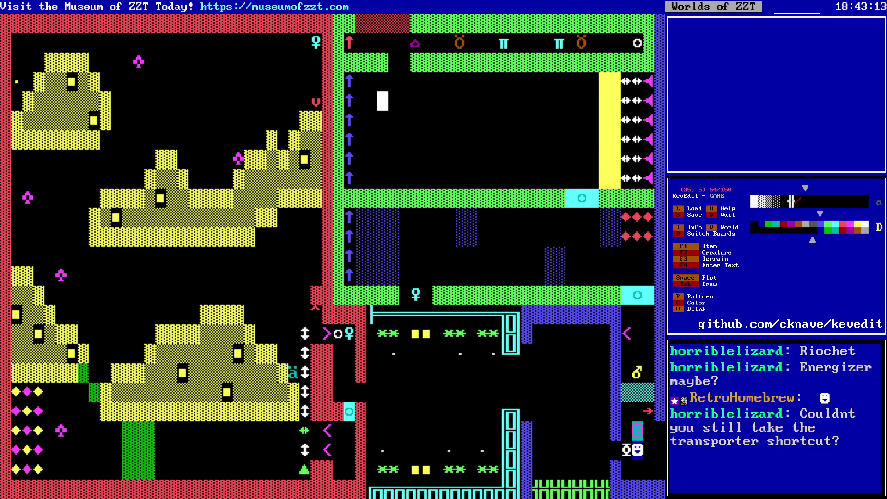
- Paint the pattern along the bottom row, undo it, and inspect the blink wall's settings
key("Down")
key("Down")
key("Down")
key("Left")
key("Left")
key("Left")
key("Down")
key("Down")
key("Down")
key("Right")
key("Right")
key("Right")
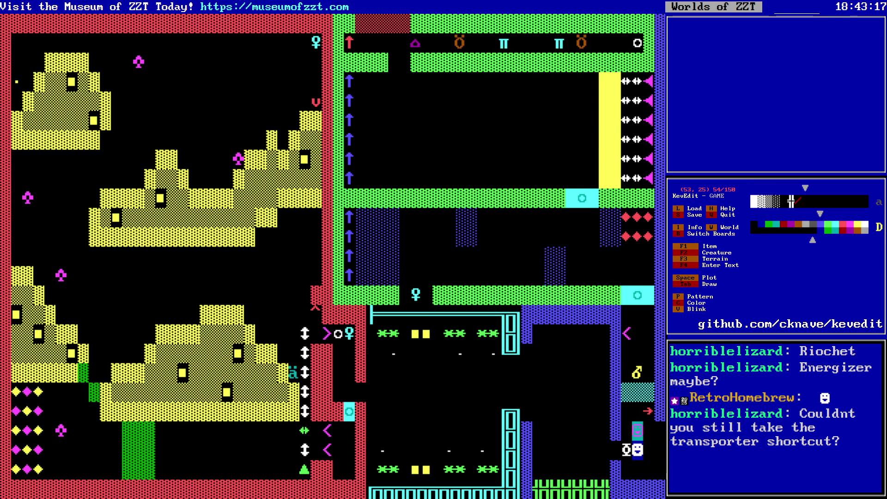
key("Left")
key("Left")
key("Left")
key("Tab")
key("Right")
key("Right")
key("Right")
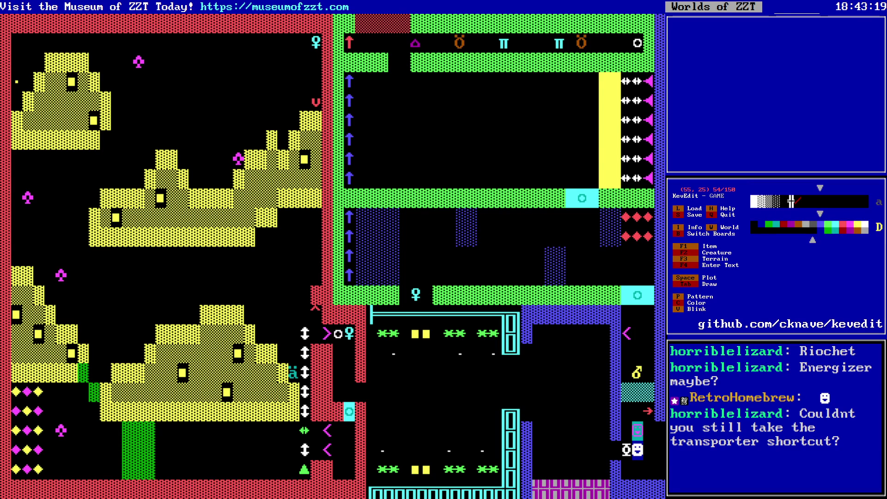
key("ctrl+z")
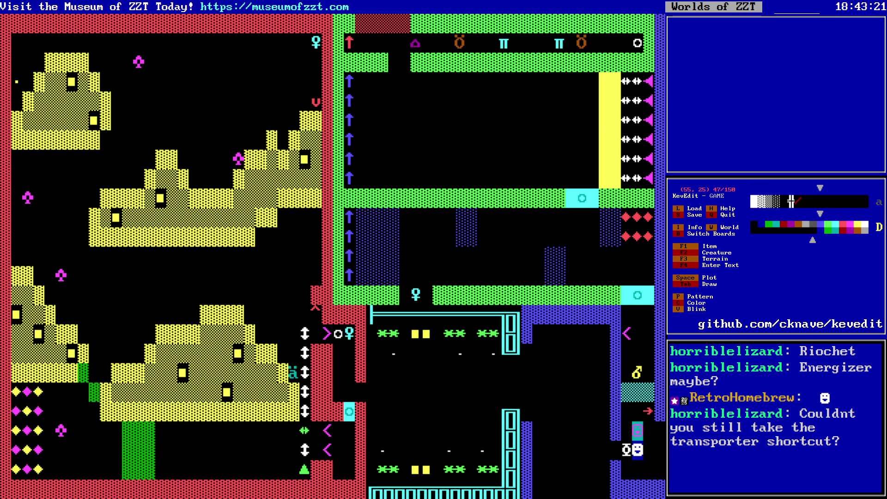
key("ctrl+z")
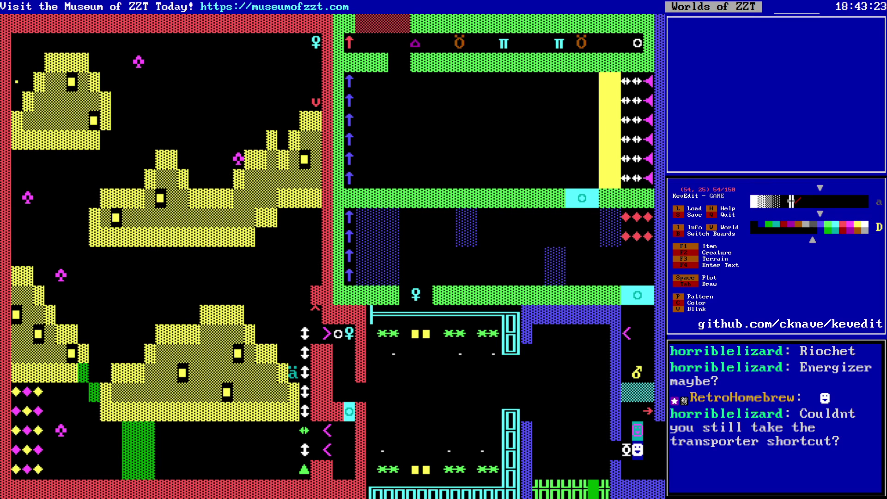
key("Return")
key("Escape")
- Delete the teal block and the grey object at (29, 4) beside the arrows
key("Up")
key("Right")
key("Right")
key("Right")
key("Up")
key("Right")
key("Right")
key("Up")
key("Up")
key("Up")
key("Up")
key("Up")
key("Up")
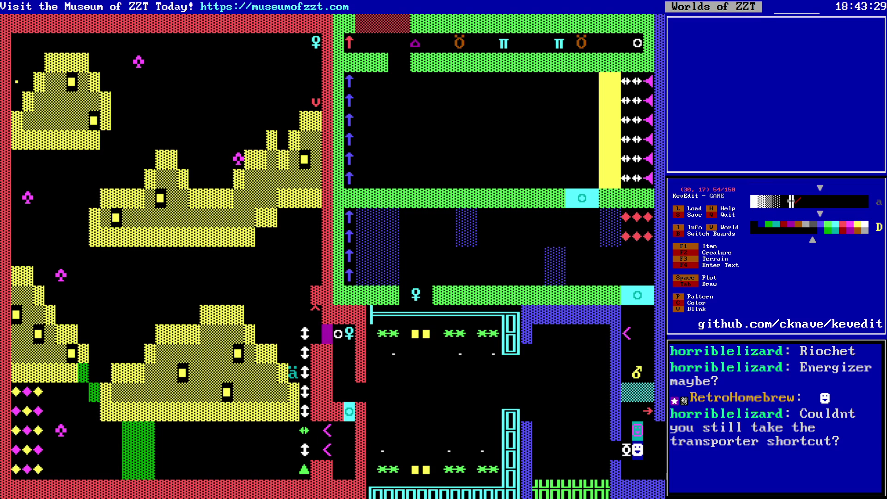
key("Delete")
key("Up")
key("Delete")
key("Up")
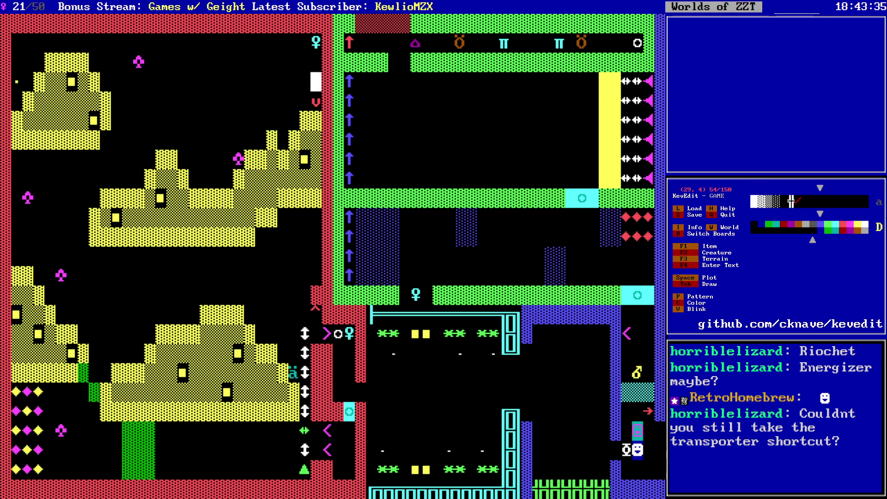
- Switch to editing the SHOP board
key("Left")
key("Left")
key("Left")
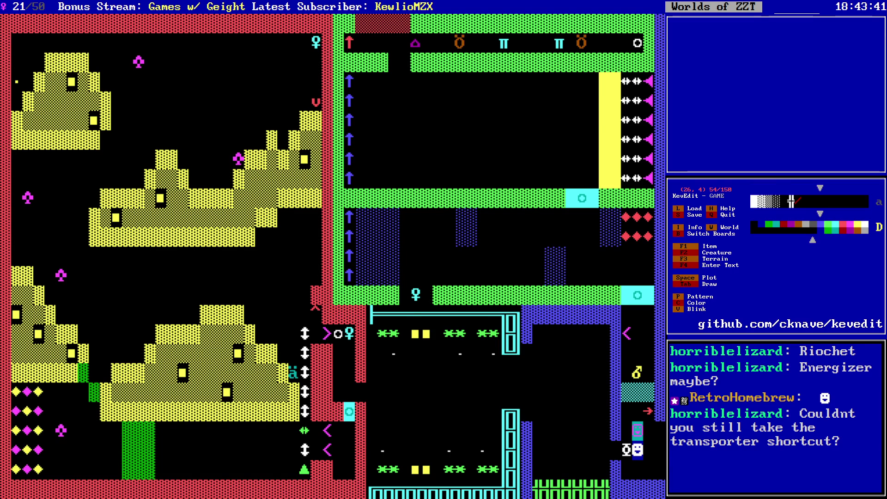
key("Down")
key("Down")
key("Down")
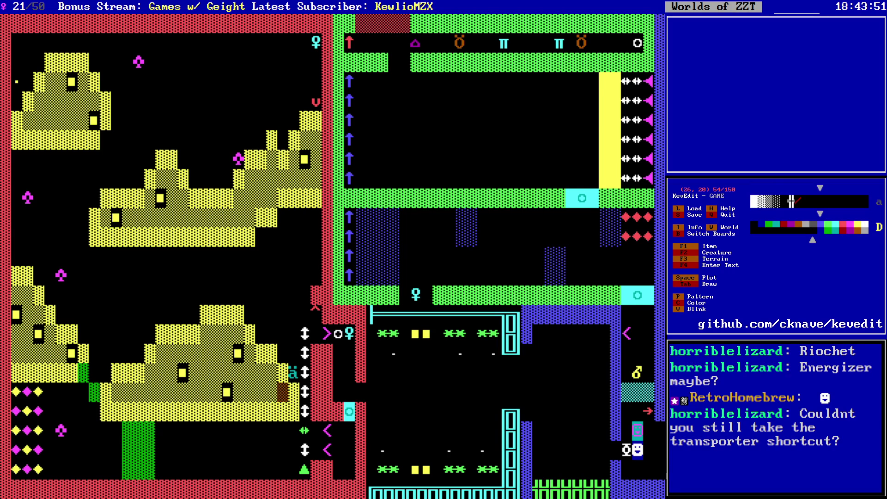
key("Return")
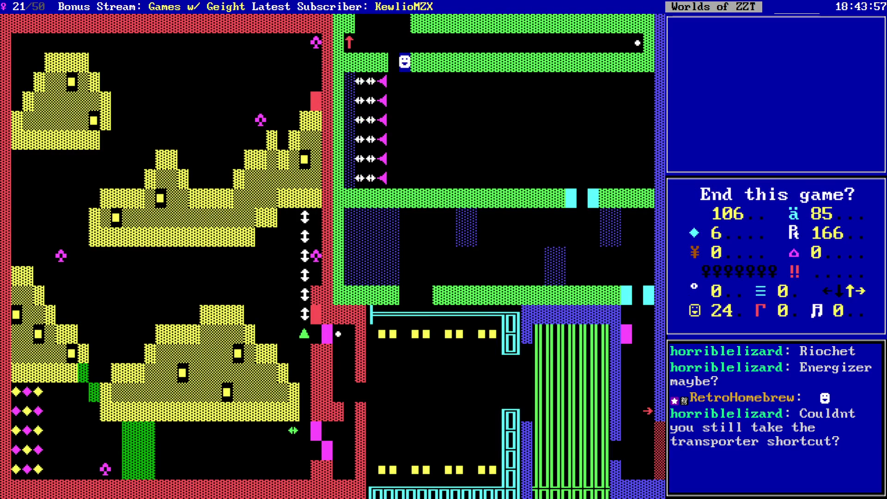
- Answer No to 'End this game?' and keep playing
key("n")
key("s")
key("Return")
- Walk north onto the shop board and left along the bottom corridor
key("Up")
key("Up")
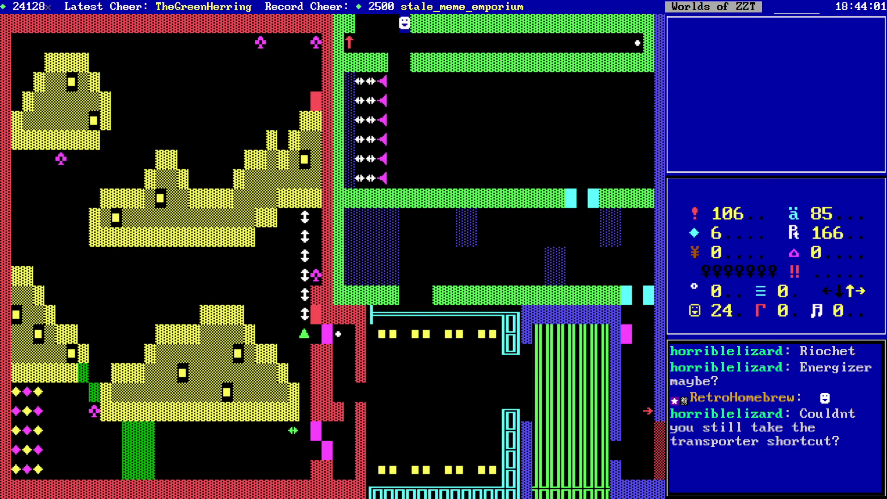
key("Up")
key("Up")
key("Up")
key("Right")
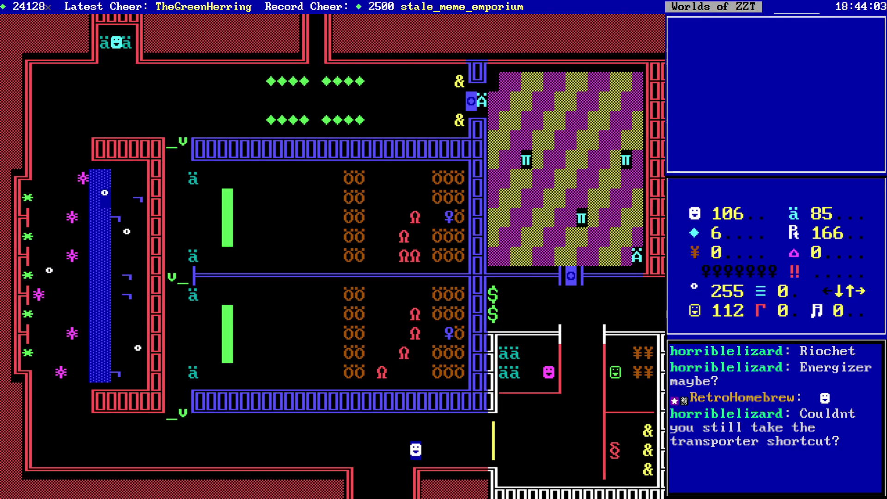
key("Right")
key("Right")
key("Right")
key("Up")
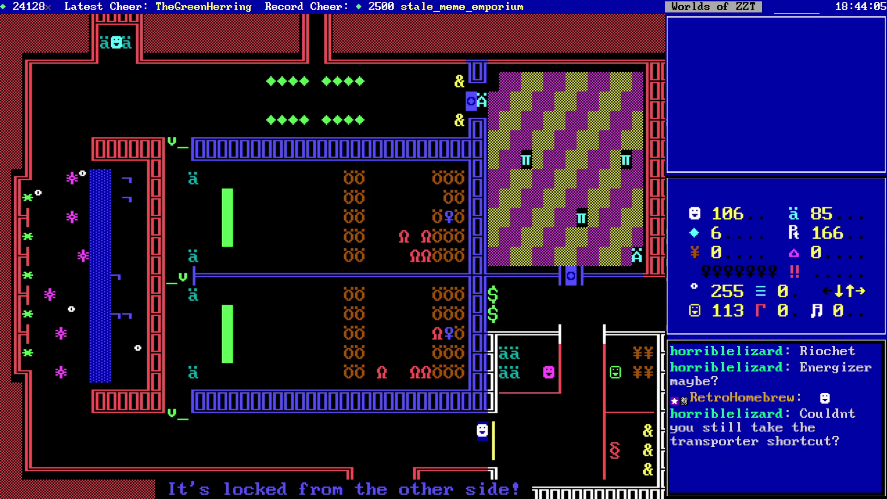
key("Down")
key("Left")
key("Left")
key("Left")
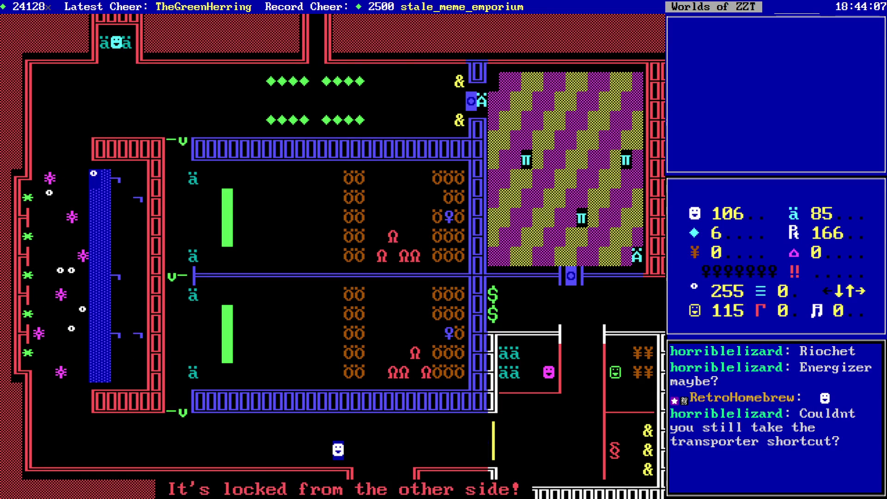
key("Left")
key("Left")
key("Left")
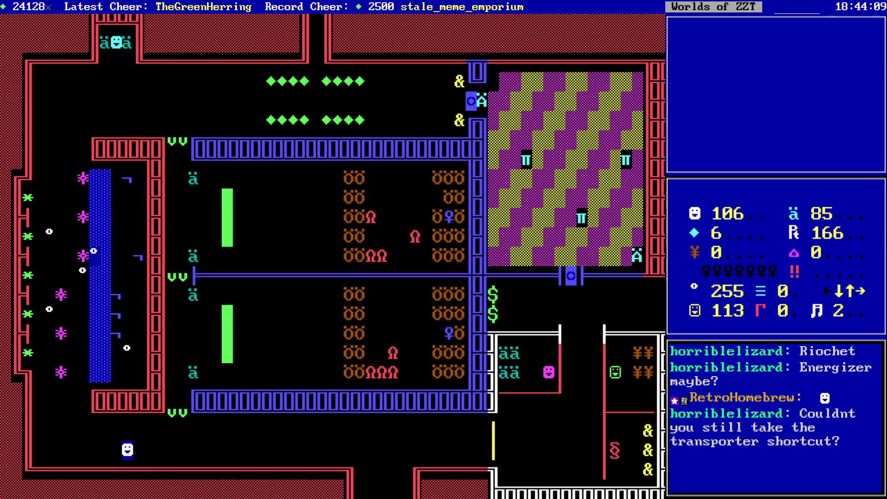
- Walk up the left corridor to the Man to read his torch advice
key("Left")
key("Left")
key("Left")
key("Up")
key("Up")
key("Up")
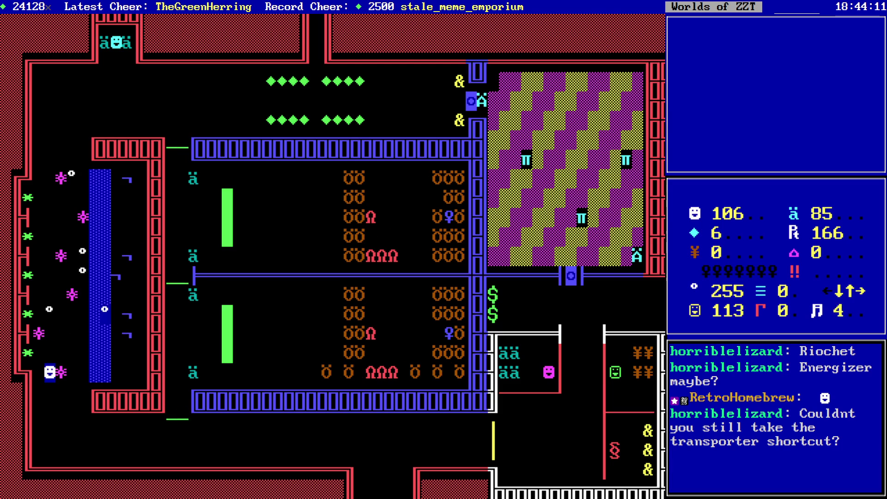
key("Up")
key("Left")
key("Up")
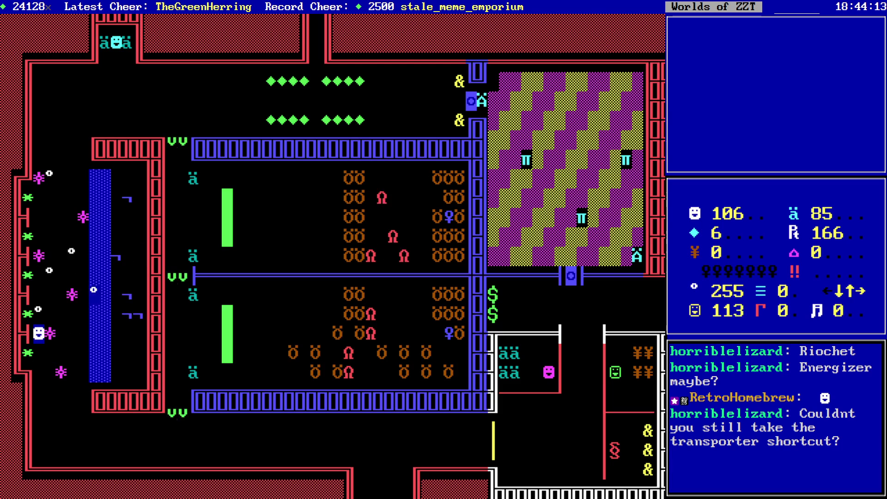
key("Up")
key("Up")
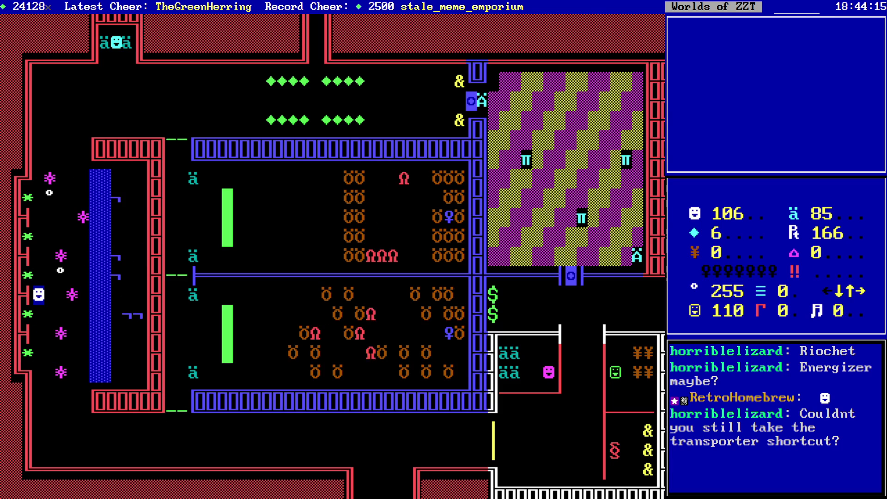
key("Up")
key("Up")
key("Up")
key("Up")
key("Up")
key("Up")
key("Up")
key("Up")
key("Up")
key("Up")
key("Right")
key("Right")
key("Right")
key("Right")
key("Right")
key("Right")
key("Up")
key("Up")
key("Up")
key("Right")
key("Up")
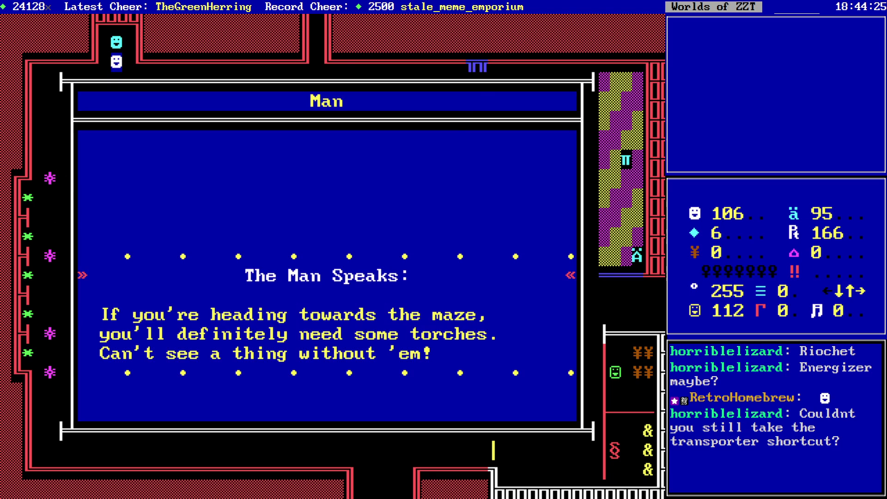
- Close the Man's message, then collect both gem rows and eat the two pretzels
key("Return")
key("Down")
key("Right")
key("Right")
key("Right")
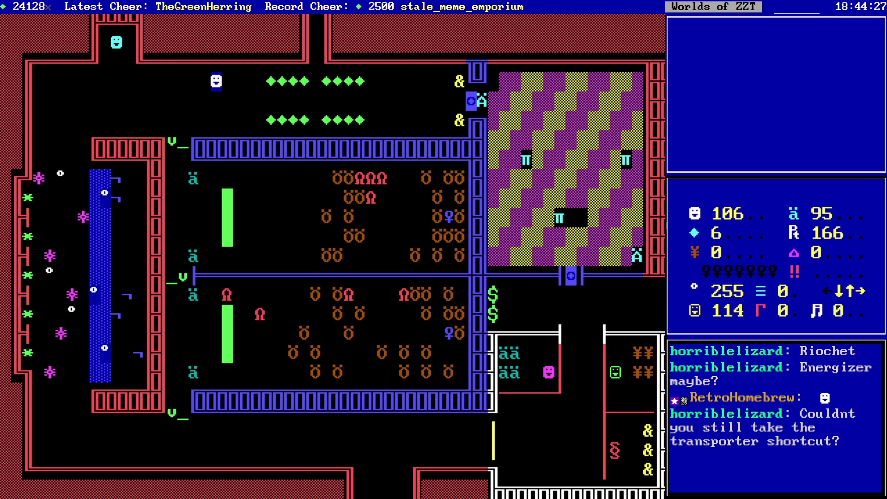
key("Right")
key("Right")
key("Right")
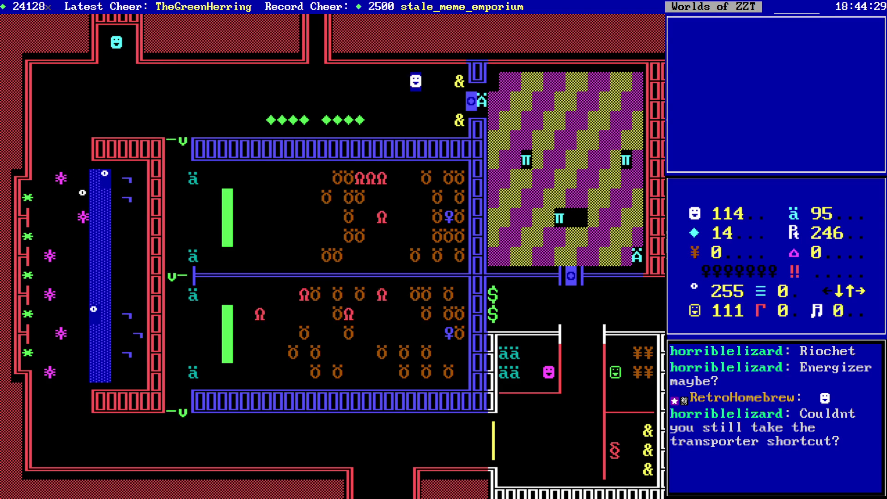
key("Right")
key("Right")
key("Right")
key("Down")
key("Down")
key("Right")
key("Left")
key("Left")
key("Left")
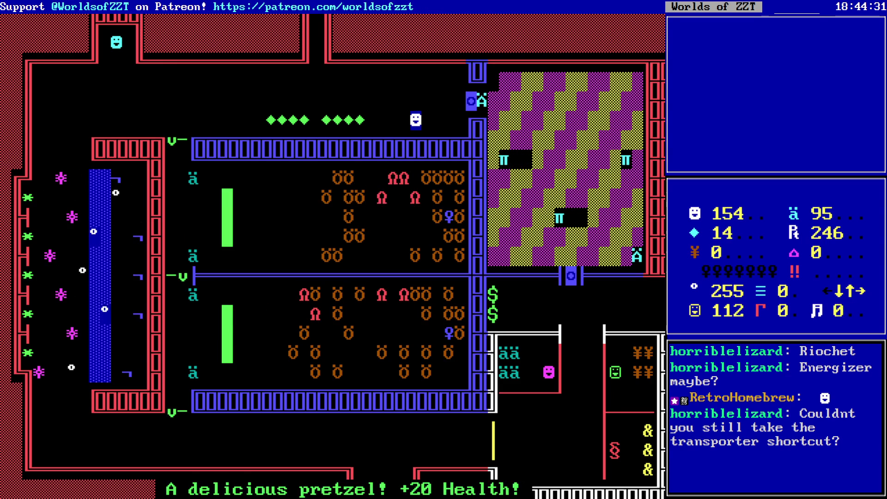
key("Left")
key("Left")
key("Left")
key("Left")
key("Left")
key("Left")
- Enter the enemy room, pick up ammo, and shoot the creatures to the right
key("Down")
key("Down")
key("Down")
key("Right")
key("Right")
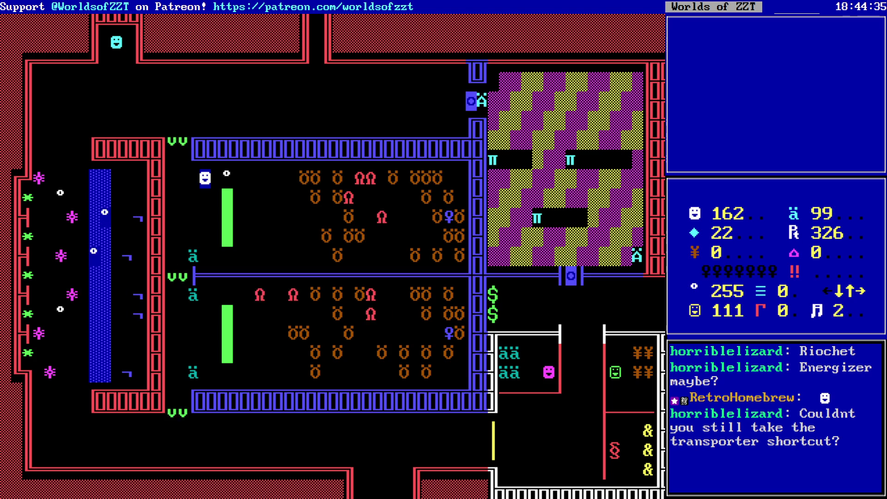
key("Right")
key("shift+Right")
key("shift+Right")
key("Right")
key("shift+Right")
key("shift+Right")
key("shift+Right")
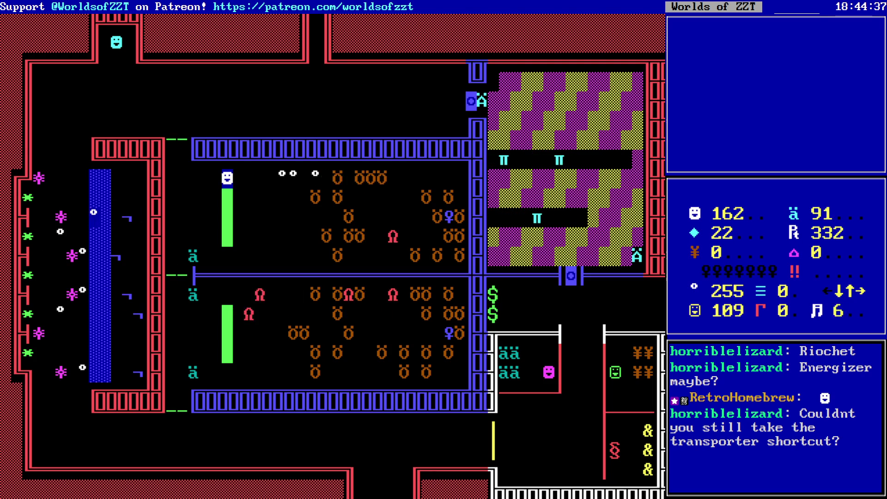
key("Right")
key("Down")
key("shift+Right")
key("shift+Right")
key("shift+Right")
key("shift+Right")
key("Down")
key("shift+Right")
key("shift+Right")
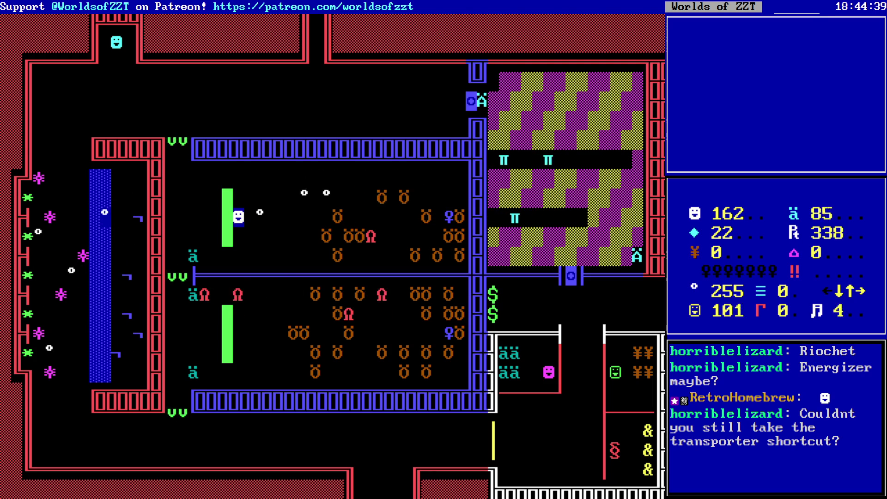
key("shift+Right")
key("shift+Right")
key("Down")
key("shift+Right")
key("shift+Right")
key("shift+Right")
key("shift+Right")
key("Down")
key("shift+Right")
key("shift+Right")
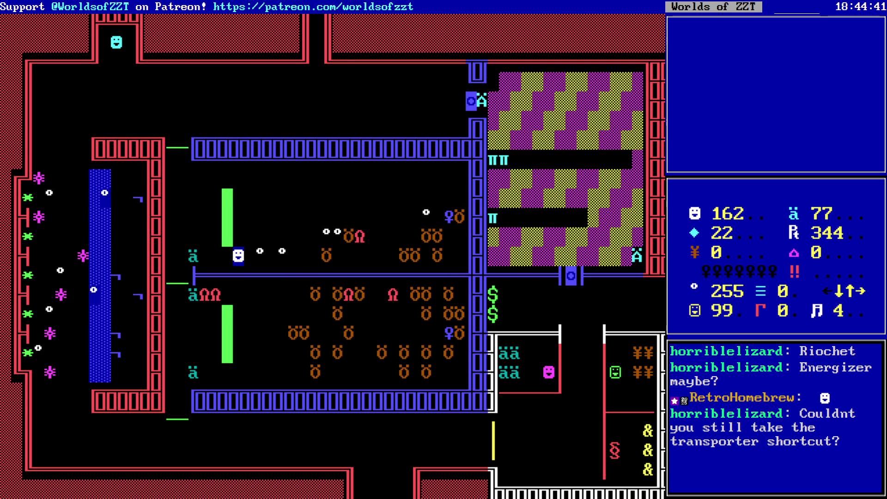
key("shift+Right")
key("shift+Right")
key("Up")
key("shift+Right")
key("shift+Right")
key("Right")
key("shift+Right")
key("Right")
- Cross the cleared room, grab the Blue key, and head back left
key("Right")
key("Right")
key("Right")
key("Down")
key("Right")
key("Right")
key("Right")
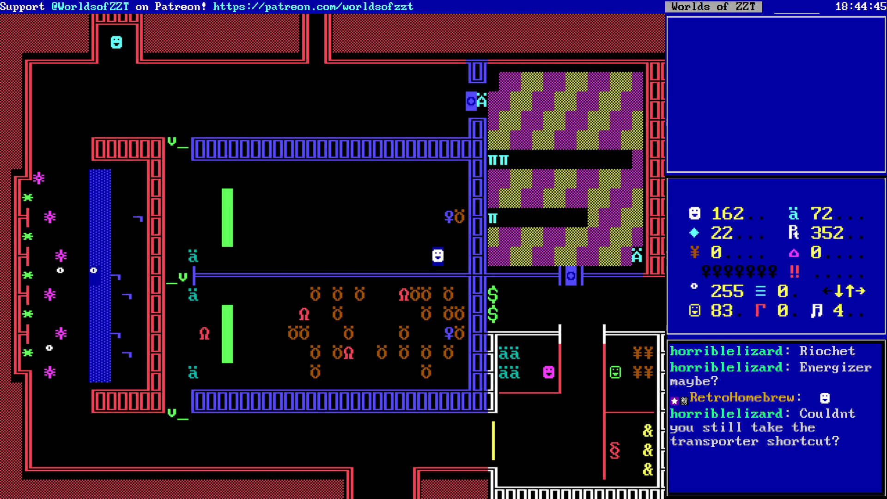
key("Right")
key("Right")
key("Up")
key("Up")
key("Left")
key("Left")
key("Down")
key("Down")
key("Left")
key("Left")
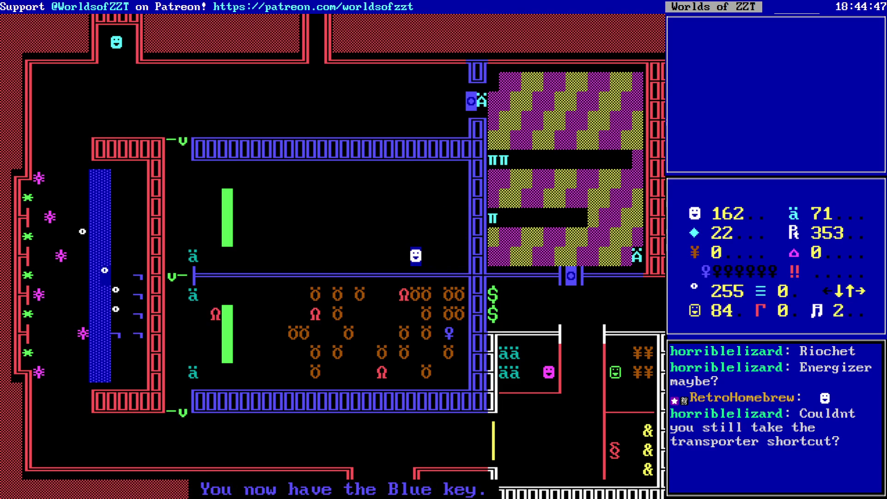
key("Left")
key("Left")
key("Left")
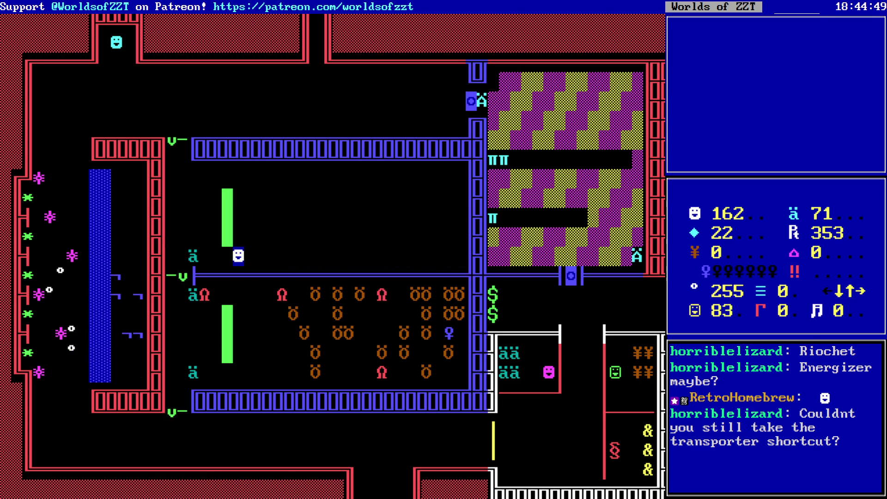
- Go down to the lower room, pick up ammo, and shoot the attacking creatures
key("Left")
key("Left")
key("Left")
key("Left")
key("Down")
key("Down")
key("Down")
key("Right")
key("Down")
key("Right")
key("Down")
key("Down")
key("shift+Right")
key("shift+Right")
key("shift+Right")
key("Right")
key("Right")
key("Right")
key("Right")
key("Up")
key("shift+Right")
key("shift+Right")
key("Up")
key("shift+Right")
key("shift+Right")
key("shift+Right")
key("shift+Right")
key("Up")
key("shift+Right")
key("shift+Right")
key("shift+Right")
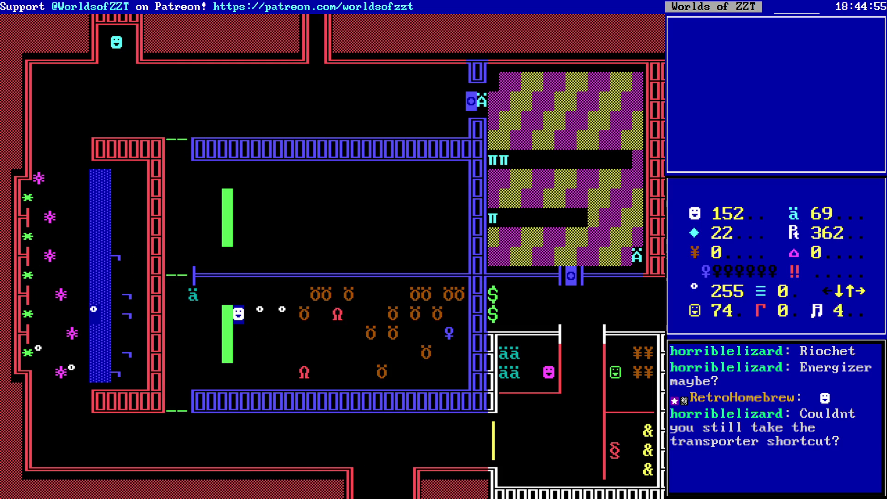
key("shift+Right")
key("shift+Right")
key("shift+Right")
key("shift+Right")
key("shift+Right")
key("shift+Right")
key("shift+Right")
key("shift+Right")
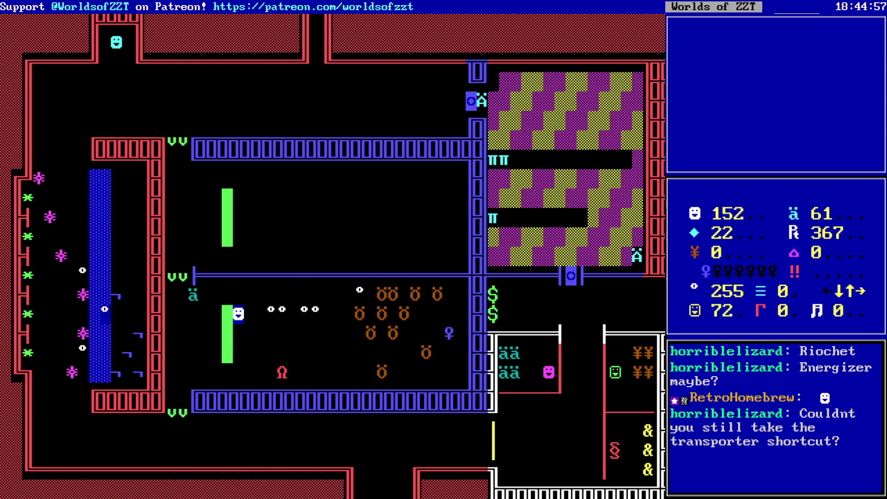
key("Down")
key("shift+Right")
key("shift+Right")
key("shift+Right")
key("shift+Right")
key("shift+Right")
key("shift+Right")
key("shift+Right")
key("shift+Right")
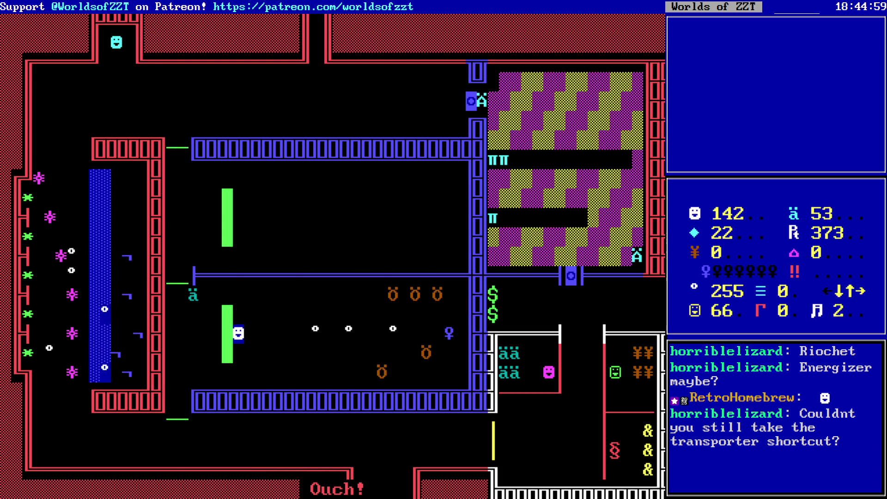
key("Down")
key("Down")
key("shift+Right")
key("Up")
key("Right")
key("Right")
key("shift+Right")
key("Right")
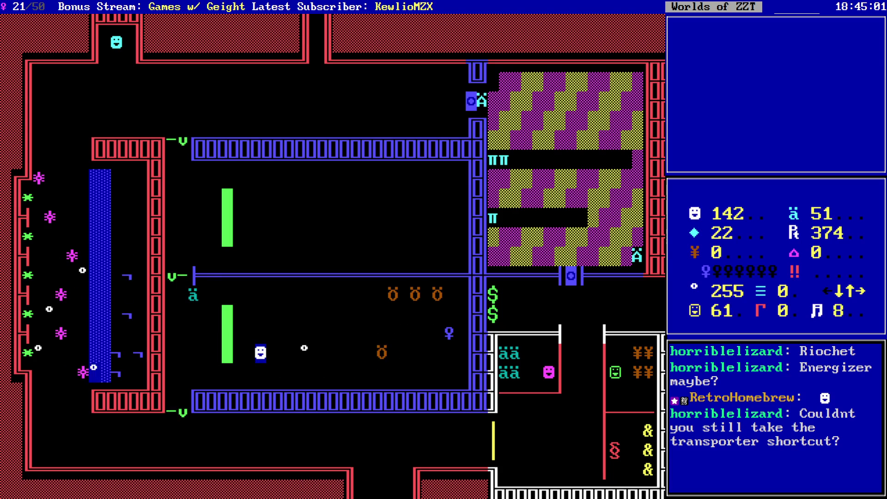
key("Right")
key("Right")
key("Right")
key("Right")
key("Up")
key("Up")
key("Up")
key("shift+Right")
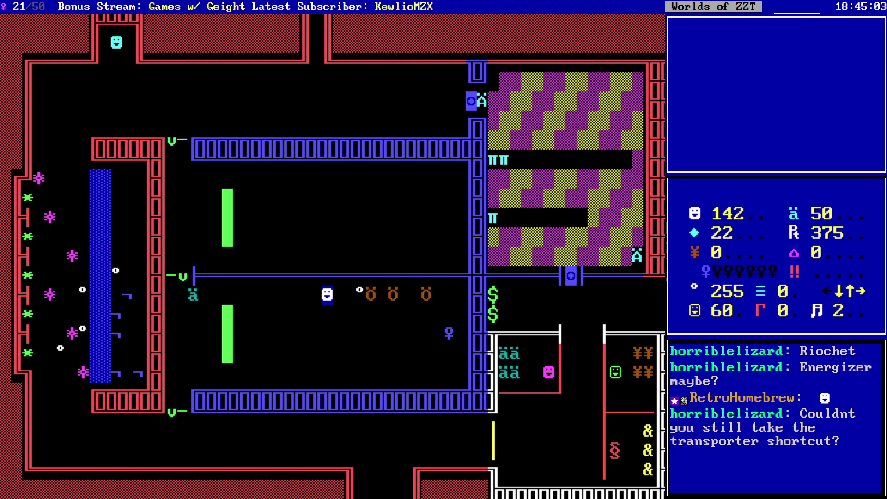
key("shift+Right")
key("shift+Right")
key("shift+Right")
key("Right")
key("Right")
key("Right")
key("Right")
key("Down")
key("Down")
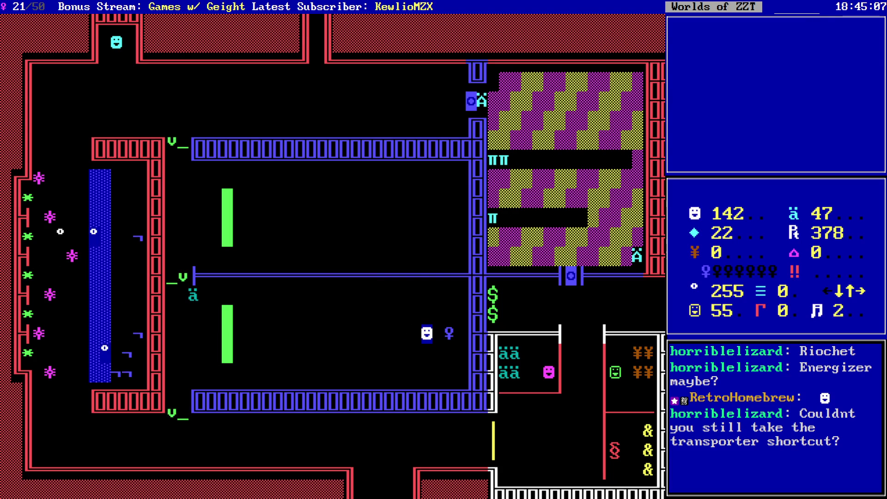
- Walk left to the green bar, then end the game and return to the editor
key("Left")
key("Left")
key("Left")
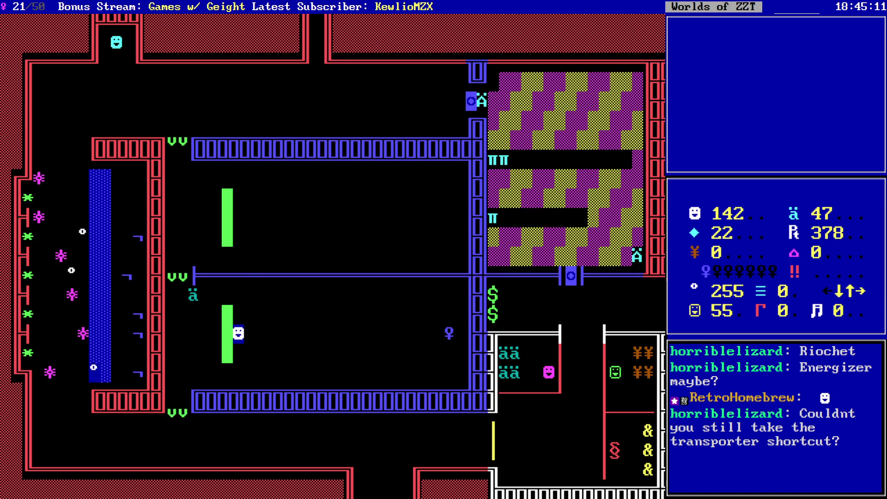
key("q")
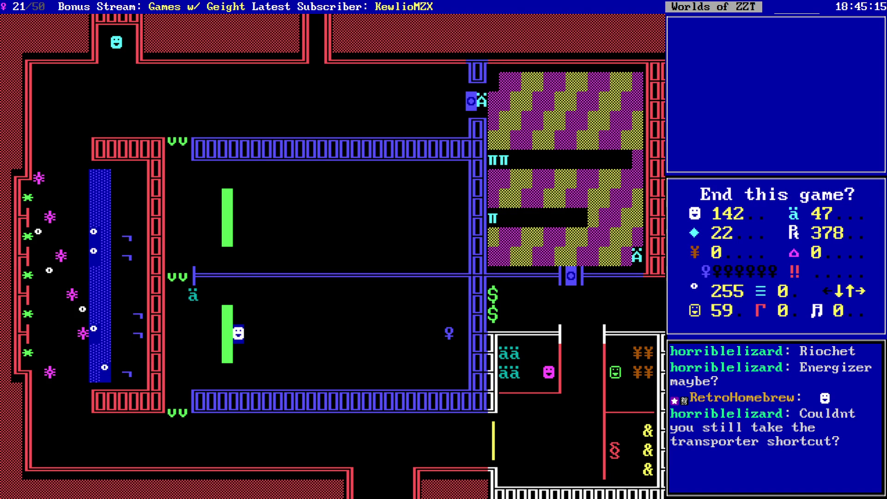
key("y")
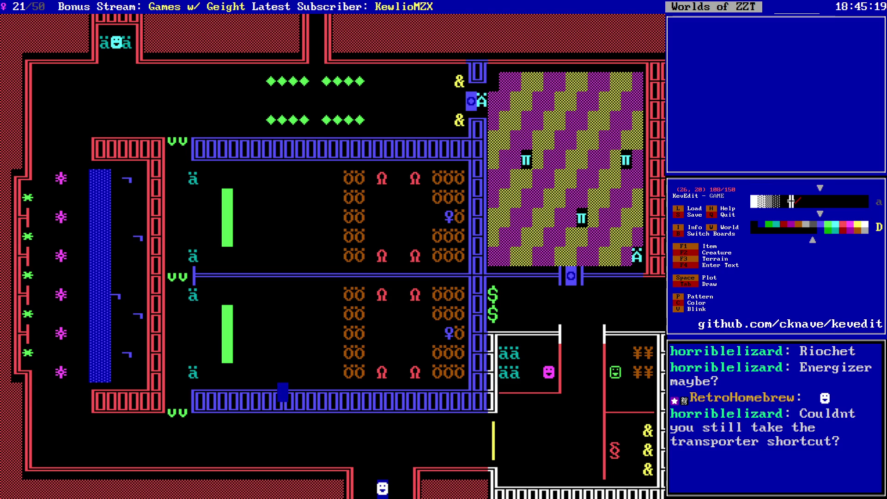
- Move the editing cursor to the key's spot on row 18 of the lower room
left_click(283, 372)
left_click(283, 159)
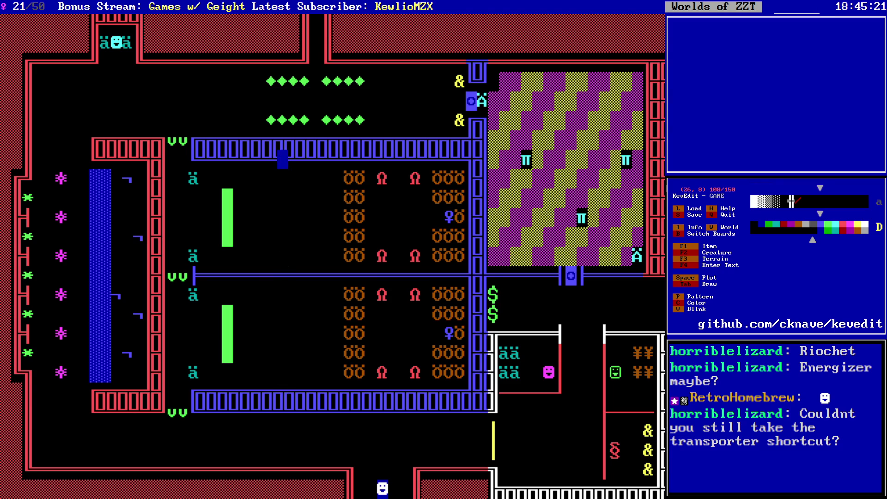
left_click(283, 373)
left_click(282, 314)
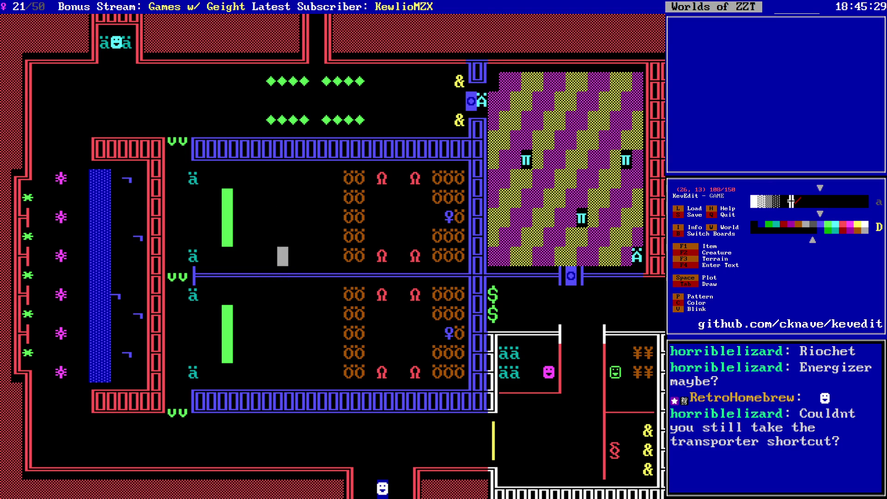
key("Down")
key("Down")
key("Right")
key("Right")
key("Right")
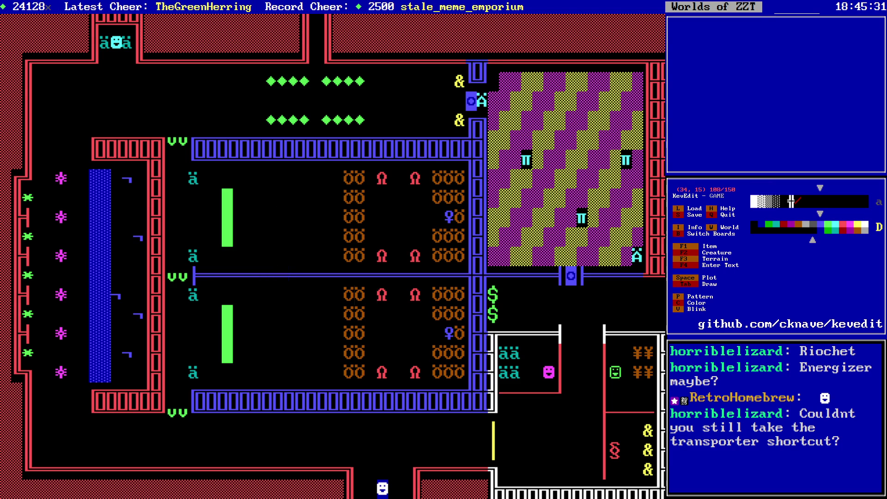
key("Down")
key("Left")
key("Left")
key("Left")
key("Right")
key("Right")
key("Right")
- Switch to cyan and place a cyan key in the lower room
key("c")
key("Right")
key("Return")
key("F1")
key("Escape")
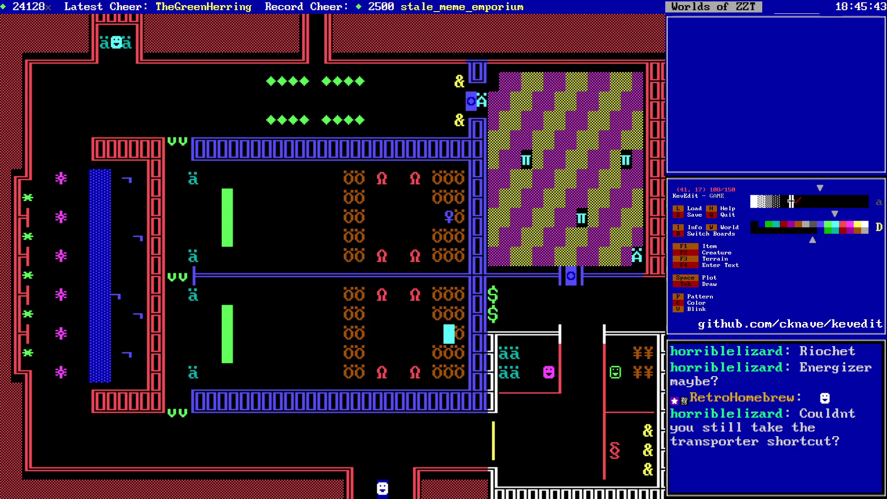
- Set the nearby door's colour to 3B Light Cyan on Cyan
key("Right")
key("Right")
key("Right")
key("Up")
key("Up")
key("Up")
key("Return")
key("Down")
key("Down")
key("Return")
key("Right")
key("Right")
key("Down")
key("Down")
key("Return")
key("Escape")
- Move down to the bottom row and switch to the Construction Site board
key("Down")
key("Down")
key("Down")
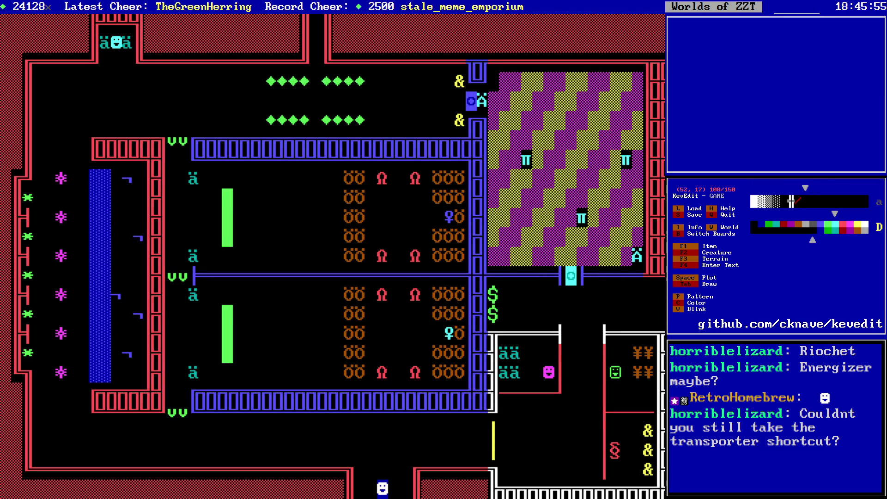
key("Down")
key("Down")
key("Down")
key("Left")
key("Left")
key("Page_Down")
- Pick a new colour and write 'Construction Site' along the board's top wall
key("c")
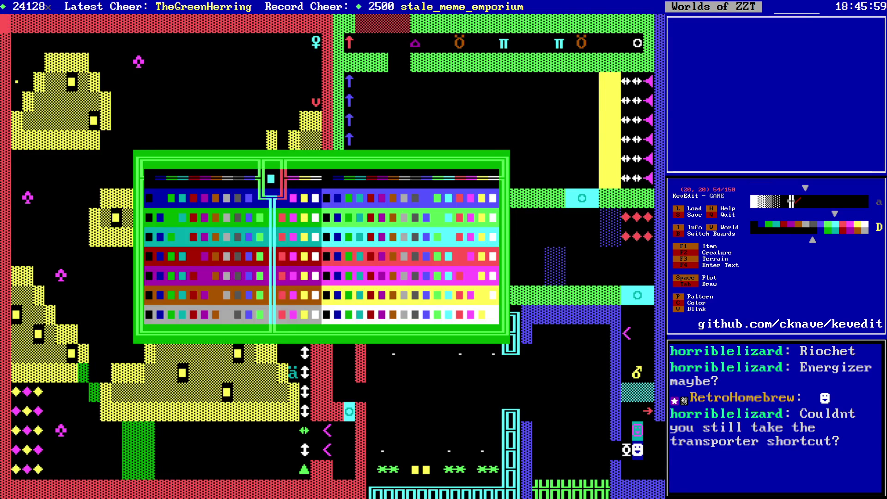
key("Right")
key("Return")
left_click(17, 23)
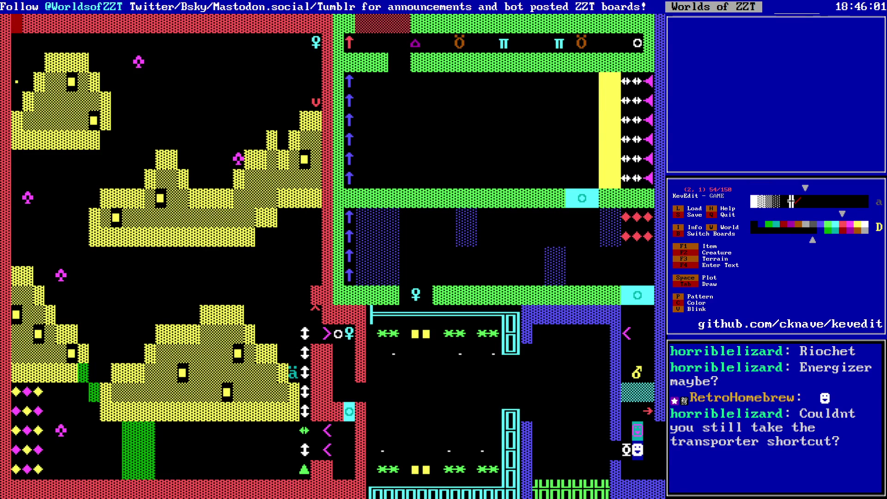
type("Construction Site")
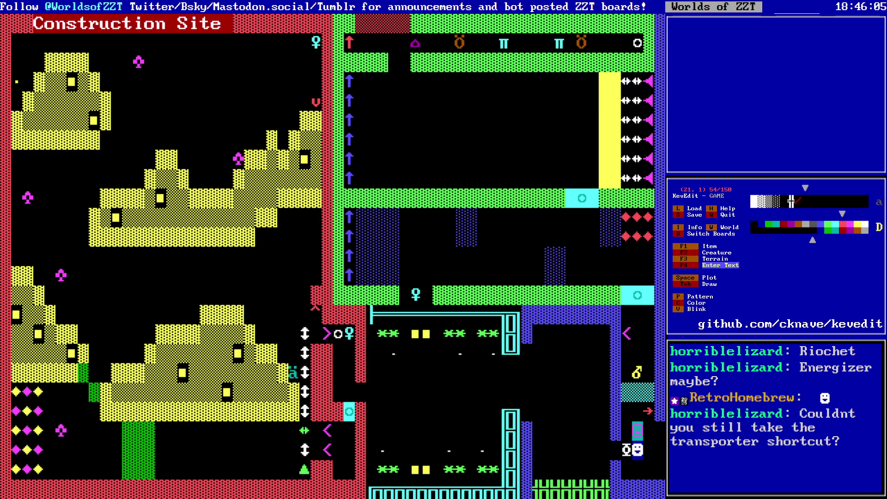
left_click(227, 43)
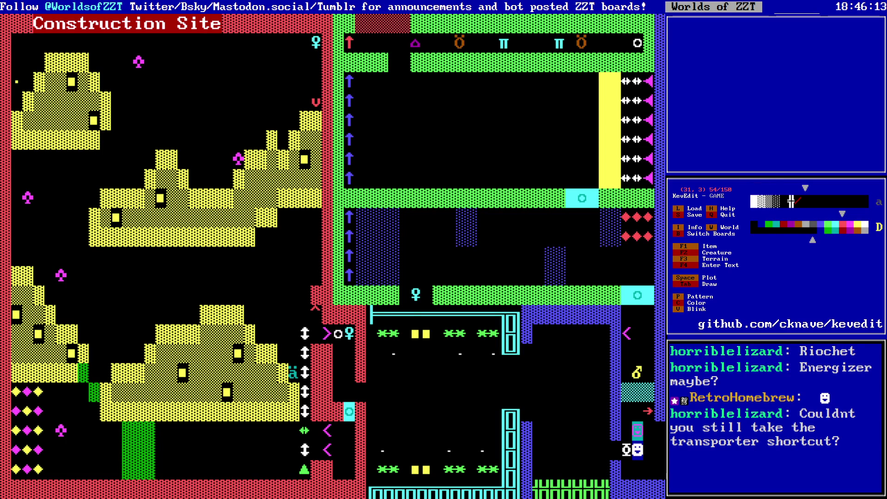
left_click(549, 257)
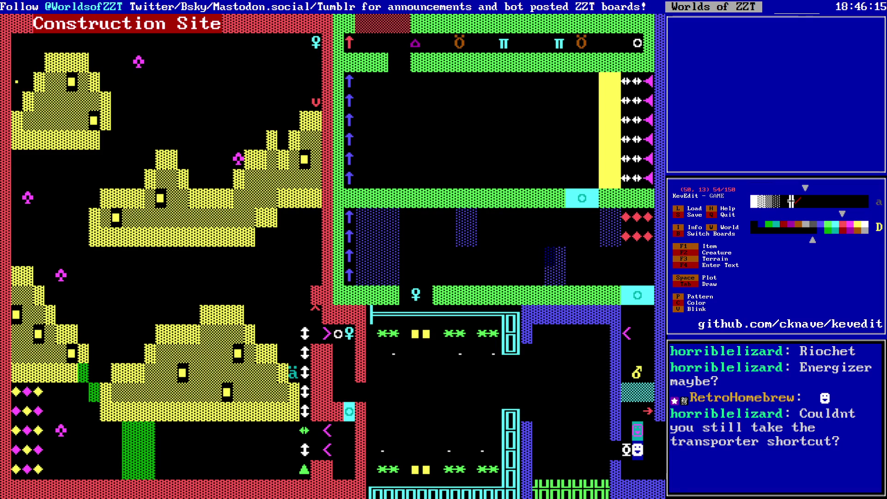
left_click(328, 256)
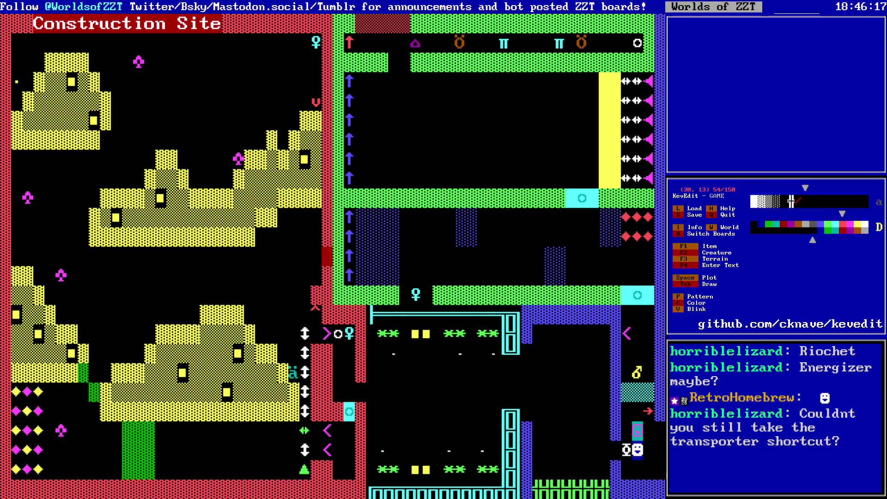
- Return to the shop board and decline the end-game prompt to resume play
key("b")
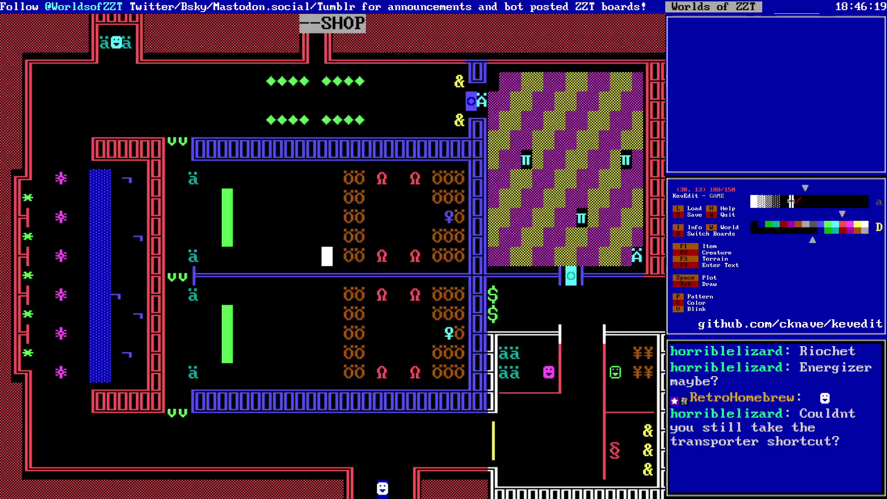
key("Left")
key("Left")
key("Left")
key("Down")
key("Down")
key("Down")
key("Down")
key("Down")
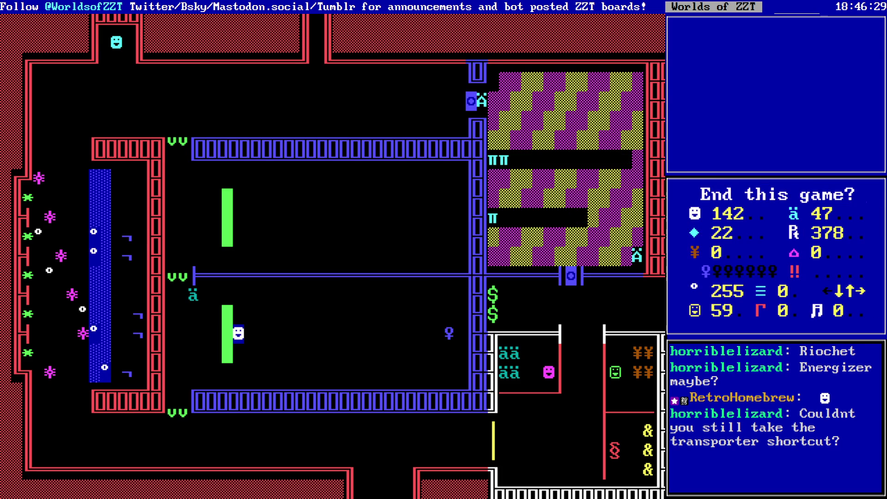
key("n")
- Walk around the red and blue walls, collecting the ammo pickups
key("Right")
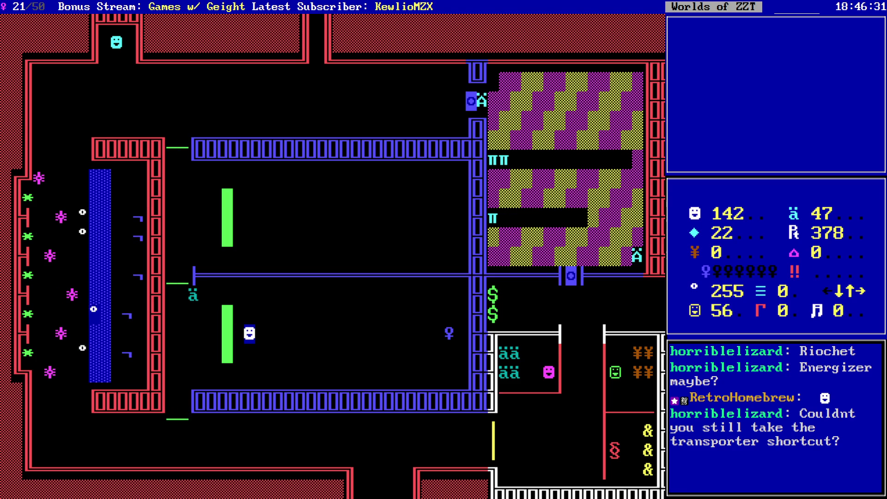
key("Right")
key("Up")
key("Up")
key("Left")
key("Left")
key("Left")
key("Left")
key("Left")
key("Down")
key("Down")
key("Down")
key("Left")
key("Left")
key("Left")
key("Left")
key("Left")
key("Up")
key("Up")
key("Up")
key("Up")
key("Up")
key("Up")
key("Up")
key("Up")
key("Right")
key("Right")
key("Right")
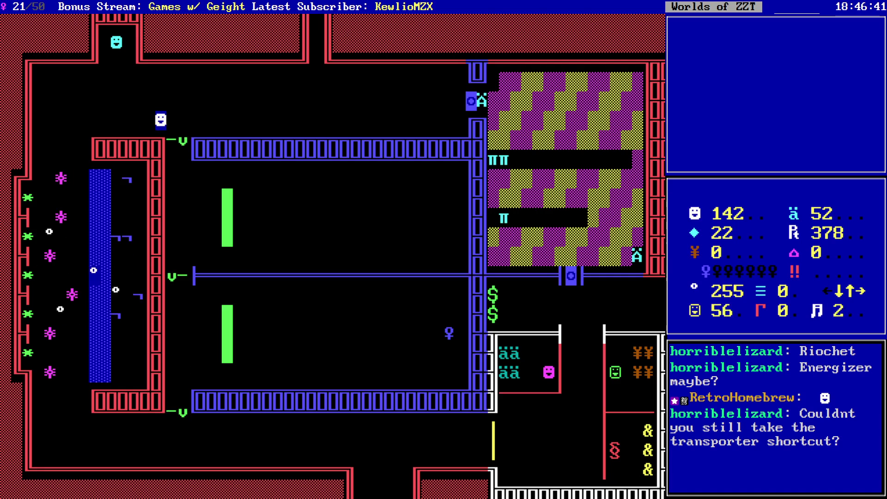
key("Right")
key("Right")
key("Right")
key("Right")
key("Right")
key("Right")
key("Up")
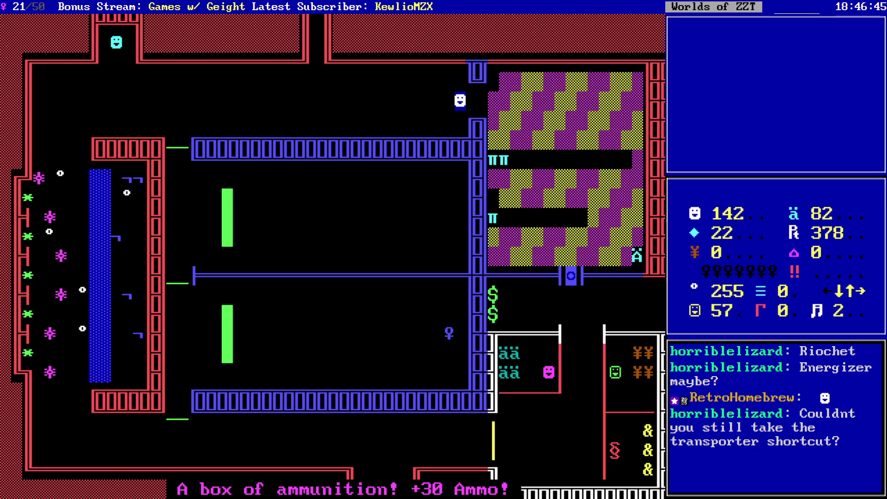
- Fire several shots downward and a stream to the right beside the checkered room
key("Right")
key("Right")
key("Right")
key("Up")
key("shift+Down")
key("shift+Down")
key("shift+Down")
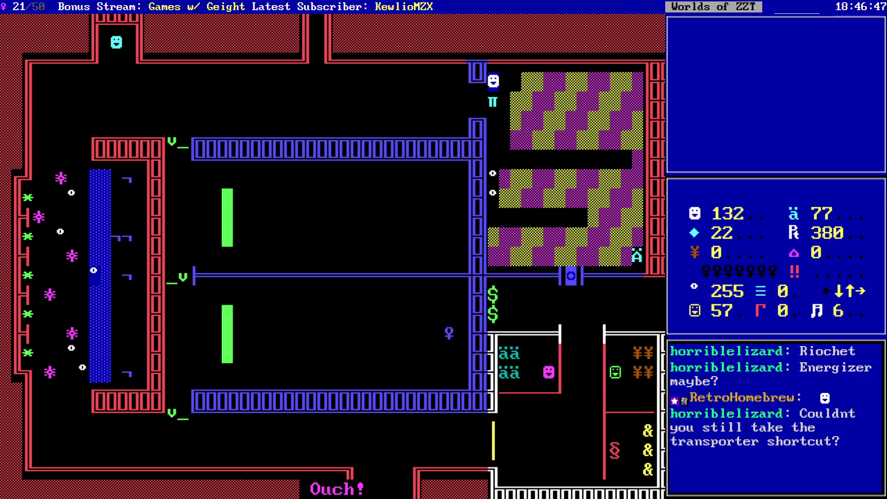
key("shift+Down")
key("shift+Down")
key("Down")
key("Down")
key("Down")
key("Down")
key("Down")
key("Down")
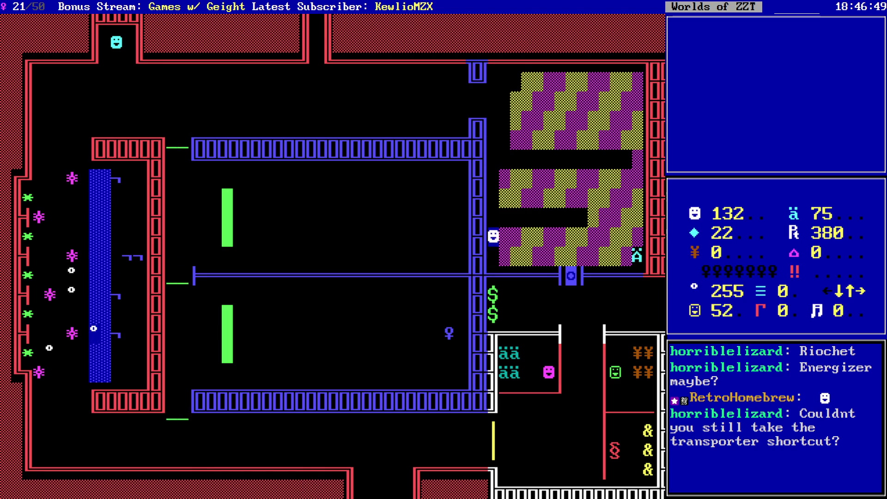
key("Down")
key("shift+Right")
key("shift+Right")
key("shift+Right")
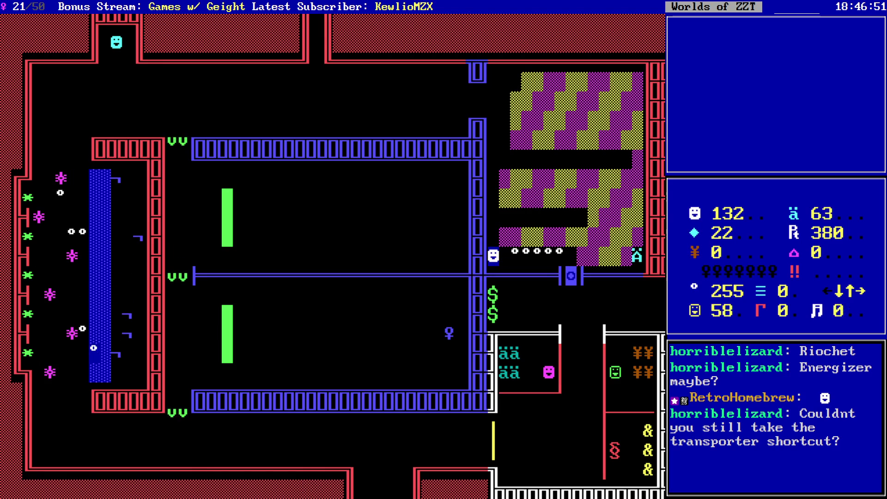
- Grab more ammo, pass through the cyan door and collect the $ for ten gems
key("Right")
key("Right")
key("Right")
key("Left")
key("Left")
key("Left")
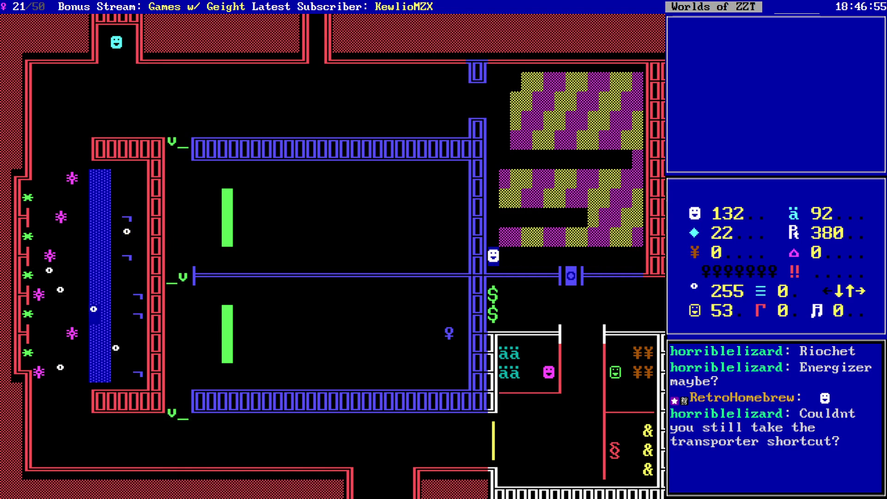
key("Right")
key("Right")
key("Right")
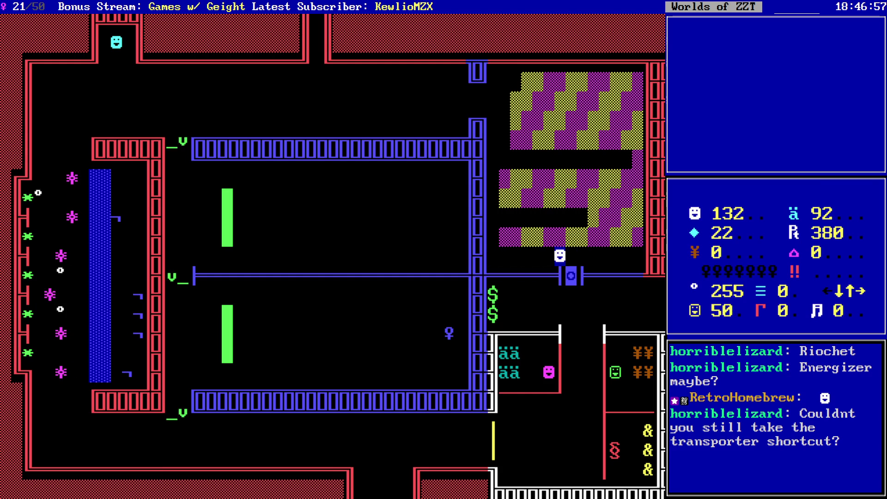
key("Right")
key("Down")
key("Down")
key("Down")
key("Left")
key("Left")
key("Left")
key("Left")
key("Left")
key("Left")
key("Down")
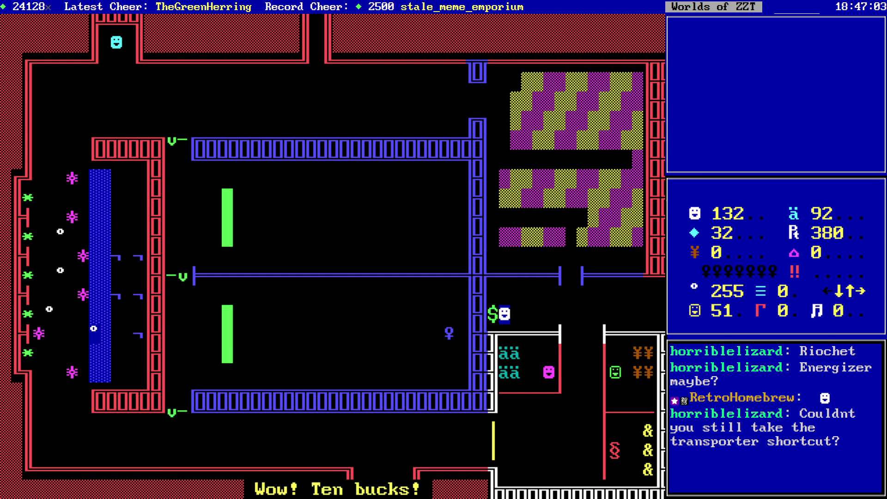
- Grab the second $ and buy 10 ammo for 5 gems at the first shop
key("Left")
key("Right")
key("Right")
key("Right")
key("Down")
key("Down")
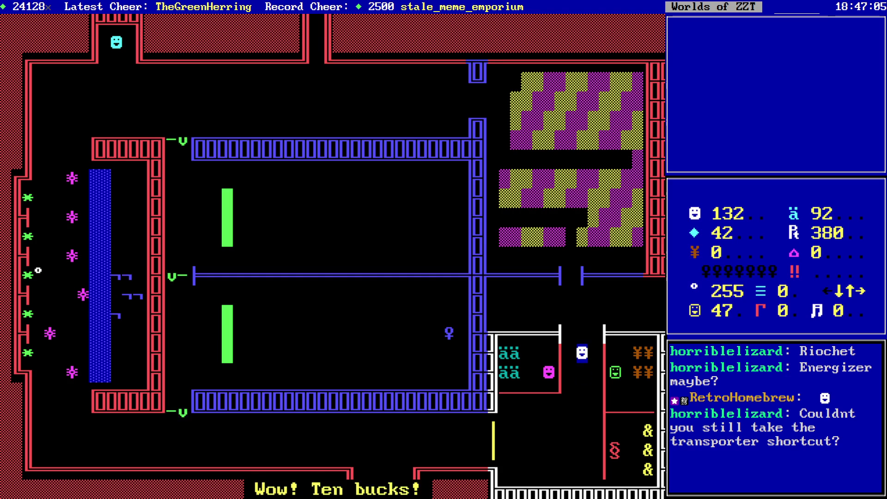
key("Down")
key("Down")
key("Down")
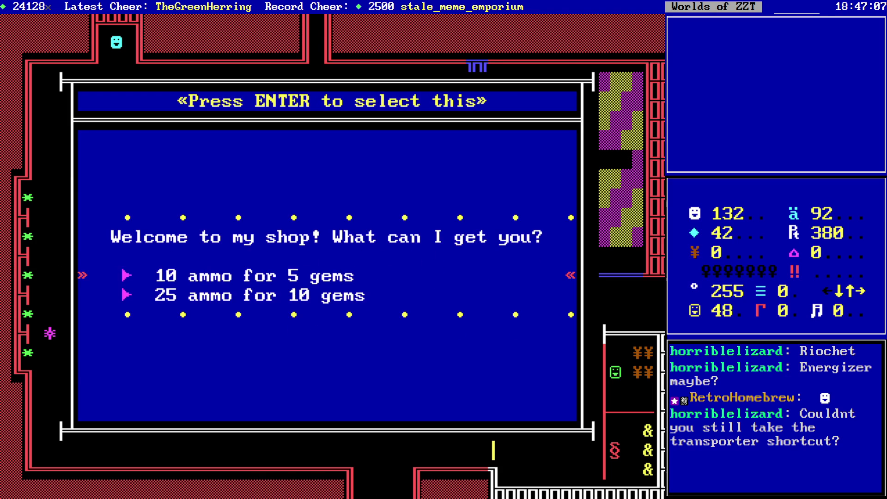
key("Return")
key("Down")
- Step back and forth in the area below the shop
key("Left")
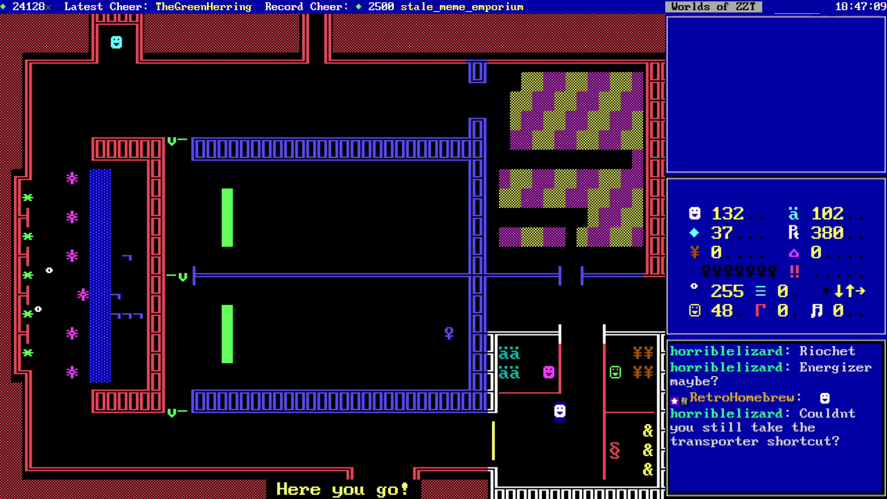
key("Left")
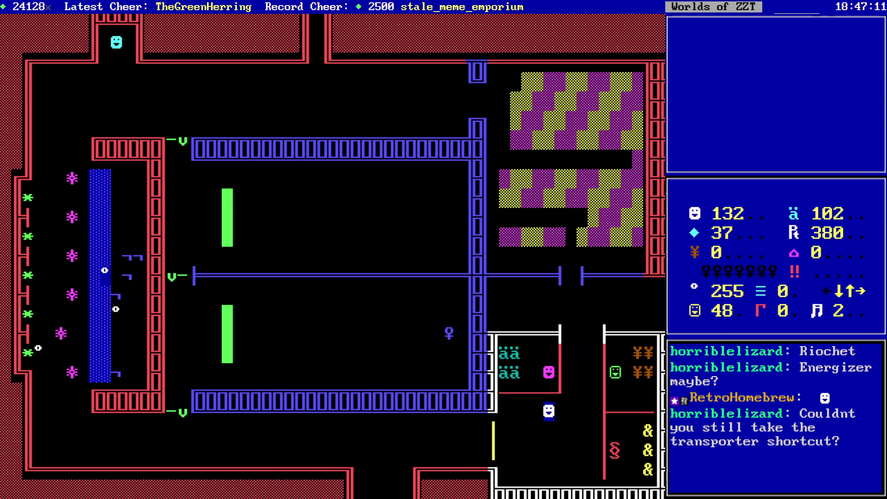
key("Left")
key("Right")
key("Right")
key("Right")
key("Up")
key("Up")
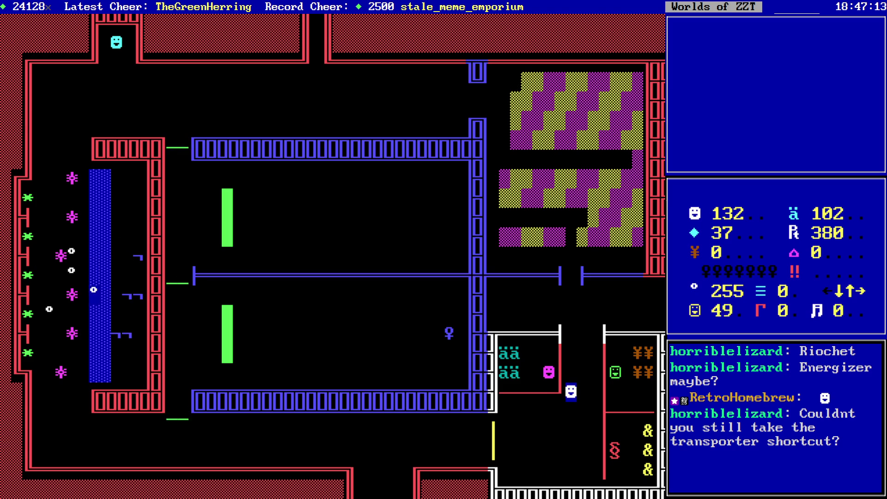
key("Down")
key("Down")
key("Left")
key("Left")
key("Left")
key("Right")
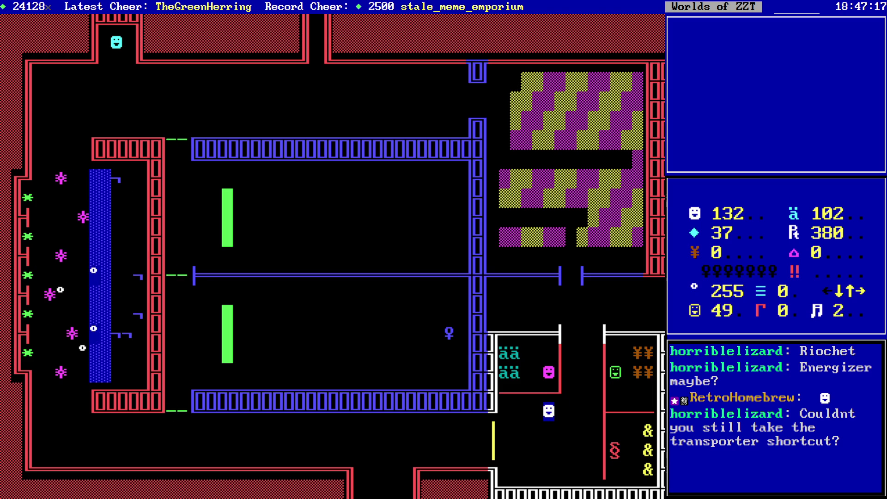
- Walk up toward the shops and back down a few times before reaching them
key("Right")
key("Right")
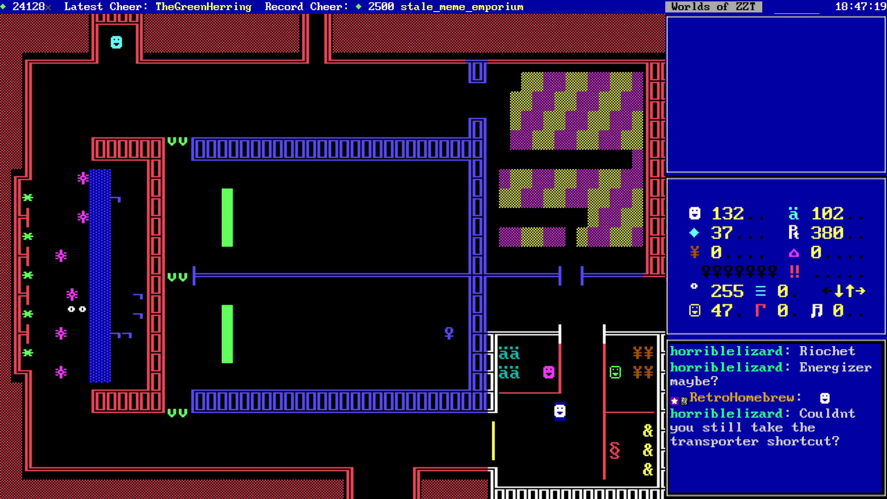
key("Up")
key("Up")
key("Down")
key("Down")
key("Left")
key("Left")
key("Left")
key("Left")
key("Left")
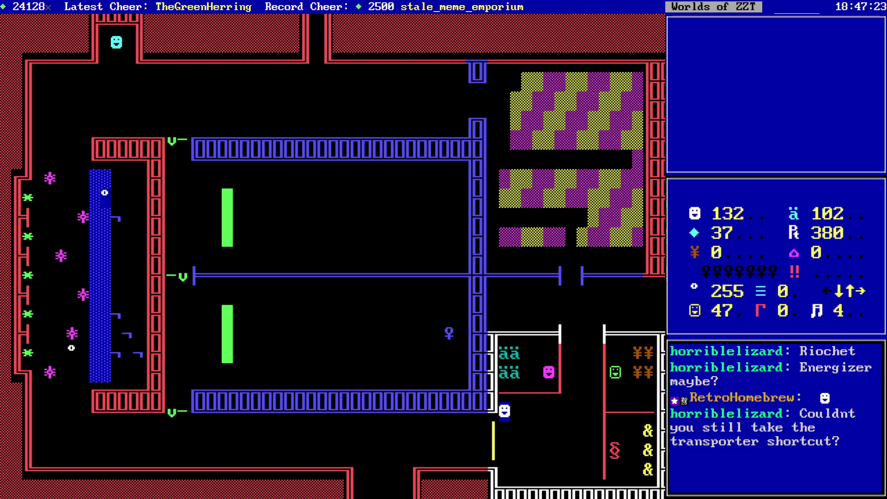
key("Left")
key("Right")
key("Right")
key("Right")
key("Right")
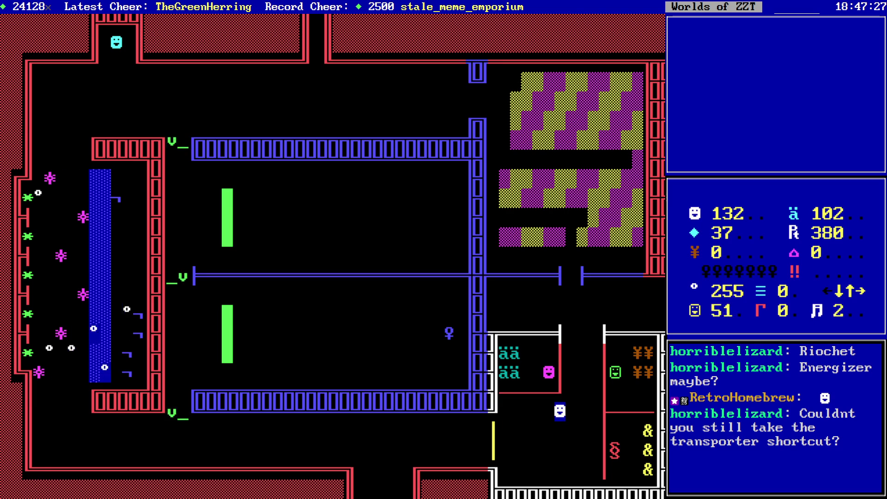
key("Right")
key("Up")
key("Up")
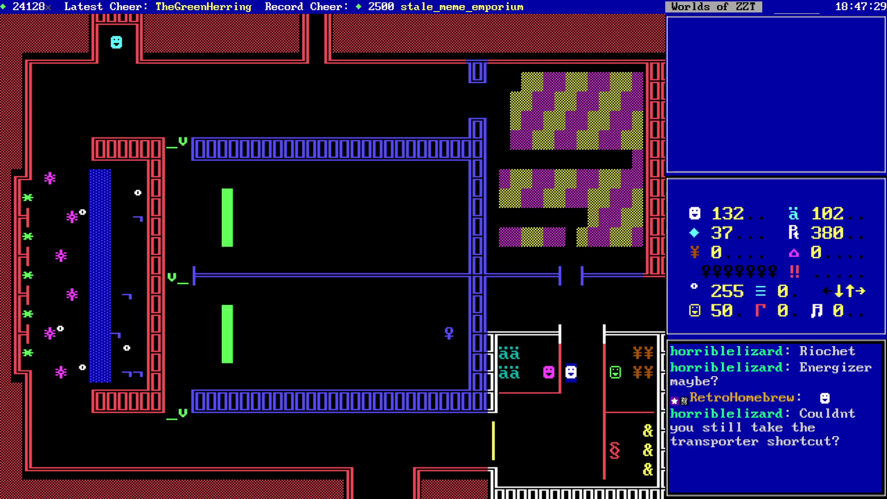
key("Down")
key("Down")
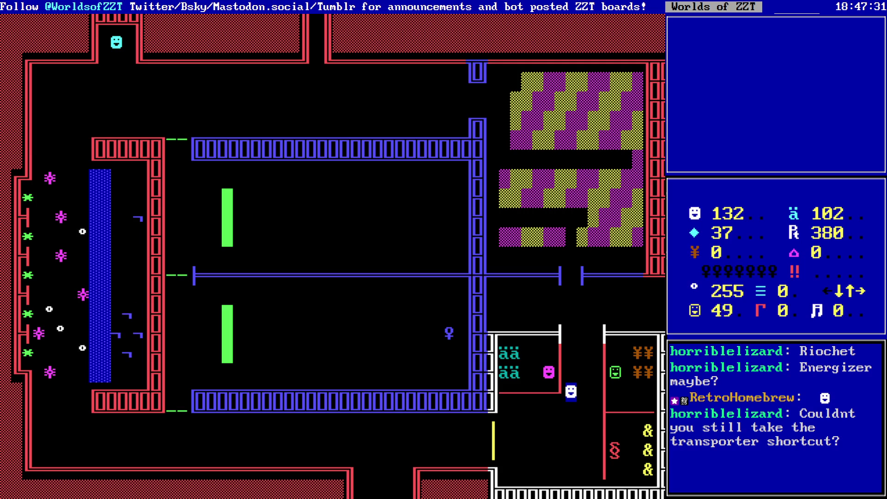
key("Left")
key("Left")
key("Right")
key("Right")
key("Up")
key("Up")
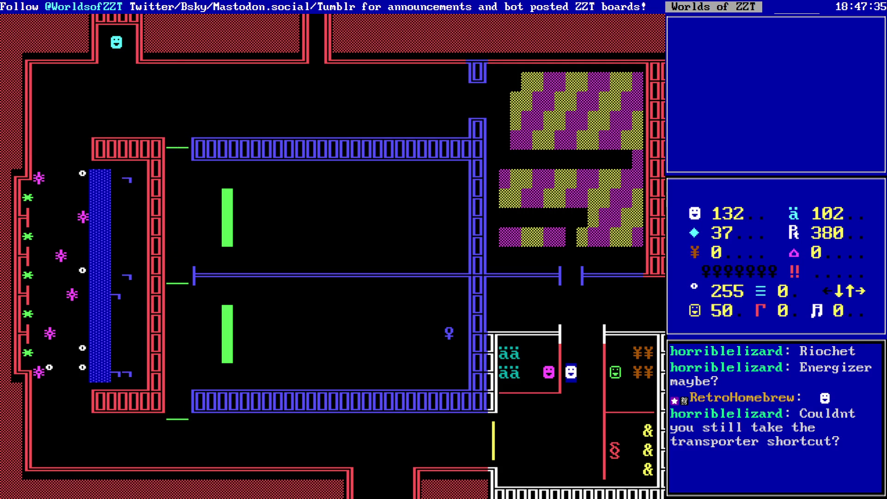
- Buy 5 torches for 10 gems from the green torch seller
key("Right")
key("Right")
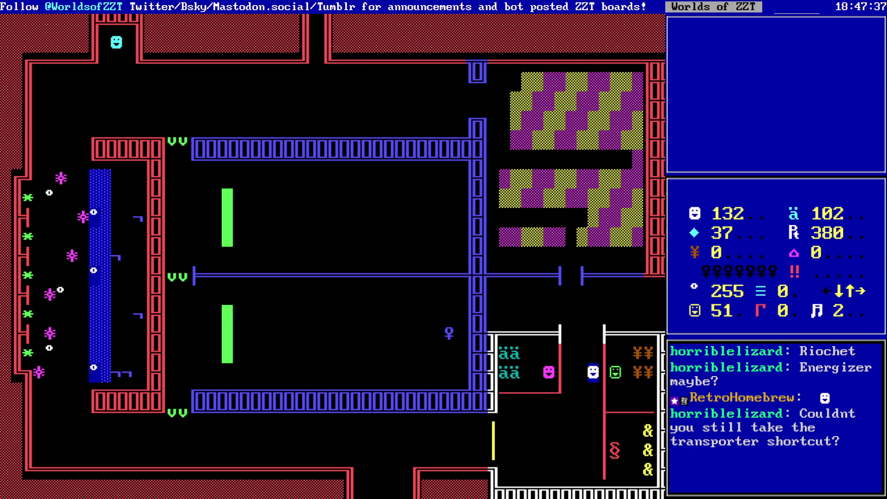
key("Right")
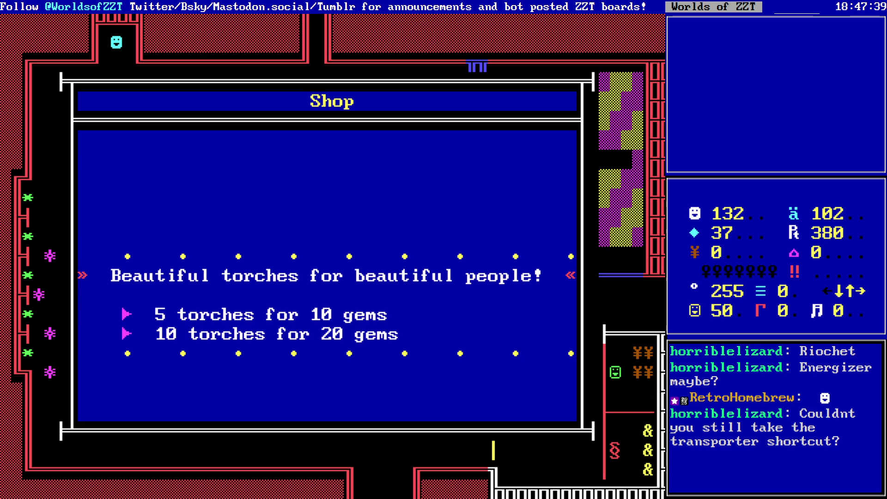
key("Down")
key("Down")
key("Down")
key("Up")
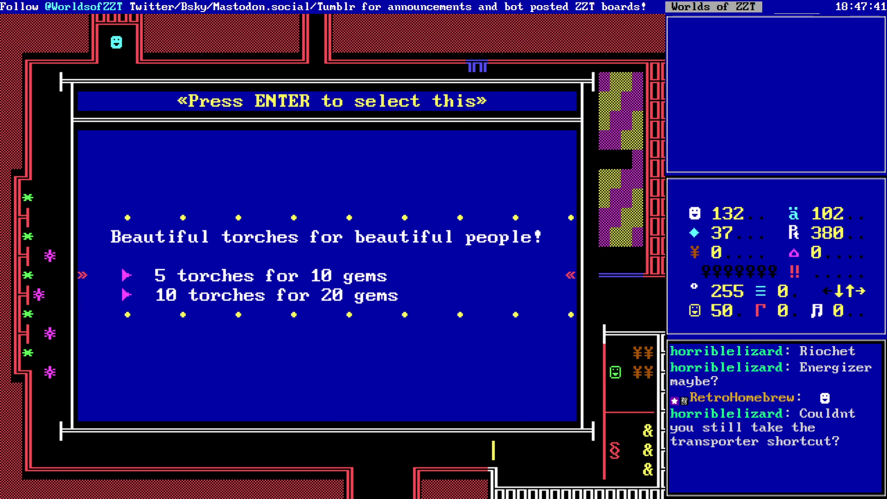
key("Return")
- Buy two plain pretzels from the pretzel seller at 8 gems each
key("Down")
key("Down")
key("Down")
key("Right")
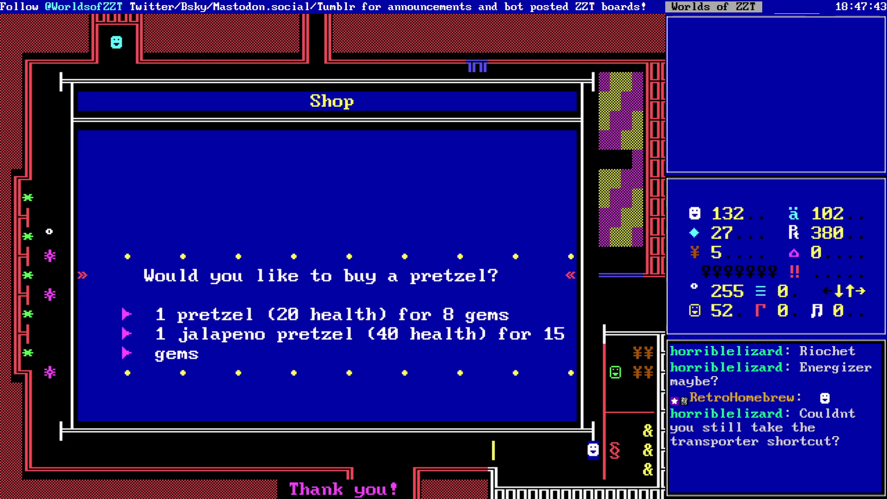
key("Down")
key("Down")
key("Down")
key("Up")
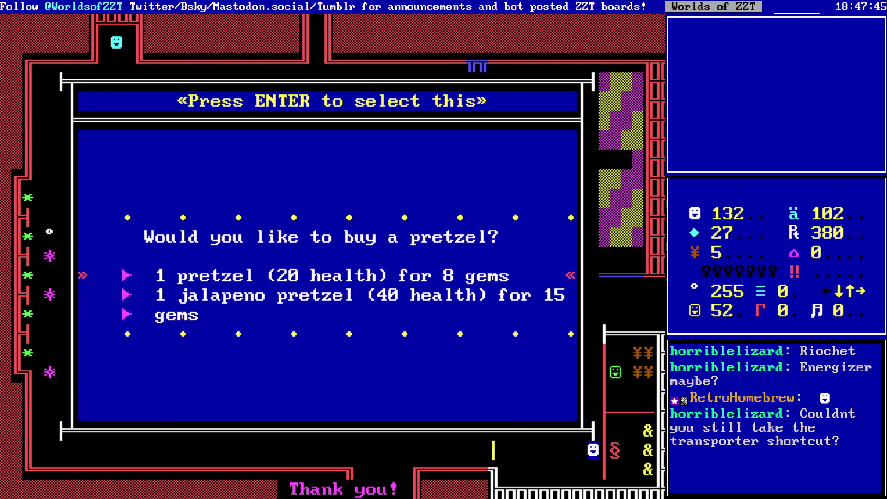
key("Return")
key("Left")
key("Left")
key("Left")
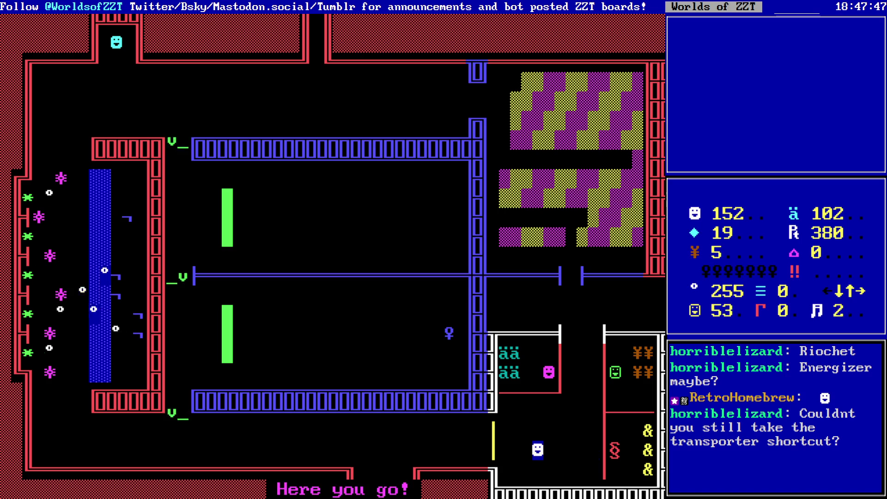
key("Right")
key("Right")
key("Right")
key("Right")
key("Down")
key("Down")
key("Down")
key("Up")
key("Return")
- Buy 5 more torches from the torch seller
key("Up")
key("Up")
key("Up")
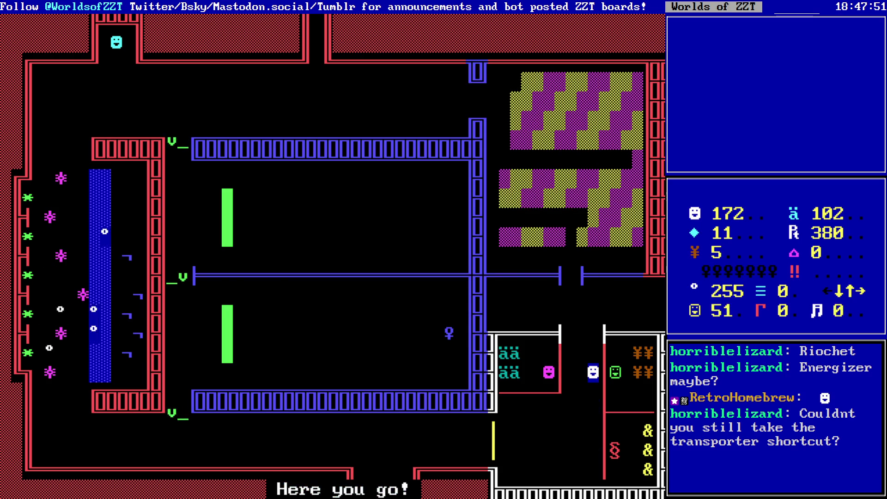
key("Right")
key("Down")
key("Up")
key("Return")
- Apply the gems cheat and buy 10 ammo for 5 gems from the magenta seller
key("Left")
key("Left")
key("Return")
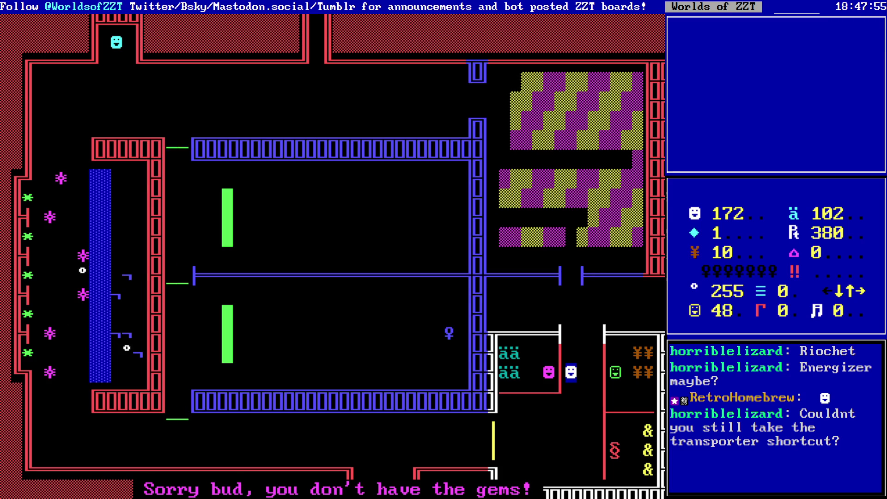
key("Return")
key("Left")
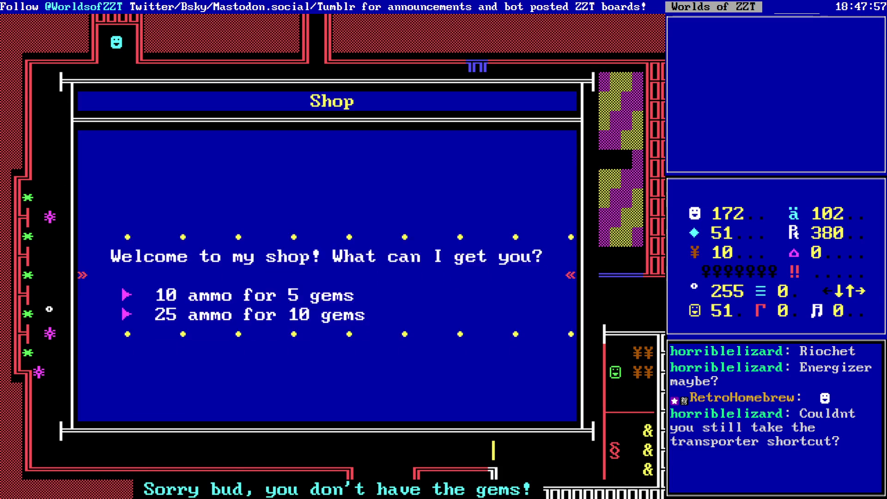
key("Return")
key("Down")
key("Down")
key("Down")
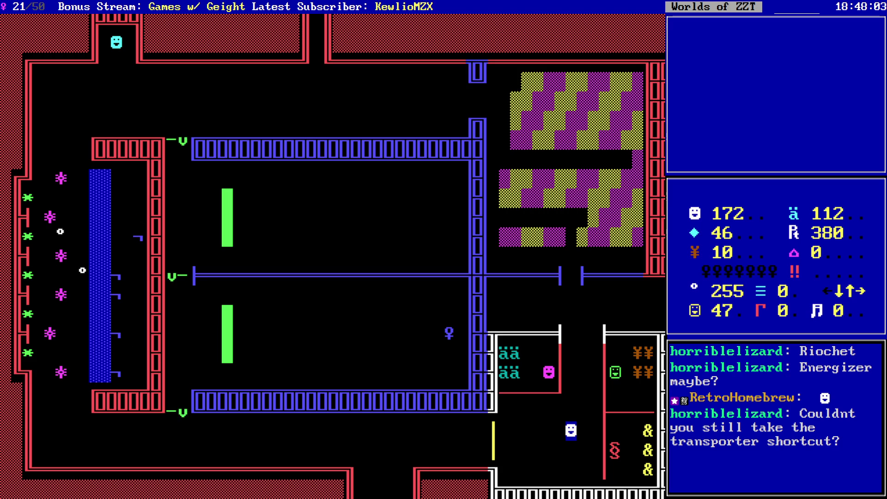
- Decline the first quit prompt, walk around, then end the game with Escape and Y
key("q")
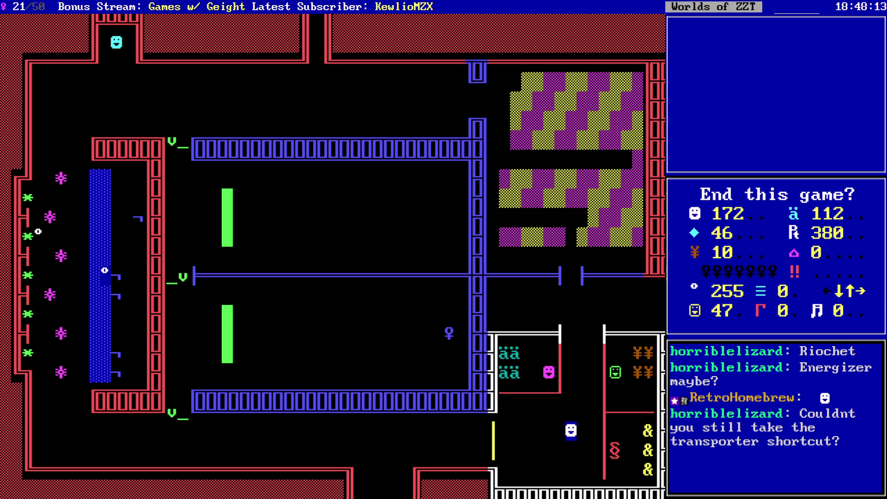
key("n")
key("Left")
key("Left")
key("Left")
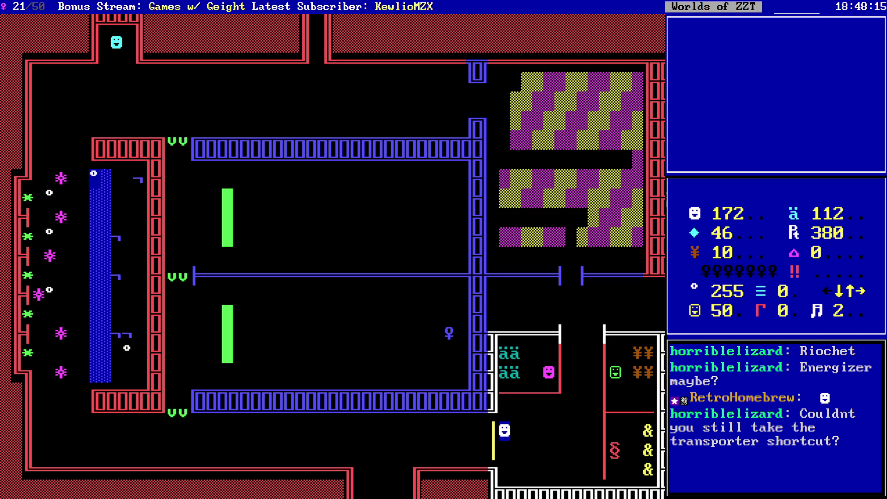
key("Down")
key("Right")
key("Up")
key("Left")
key("Down")
key("Right")
key("Right")
key("Right")
key("Escape")
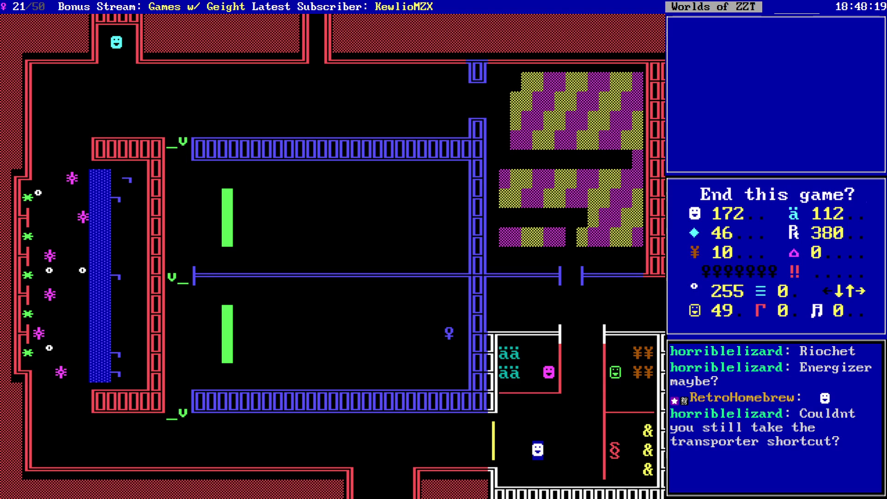
key("y")
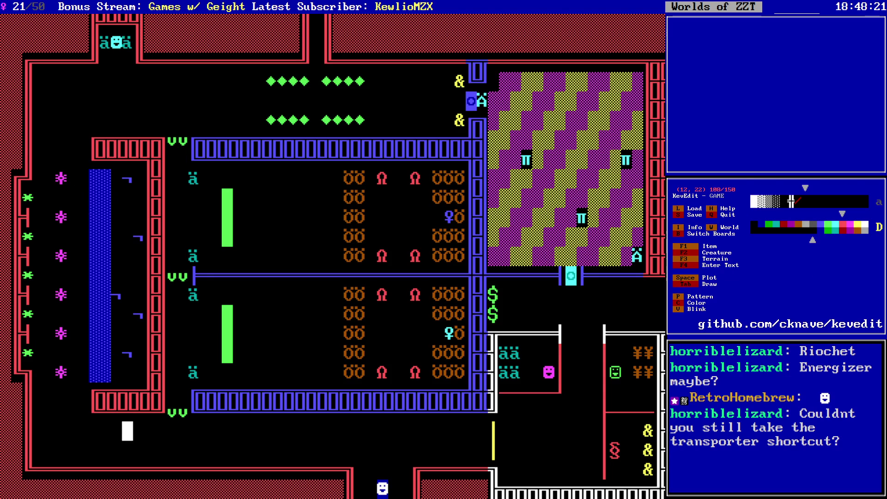
- Inspect the shop object's script and close it again
key("alt+Right")
key("alt+Right")
key("alt+Right")
key("Up")
key("Left")
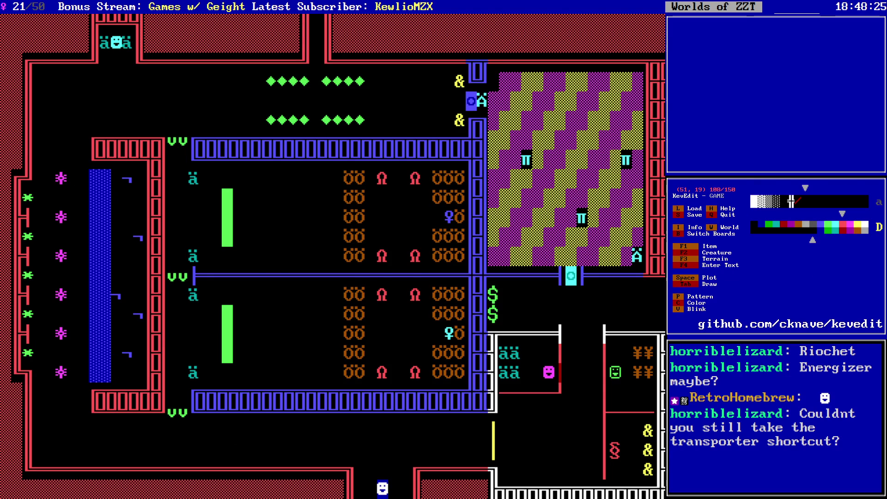
key("Return")
key("Escape")
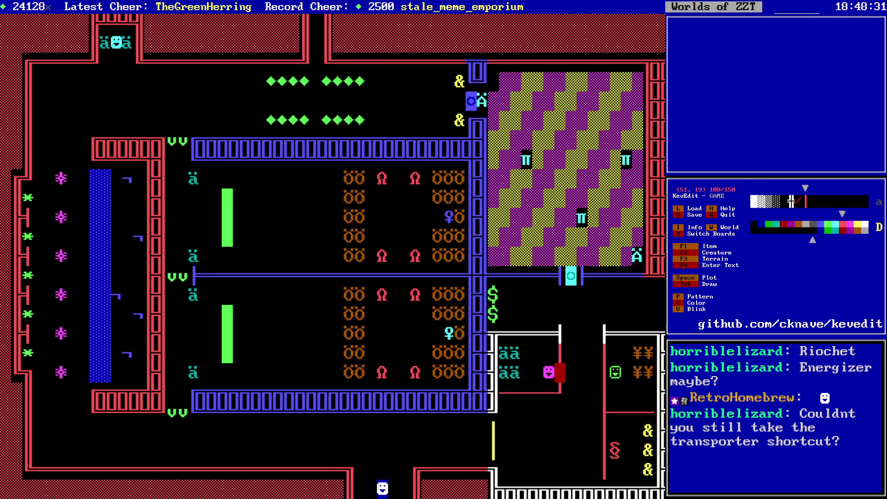
- Open the settings of the object below the magenta shopkeeper and pick the horizontal line character
key("Left")
key("Down")
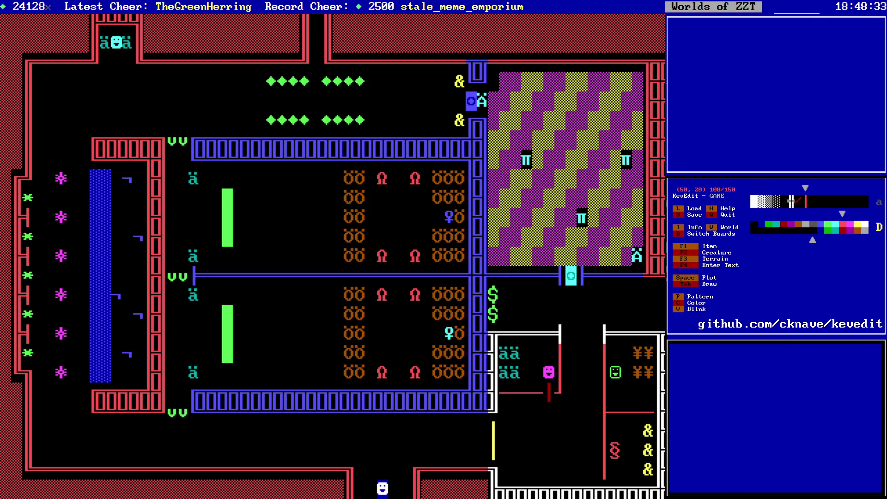
key("Return")
key("Down")
key("Return")
key("Right")
key("Right")
key("Down")
key("Left")
key("Left")
key("Left")
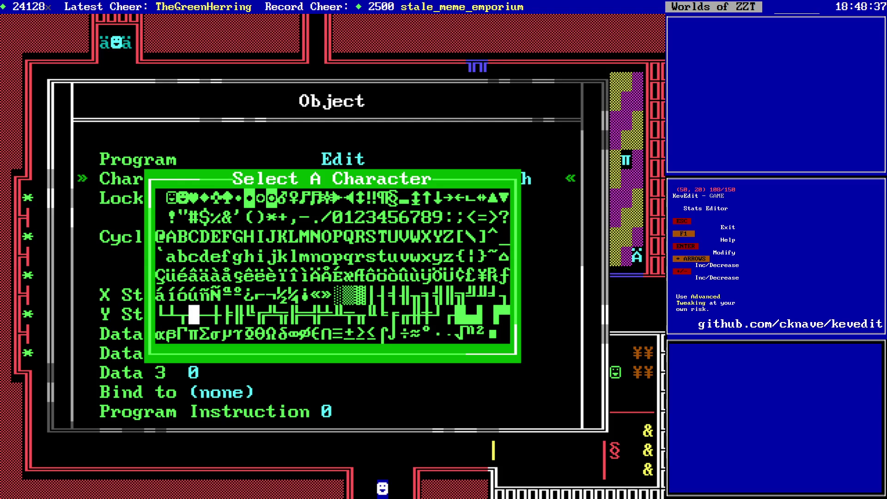
- Confirm the new character and close the object settings
key("Right")
key("Return")
key("Escape")
- In the torch shop's script, delete the notes after the first purchase's #play line
key("Right")
key("Right")
key("Right")
key("Right")
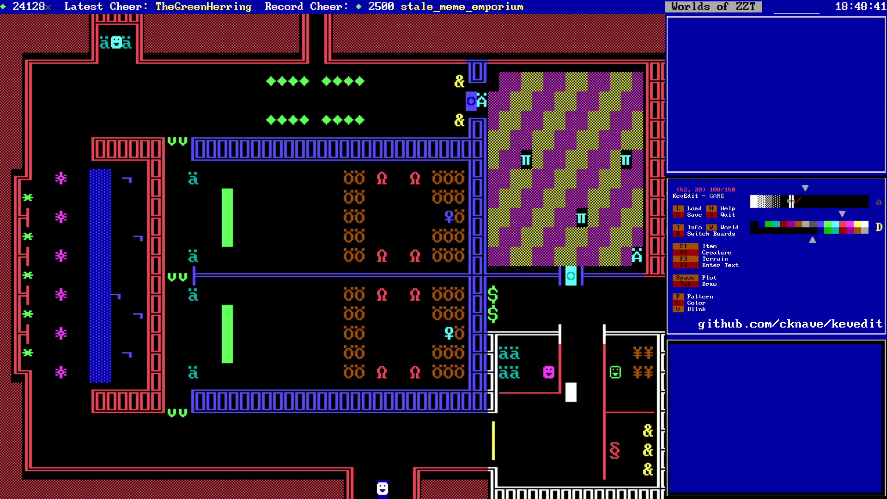
key("Return")
key("Down")
key("Down")
key("Down")
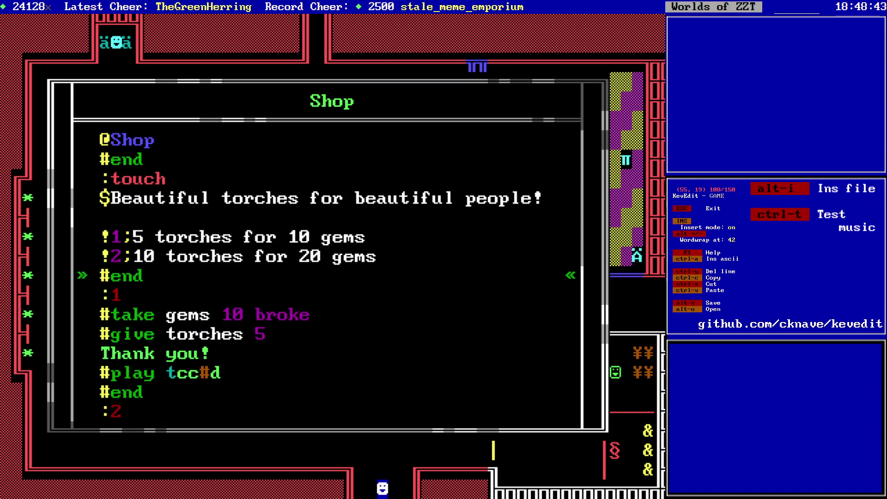
key("Down")
key("Down")
key("Down")
key("BackSpace")
key("BackSpace")
key("BackSpace")
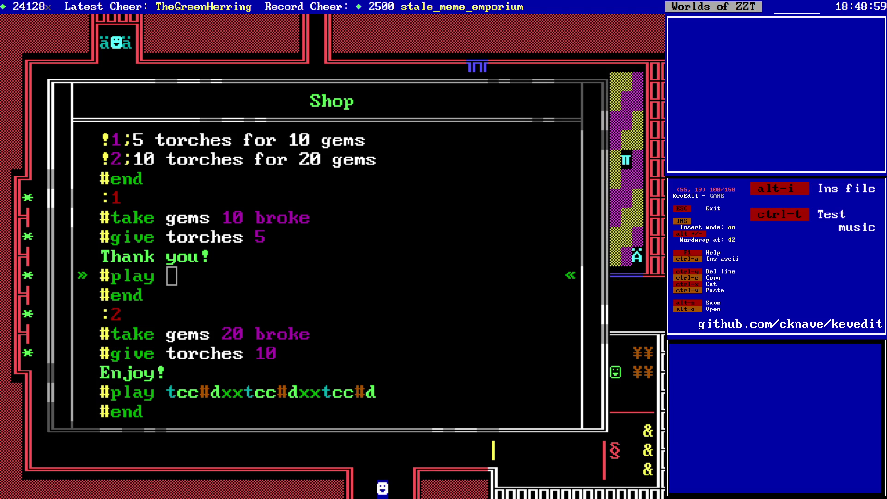
- Set the torch shop's purchase #play tunes to tcase and tcasexxtcasexxtcase, then return to the board
type("case")
type("c#dxxt c dxxt c d")
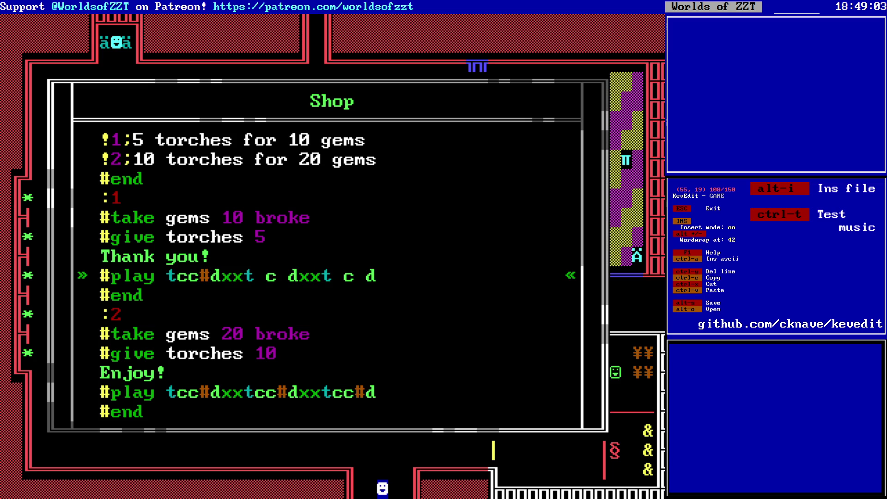
key("Down")
key("Down")
key("Down")
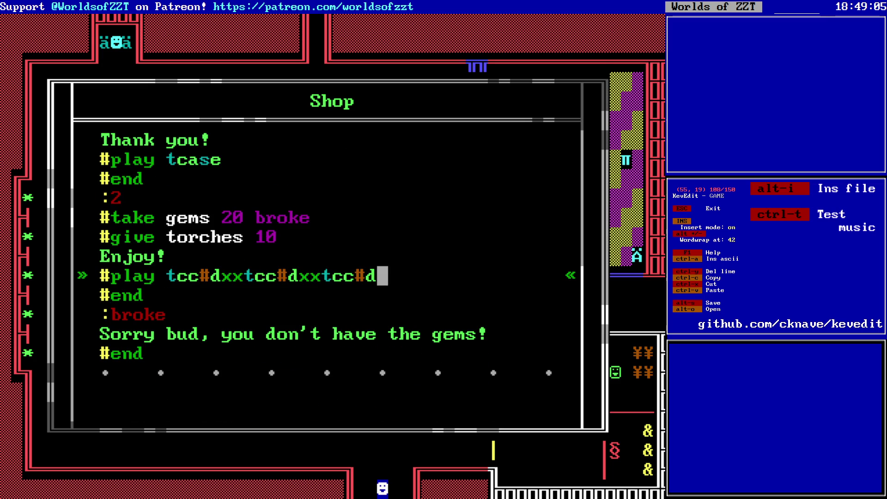
key("BackSpace")
key("BackSpace")
key("BackSpace")
type("casexxtcasexxtcase")
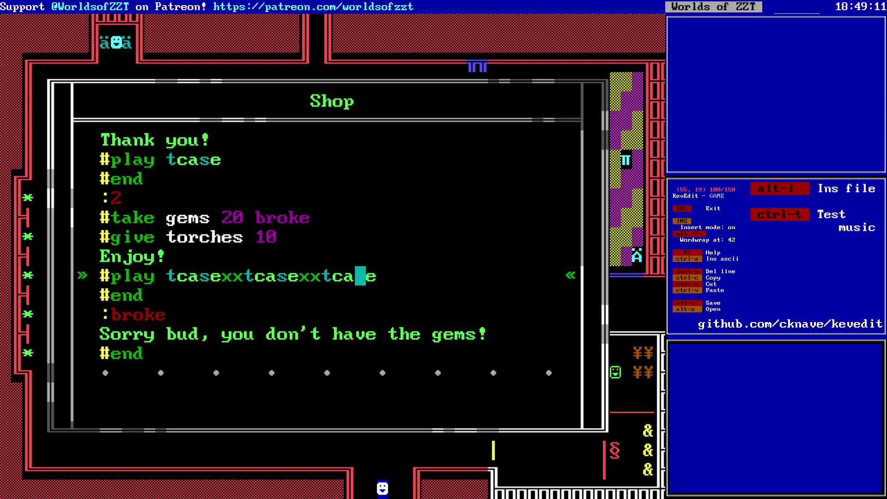
key("Escape")
key("Escape")
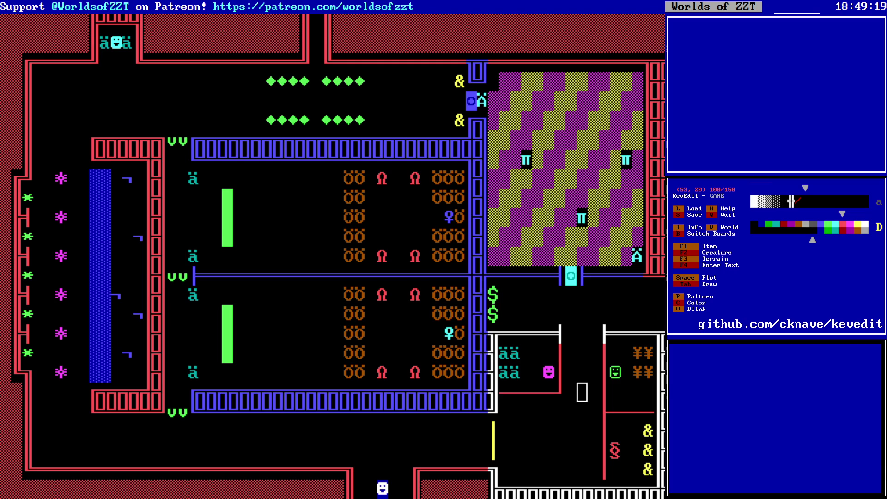
key("Down")
key("Right")
key("Right")
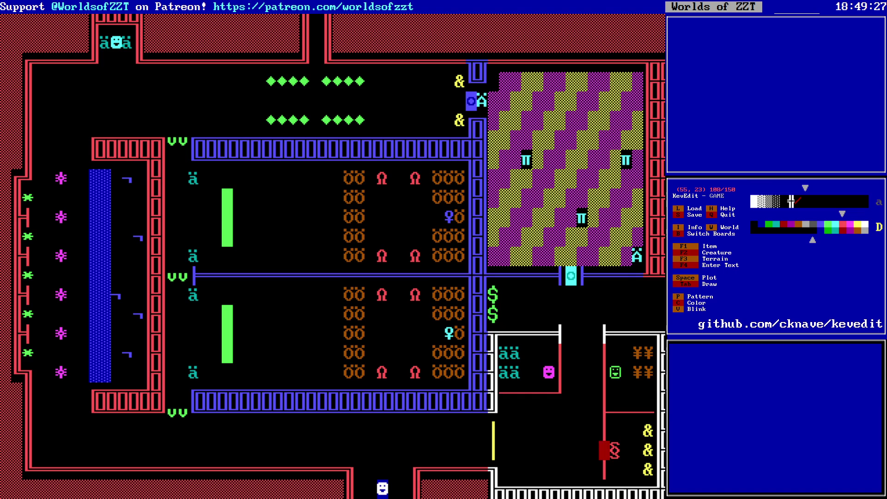
key("Return")
key("Down")
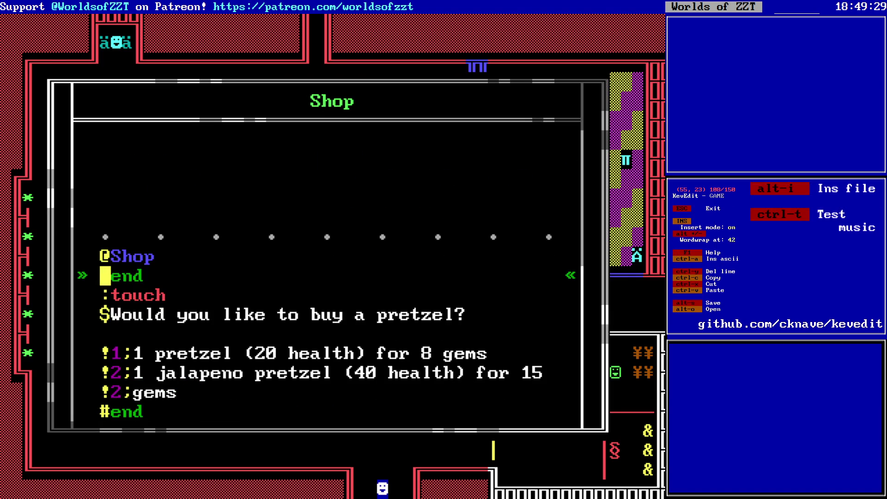
key("Down")
key("Down")
key("Down")
key("Down")
key("Down")
key("Down")
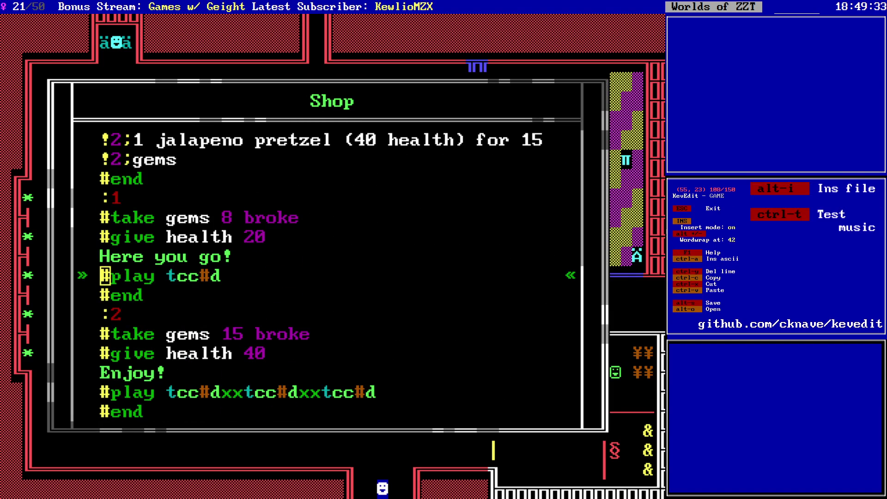
key("Escape")
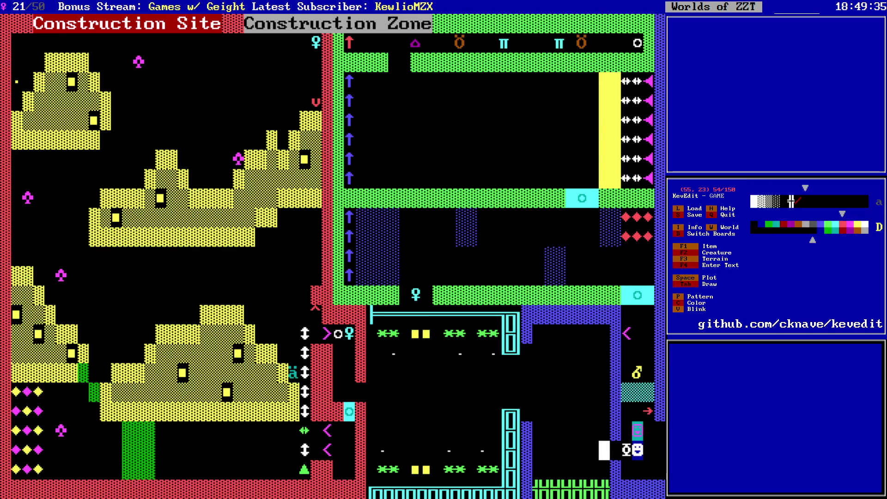
key("Page_Down")
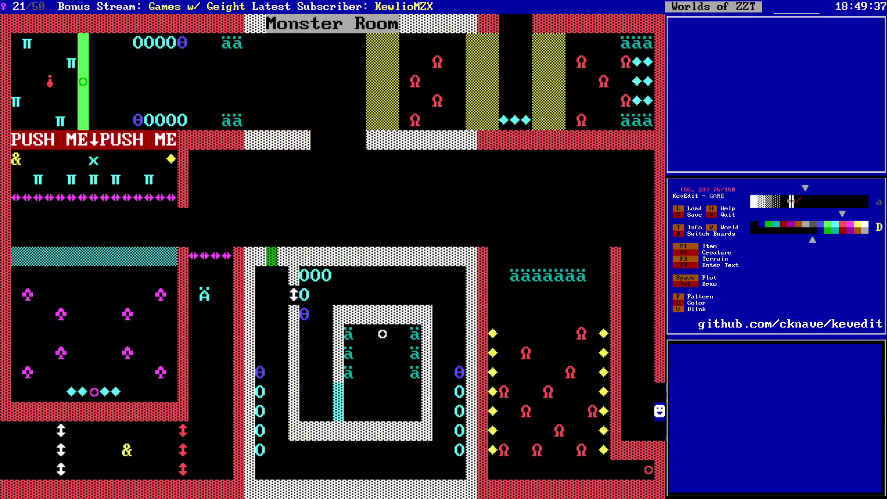
key("Page_Down")
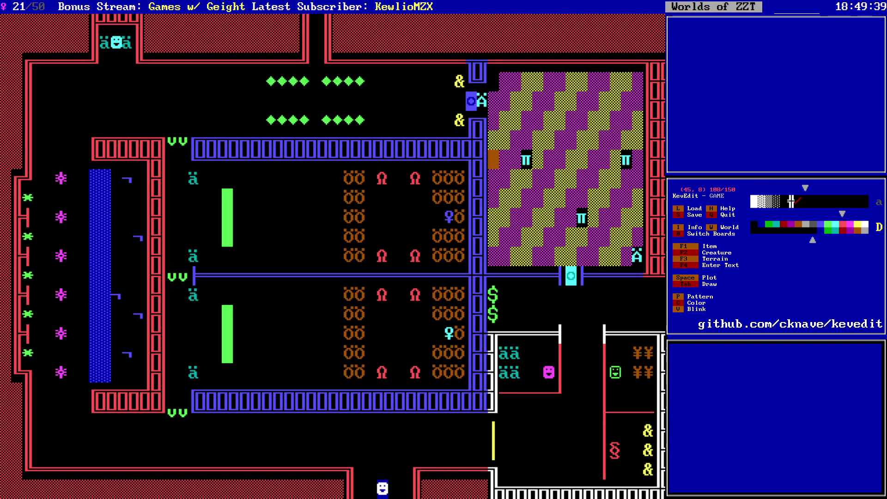
left_click(659, 411)
left_click(649, 430)
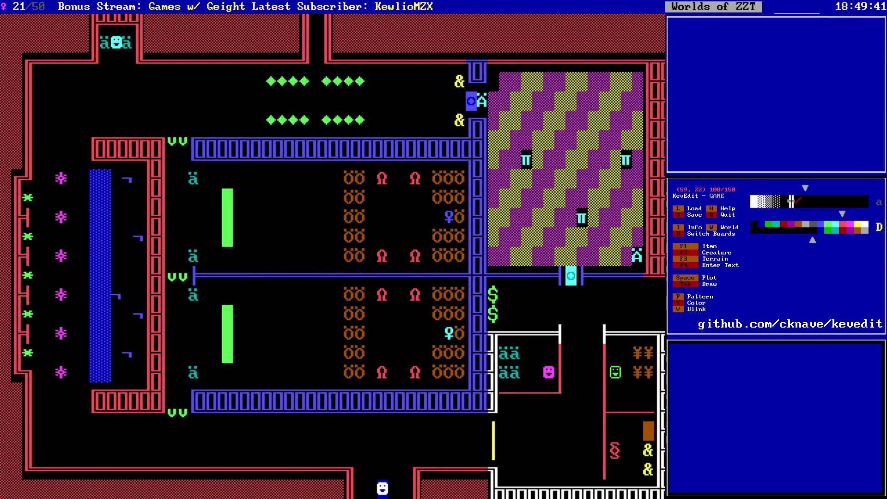
key("Return")
key("Escape")
key("Escape")
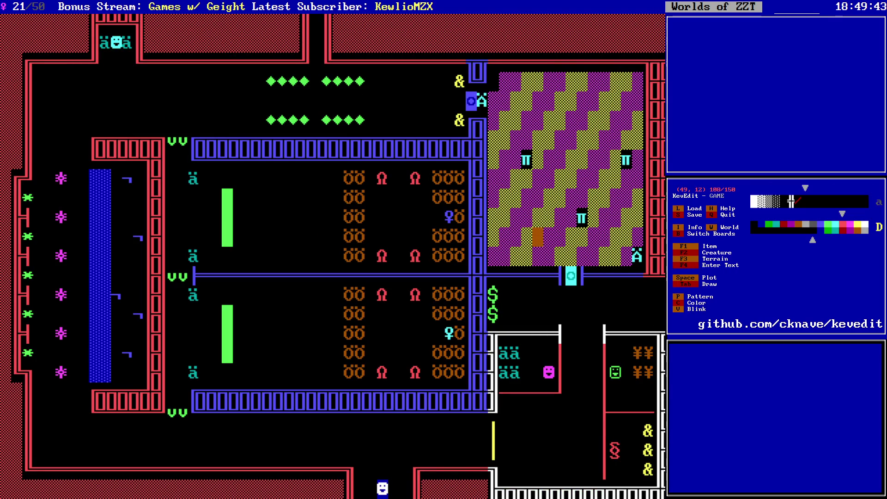
left_click(460, 82)
key("Return")
key("Return")
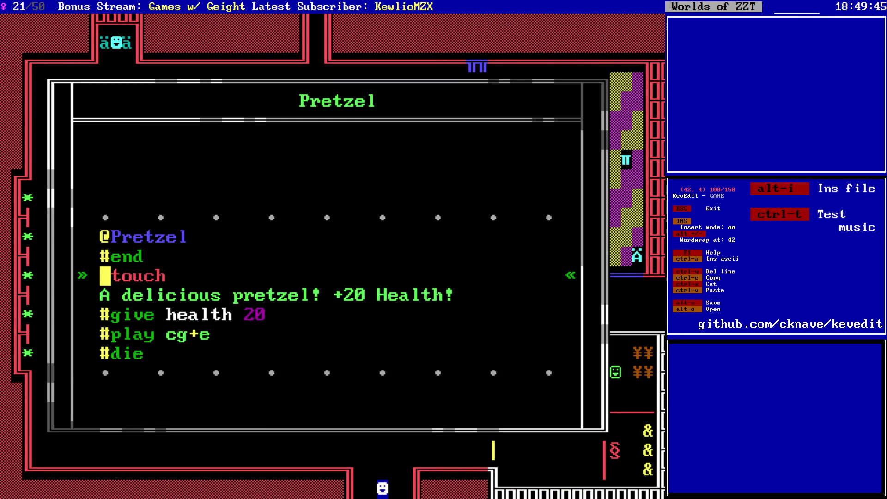
key("Down")
key("Down")
key("Down")
key("End")
key("shift+Left")
key("shift+Left")
key("shift+Left")
key("ctrl+c")
key("Escape")
left_click(571, 372)
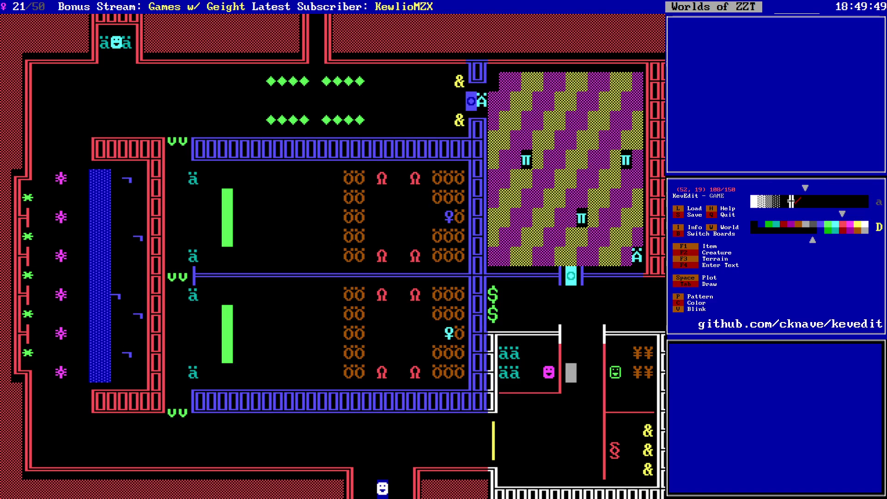
- In the pretzel shop's script, change the regular pretzel's #play tcc#d sound to cg+e
key("Down")
key("Down")
key("Down")
key("Right")
key("Right")
key("Right")
key("Return")
key("Down")
key("Down")
key("Down")
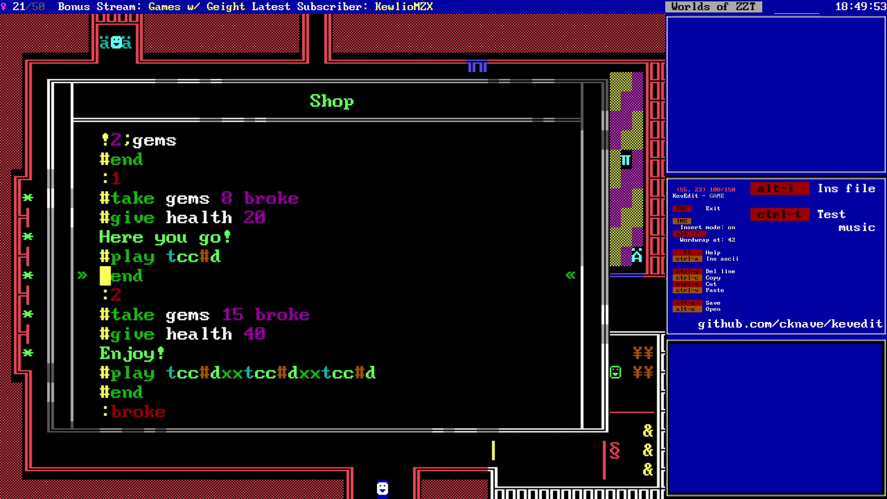
key("Down")
key("Down")
key("Down")
key("Up")
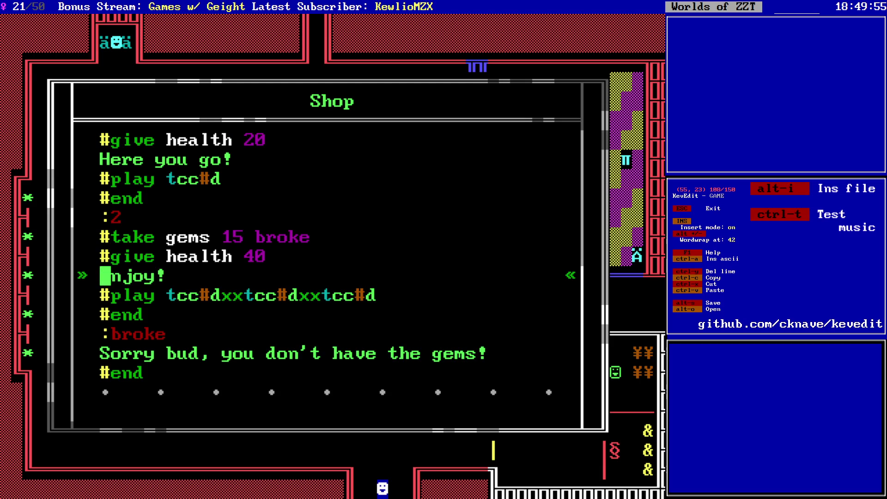
key("Up")
key("Up")
key("Up")
key("End")
key("BackSpace")
key("BackSpace")
key("BackSpace")
type("cg+e")
- Set the jalapeno pretzel's #play line to cg+exx-cg+exx-cg+exx
key("Down")
key("Down")
key("Down")
key("End")
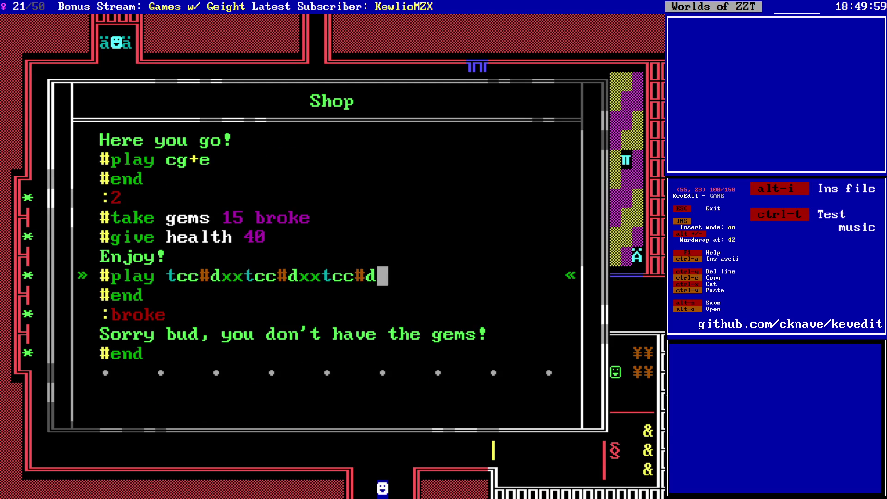
key("BackSpace")
key("BackSpace")
key("BackSpace")
key("BackSpace")
type("cg+e")
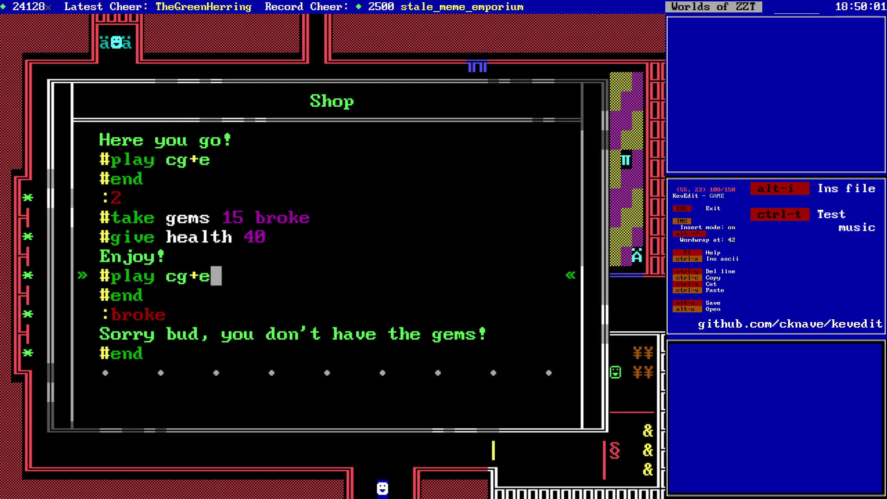
type("xxcg+exxcg+exxcg+e")
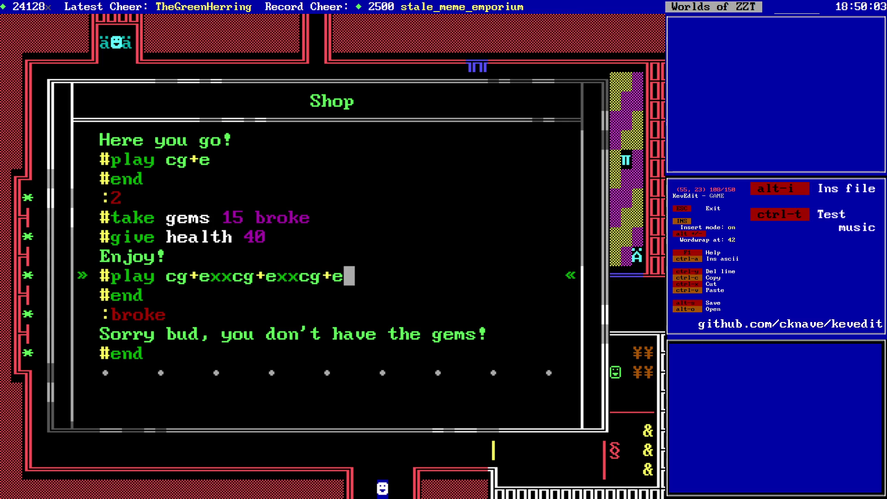
key("BackSpace")
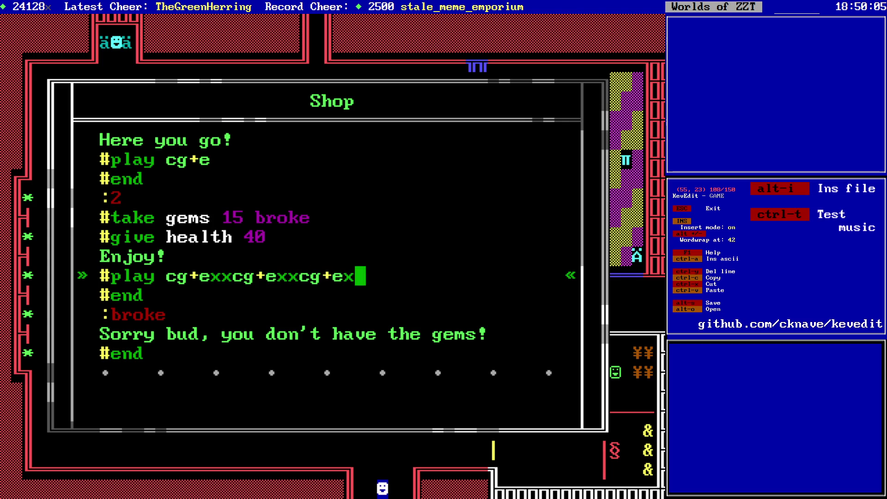
type("x")
key("Home")
key("Right")
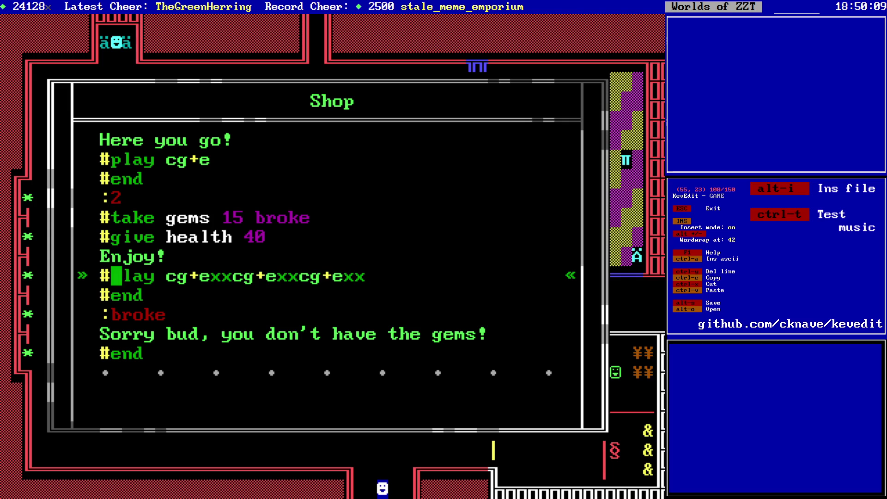
key("Right")
key("Right")
key("Right")
key("Left")
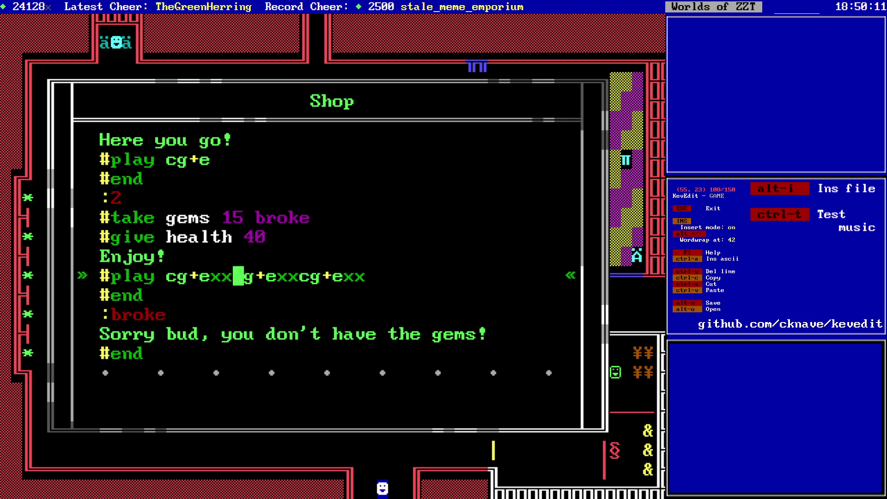
type("-")
key("Right")
key("Right")
key("Right")
key("Right")
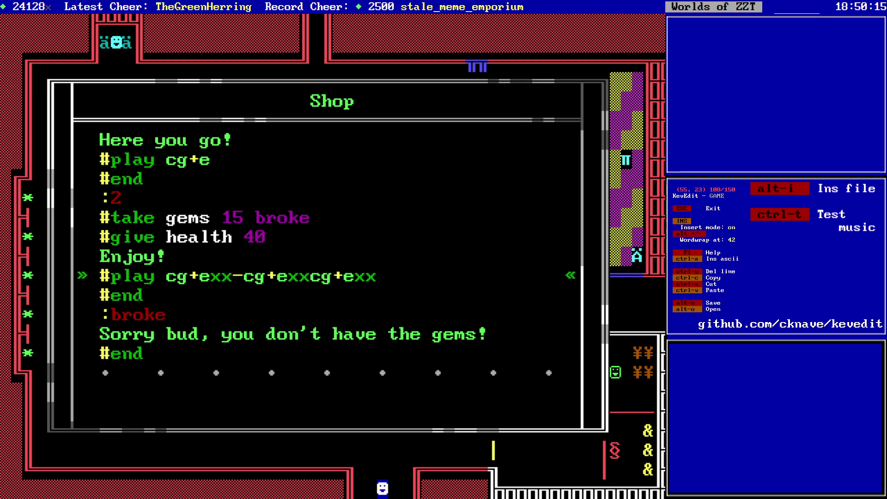
type("-")
- Compare against the Pretzel object's script and recheck the edited shop script
key("Escape")
key("Escape")
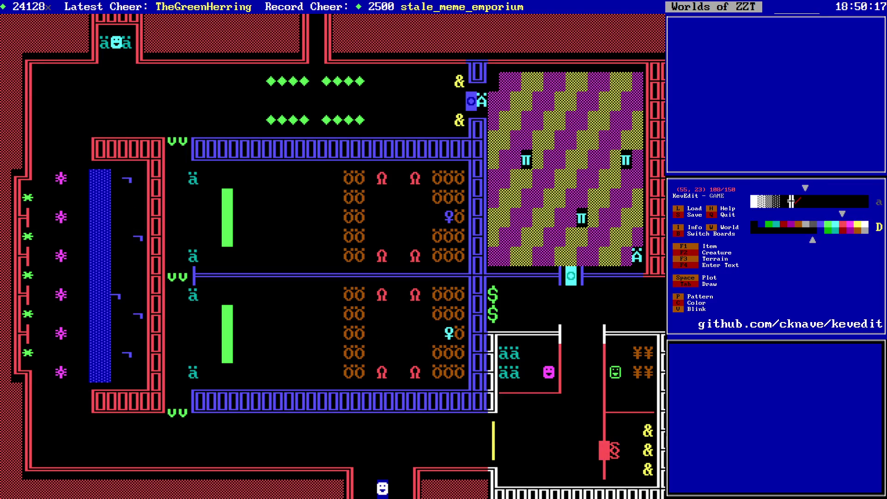
left_click(460, 82)
key("Return")
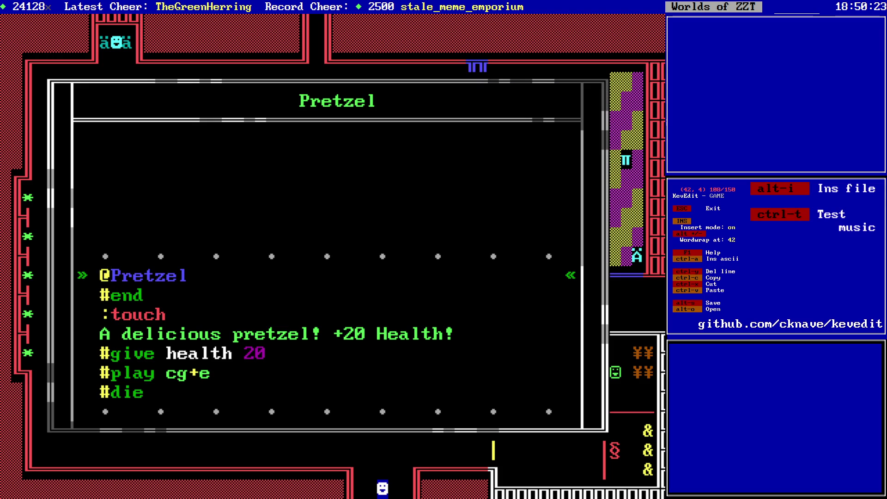
key("Escape")
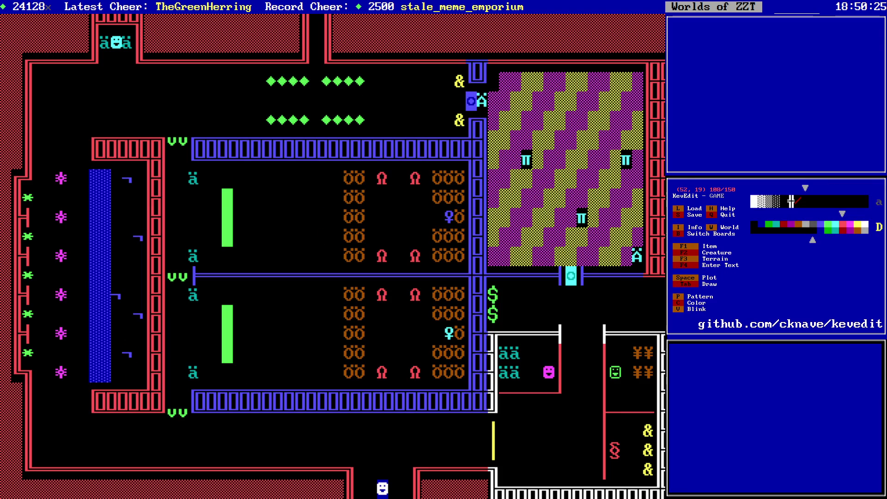
key("Return")
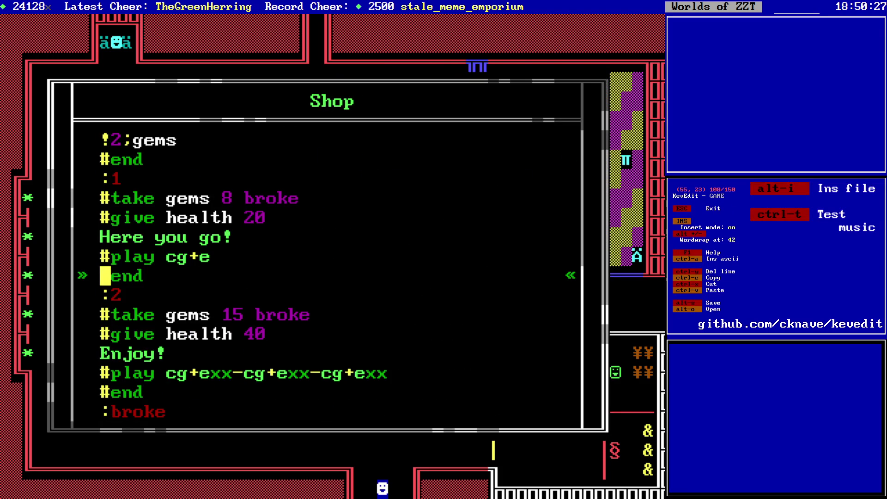
key("Down")
key("Escape")
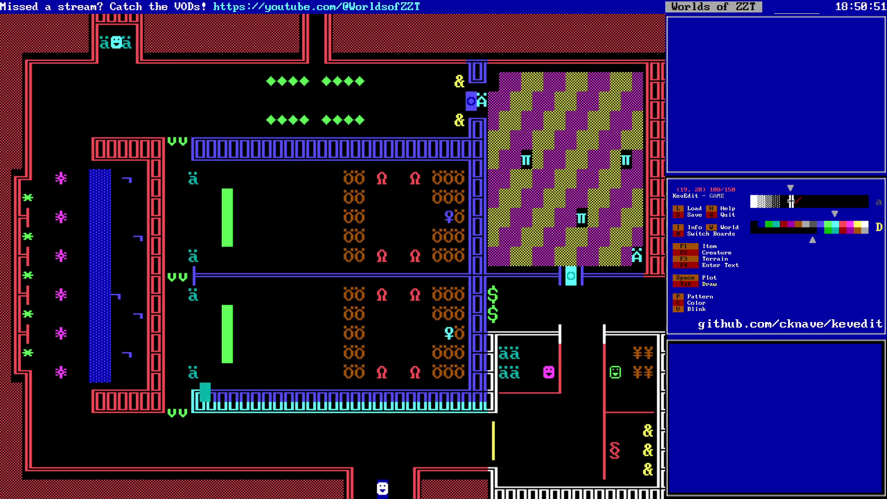
- Paint the hall's bottom and right walls and the row-14 divider wall cyan
key("Right")
key("Right")
key("Right")
key("Up")
key("Up")
key("Up")
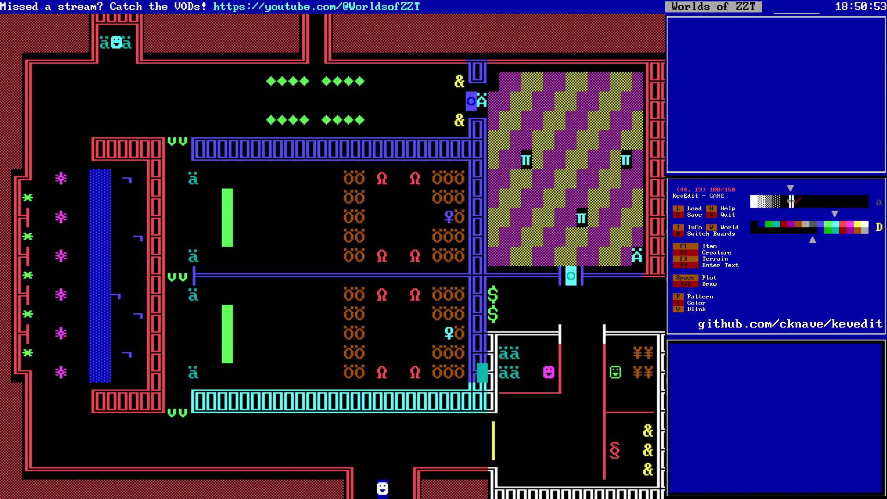
key("Up")
key("Up")
key("Left")
key("Up")
key("Right")
key("Right")
key("Right")
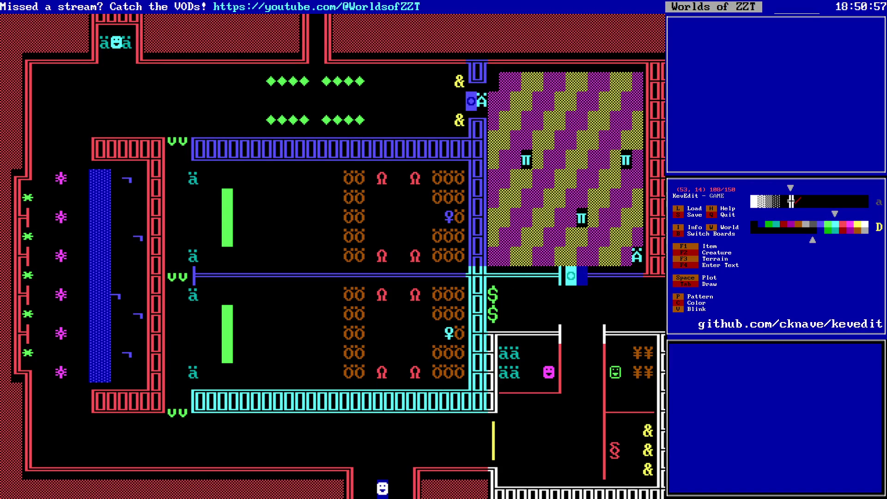
key("Right")
key("Right")
key("Right")
key("Left")
key("Left")
key("Left")
key("Left")
key("Left")
key("Left")
key("f")
key("Down")
key("Down")
key("Down")
- Save the world as GAME.zzt
key("Left")
key("Left")
key("Down")
key("Down")
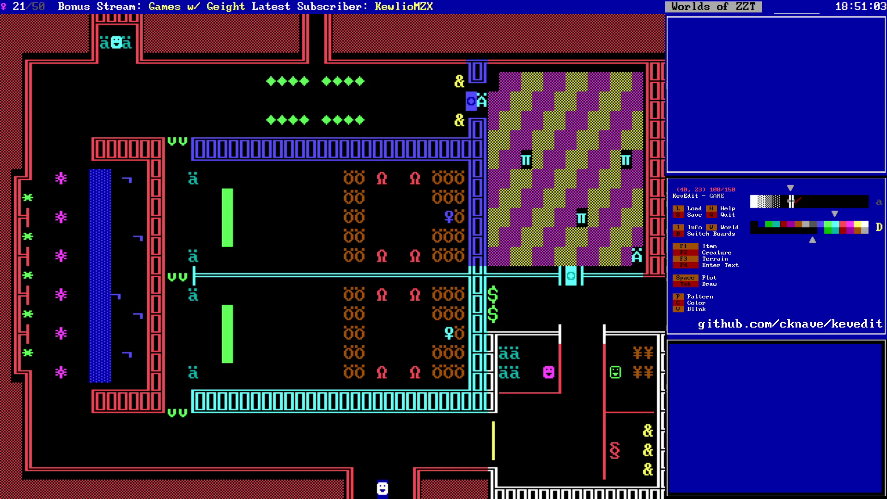
key("s")
key("Left")
- Flip between the Construction Site, maze and Park boards to check the result
key("Left")
key("Left")
key("Left")
key("Page_Down")
key("Right")
key("Right")
key("Right")
key("Up")
key("Up")
key("Up")
key("Left")
key("Page_Down")
key("Left")
key("Left")
key("Left")
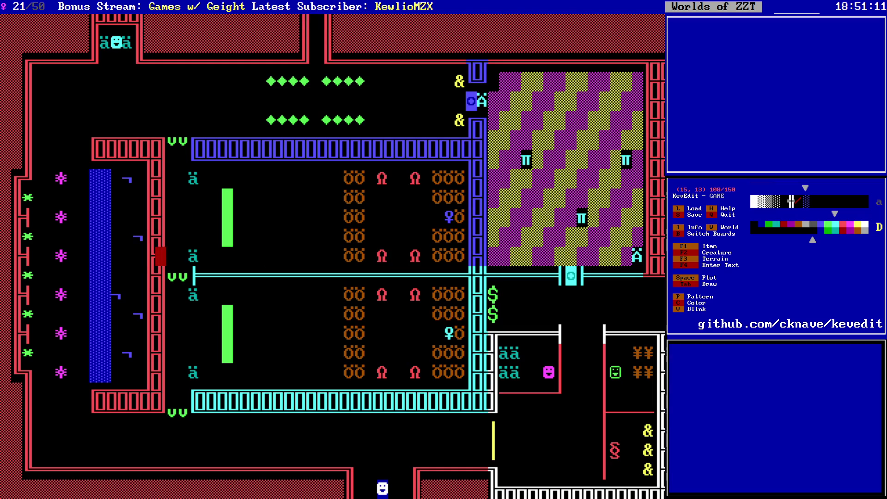
key("Down")
key("F1")
key("Escape")
key("Right")
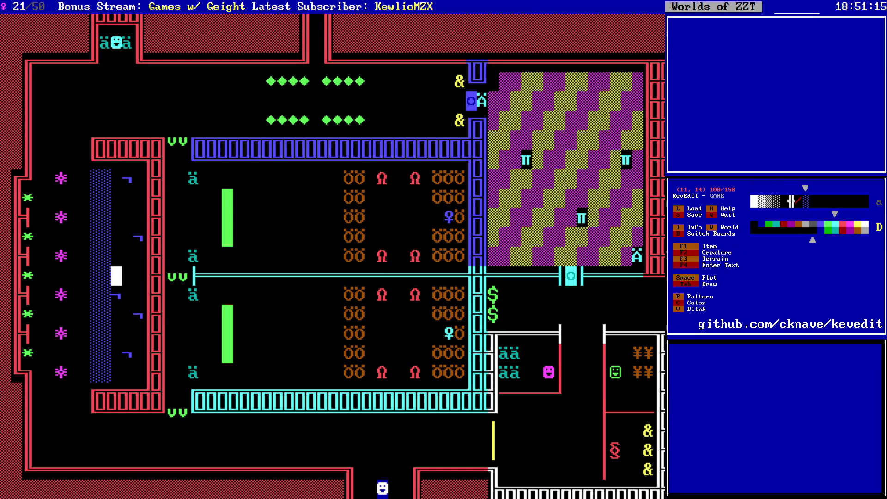
key("Page_Down")
key("Page_Up")
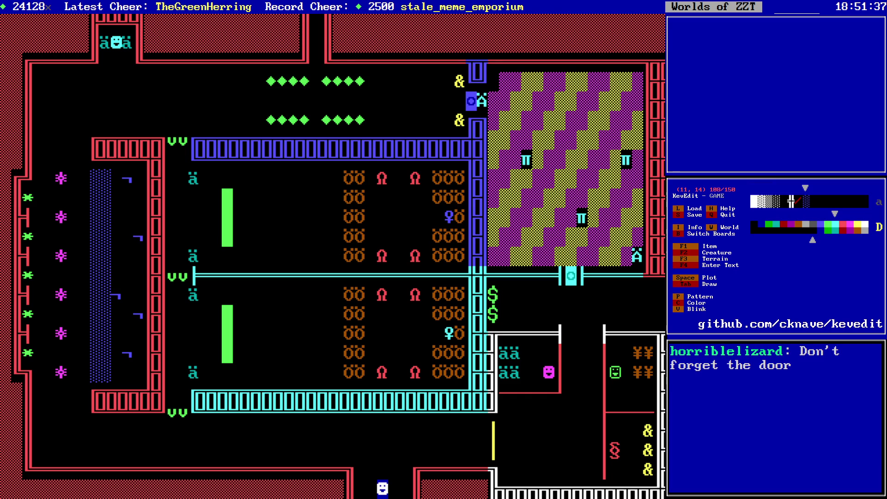
key("alt+Right")
key("Return")
key("Return")
- Review the door objects' scripts and their #send:open touch lines
key("Down")
key("Down")
key("Down")
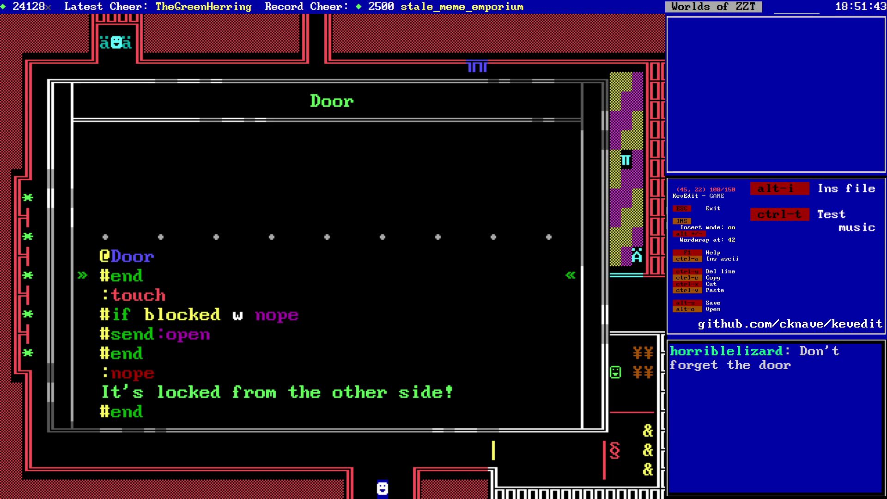
key("Down")
key("Down")
key("Down")
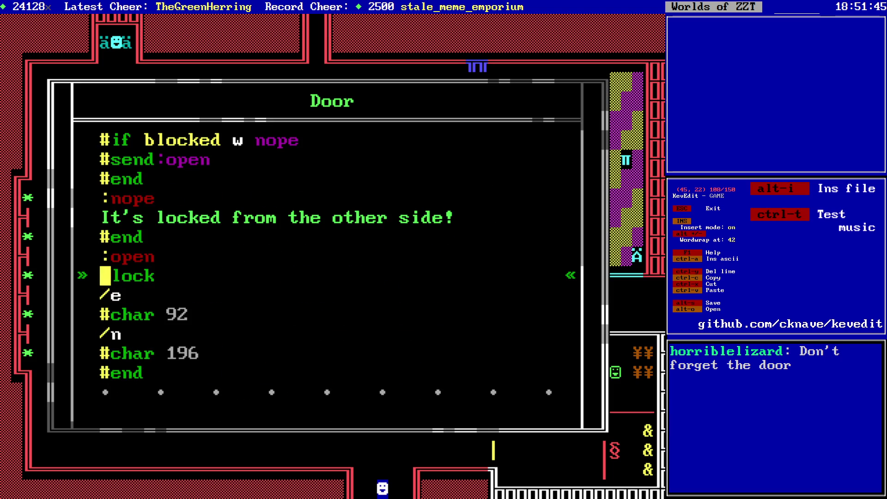
key("Up")
key("Up")
key("Up")
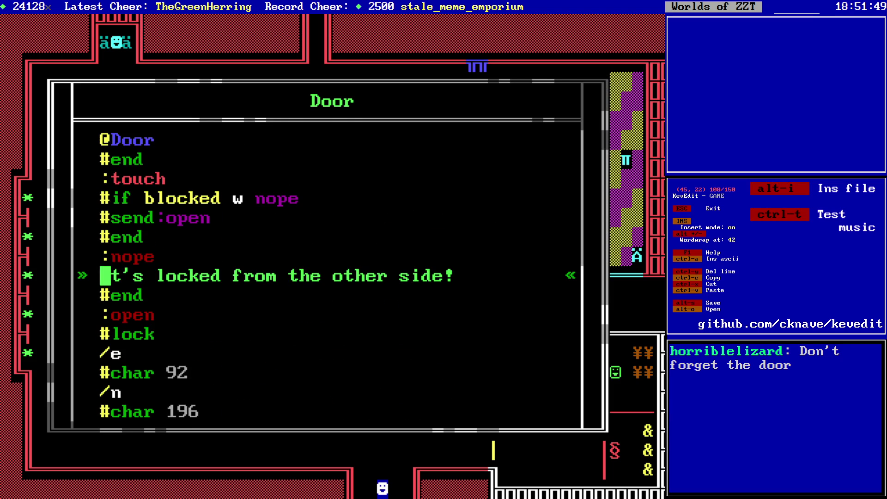
key("Escape")
key("Left")
key("Return")
key("Escape")
key("Down")
key("Return")
key("Escape")
key("Up")
key("Right")
key("Return")
key("Down")
key("Down")
key("Down")
key("Down")
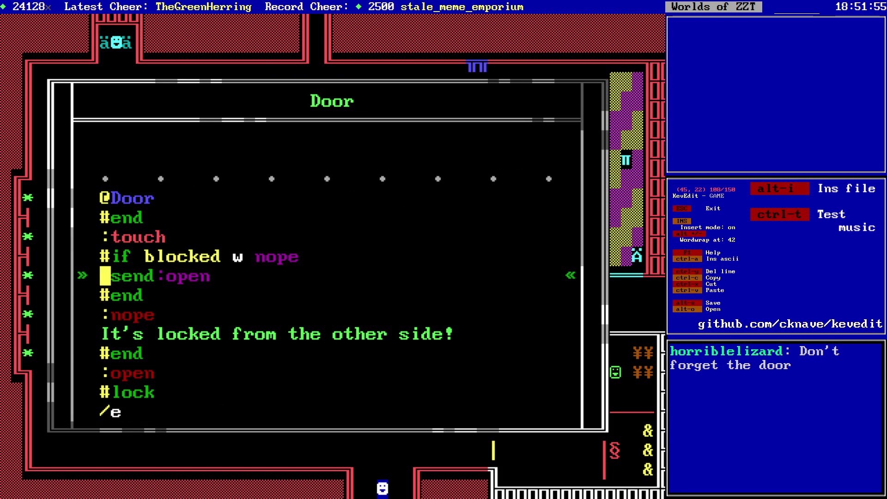
- Change the upper door's touch line from #send:open to #send open
key("Right")
key("Right")
key("Right")
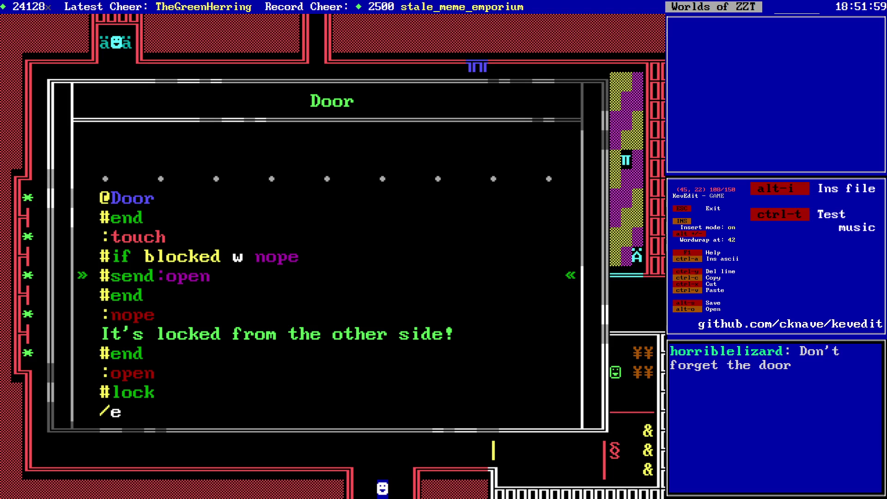
key("Delete")
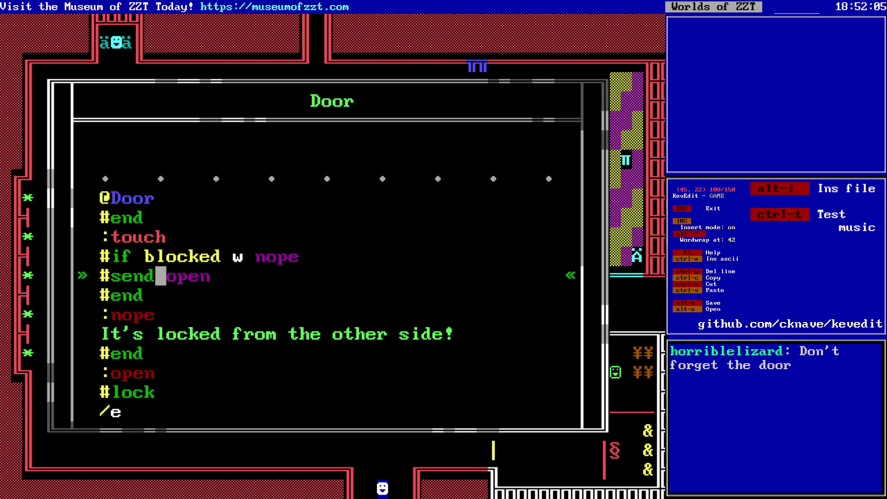
type("p")
key("BackSpace")
key("BackSpace")
key("BackSpace")
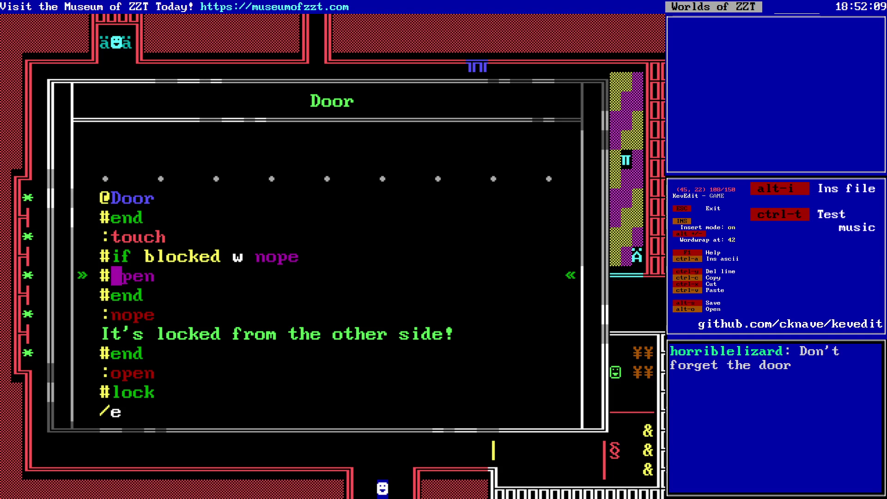
type("door:")
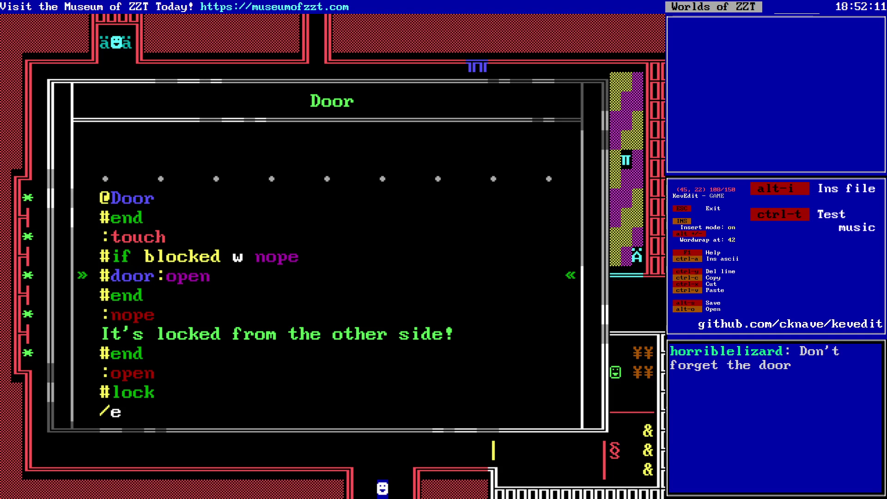
key("BackSpace")
key("BackSpace")
key("BackSpace")
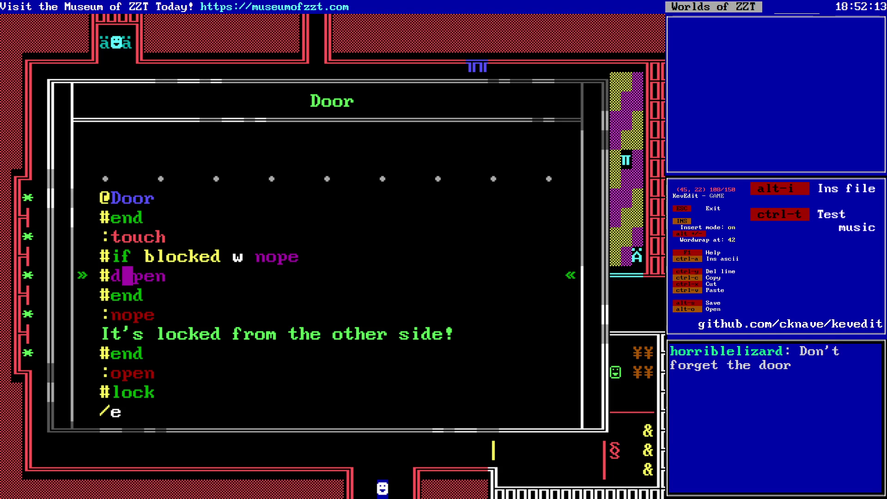
type("send")
key("Down")
key("Down")
key("Down")
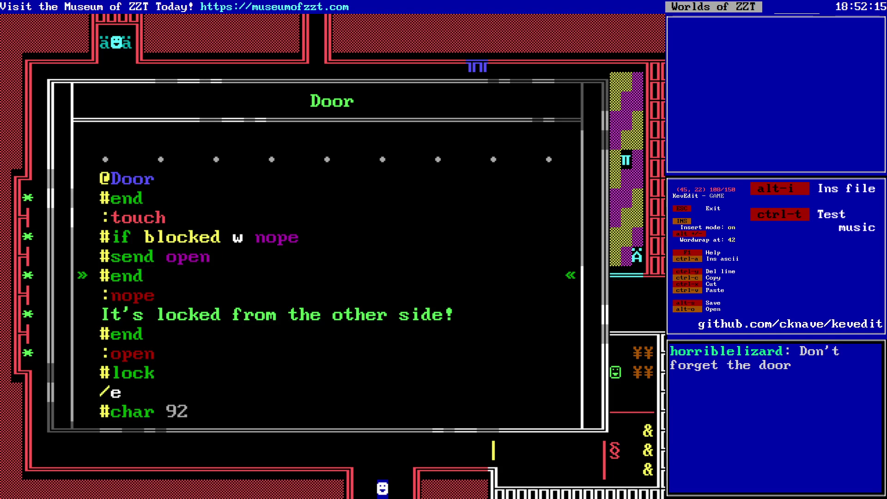
key("Escape")
key("Escape")
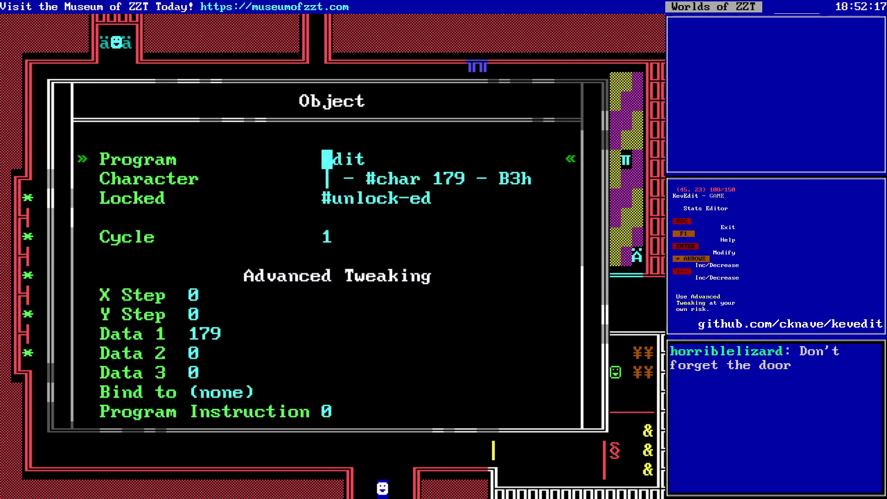
- Apply the same #send open fix to the lower door's script and return to the board
key("Down")
key("Return")
key("Return")
key("Up")
key("Up")
key("Up")
key("Right")
key("Right")
key("Right")
key("Right")
key("Right")
key("Delete")
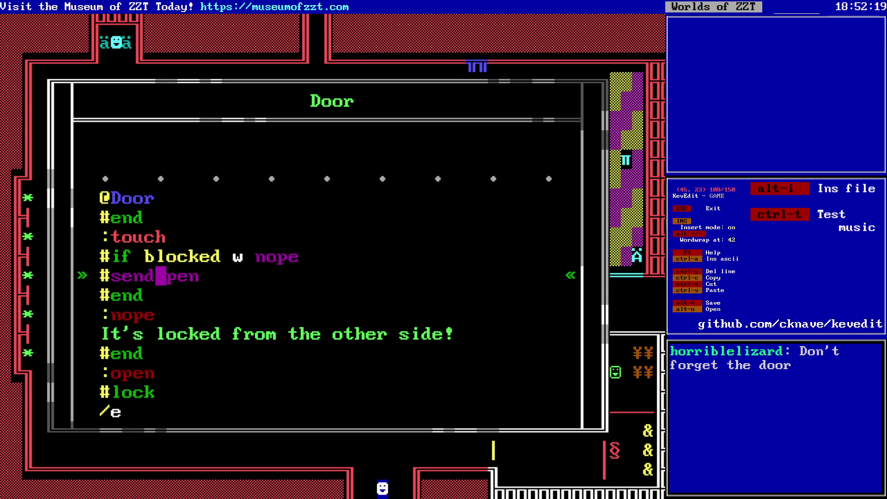
key("Down")
key("Down")
key("Down")
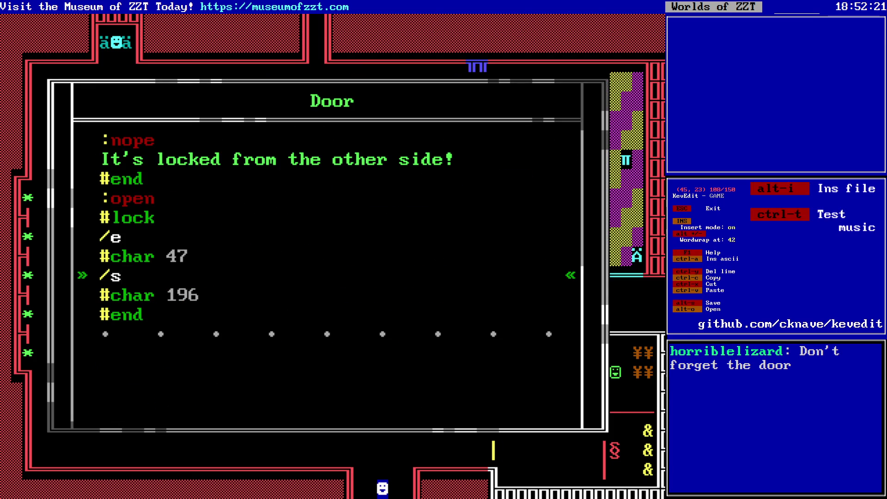
key("Up")
key("Up")
key("Up")
key("Escape")
key("Right")
key("Right")
key("Left")
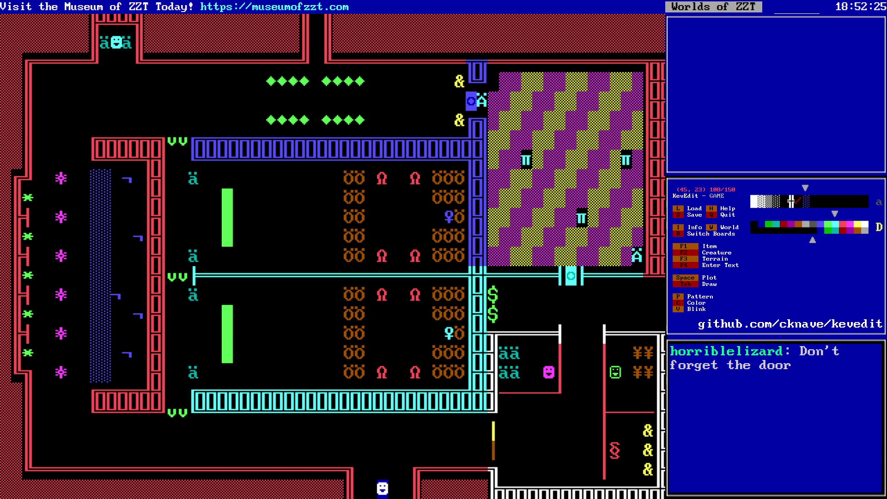
- Check the Construction Site board, return to the maze board, and save the GAME world
key("Return")
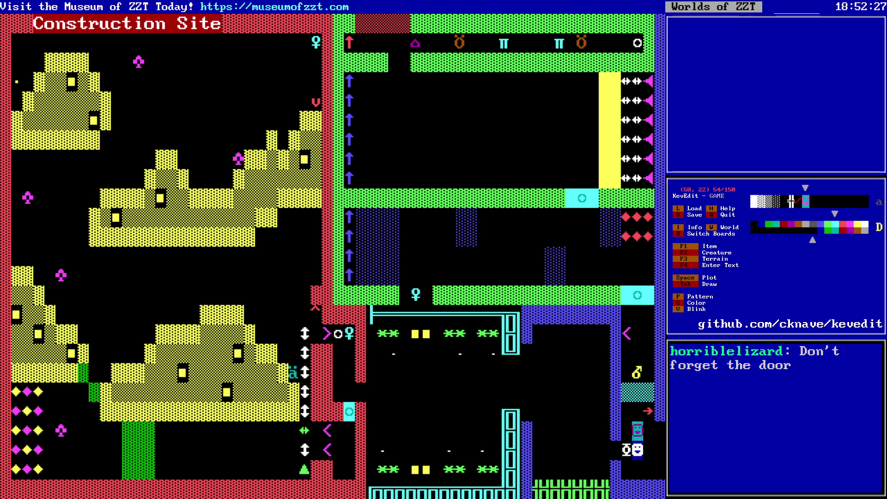
key("Return")
key("Left")
key("Left")
key("Left")
key("ctrl+s")
key("Return")
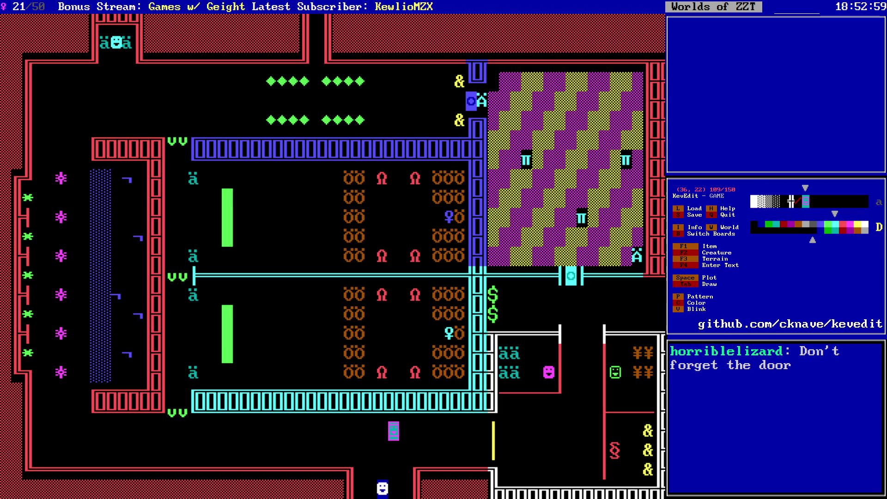
- Start the playtest, grab the blue key and shoot at the nearby creatures
key("n")
key("Up")
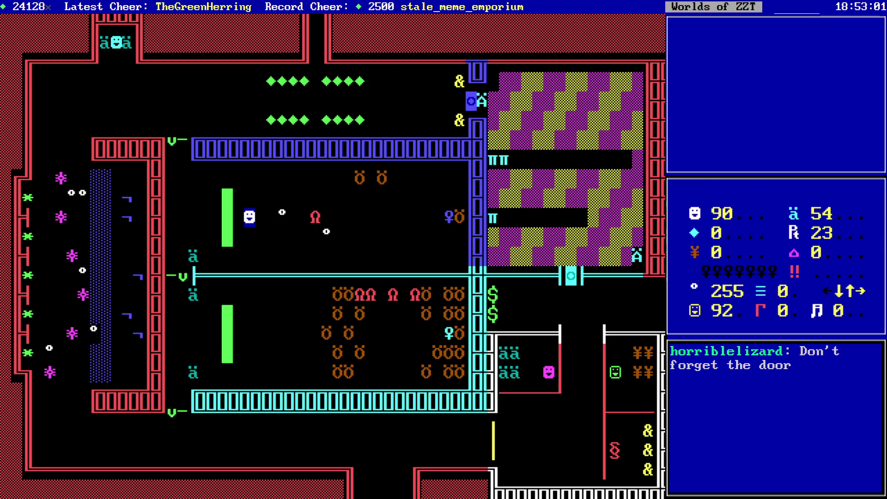
key("Up")
key("Up")
key("shift+Right")
key("shift+Right")
key("Right")
key("Right")
key("Right")
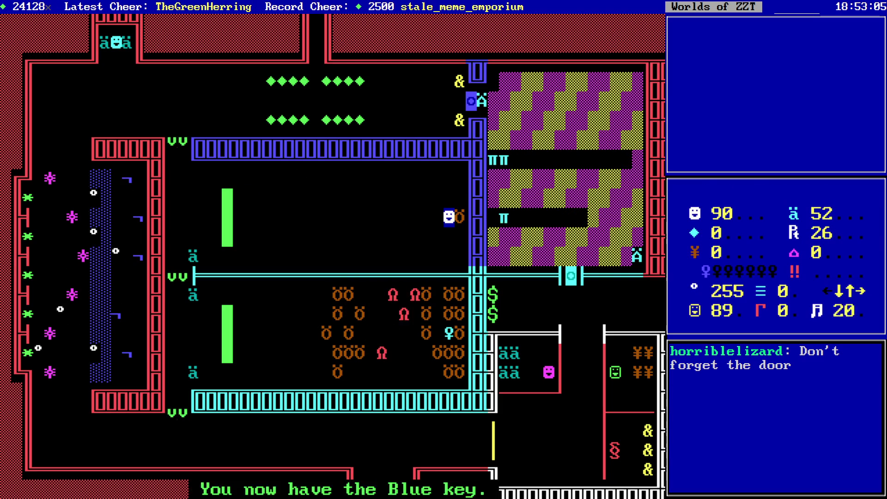
key("Left")
key("Left")
key("Left")
key("Down")
key("Down")
key("Left")
key("Left")
key("Left")
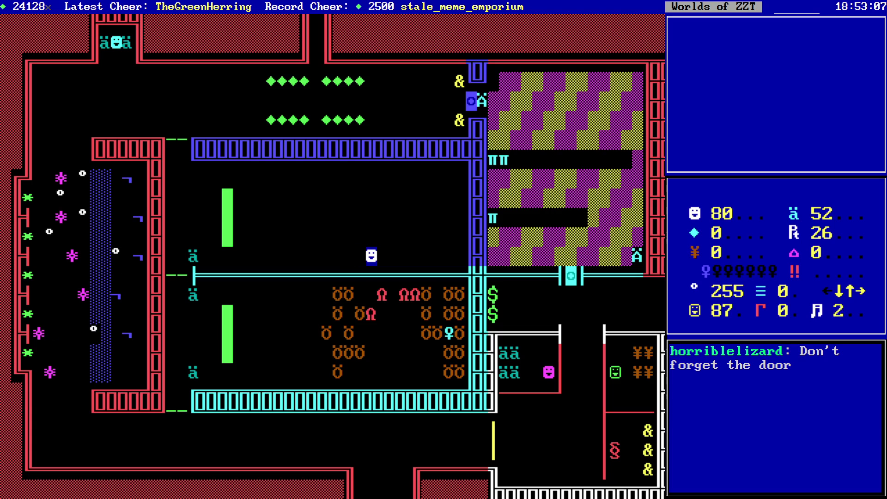
key("Left")
key("Left")
key("Left")
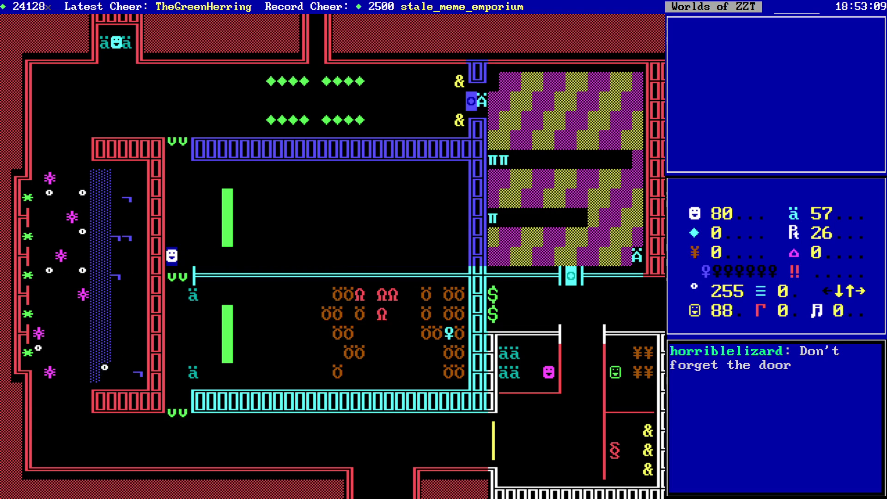
key("Down")
key("Down")
key("Right")
key("shift+Right")
key("shift+Right")
key("shift+Right")
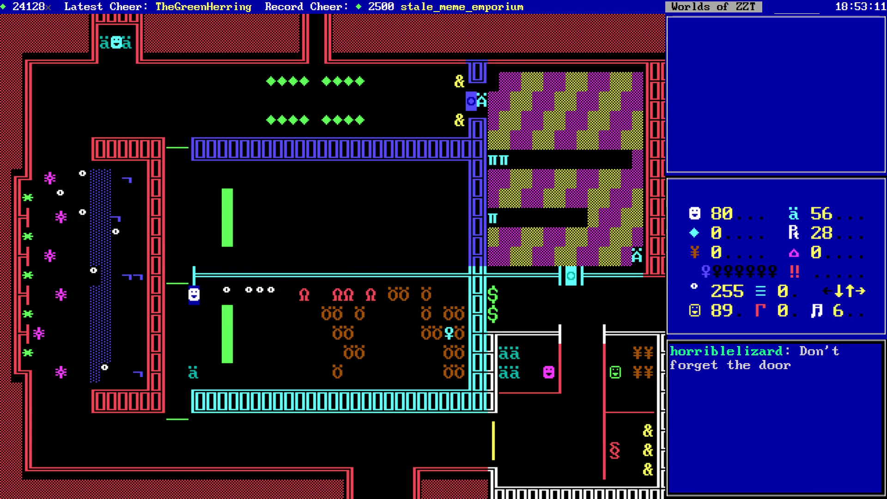
- Move down two rows shooting rightward, then pick up the cyan key
key("Right")
key("Right")
key("Right")
key("Right")
key("Down")
key("shift+Right")
key("shift+Right")
key("Down")
key("shift+Right")
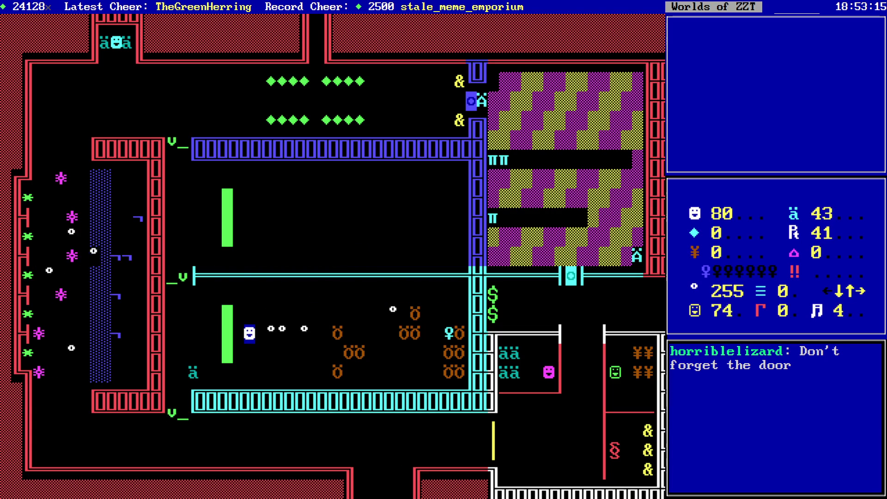
key("Down")
key("shift+Right")
key("shift+Right")
key("Down")
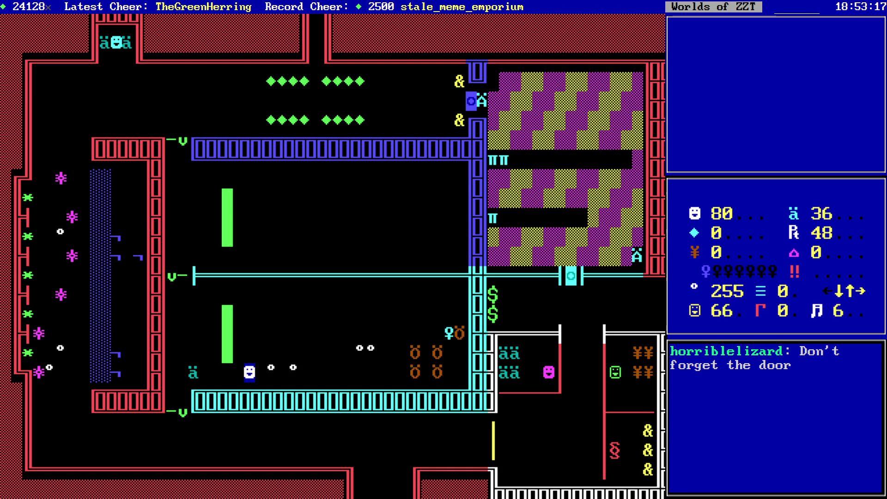
key("Right")
key("Right")
key("Right")
key("Right")
key("Right")
key("Right")
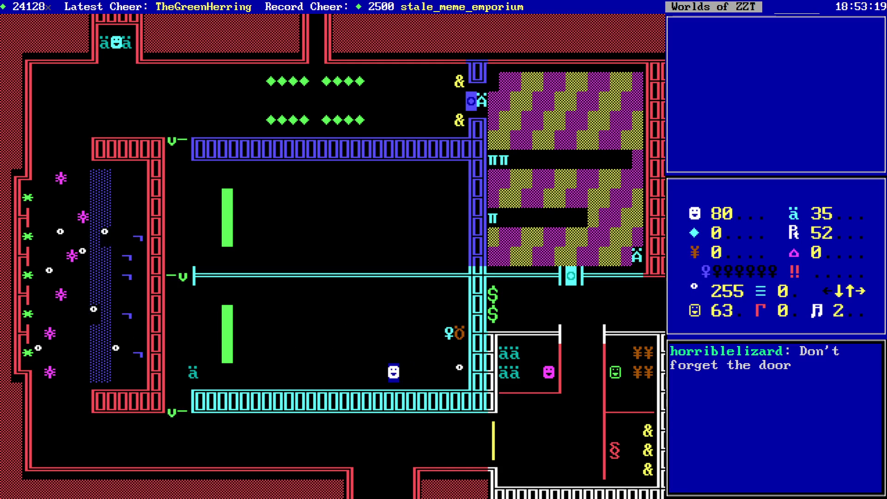
key("Up")
key("Up")
- Head back left along the bottom row, collecting a gem on the way
key("Left")
key("Left")
key("Left")
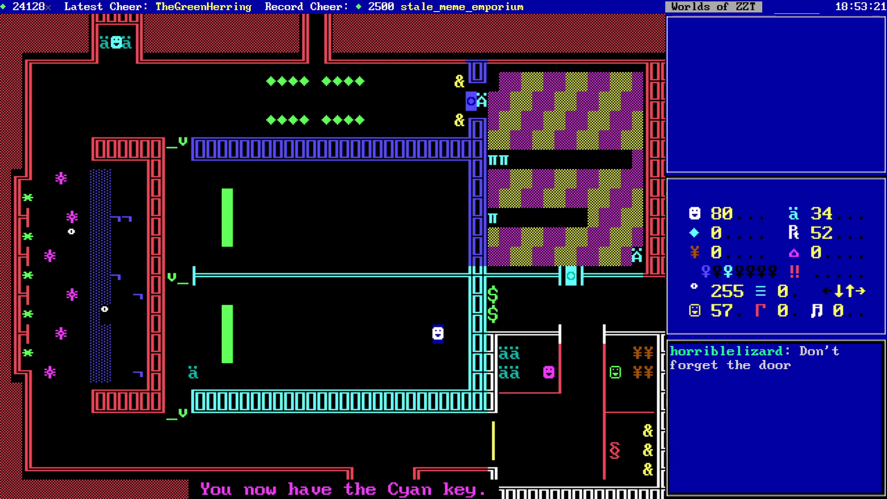
key("Left")
key("Left")
key("Down")
key("Down")
key("Left")
key("Left")
key("Left")
key("Down")
key("Down")
key("Down")
key("Left")
key("Left")
key("Left")
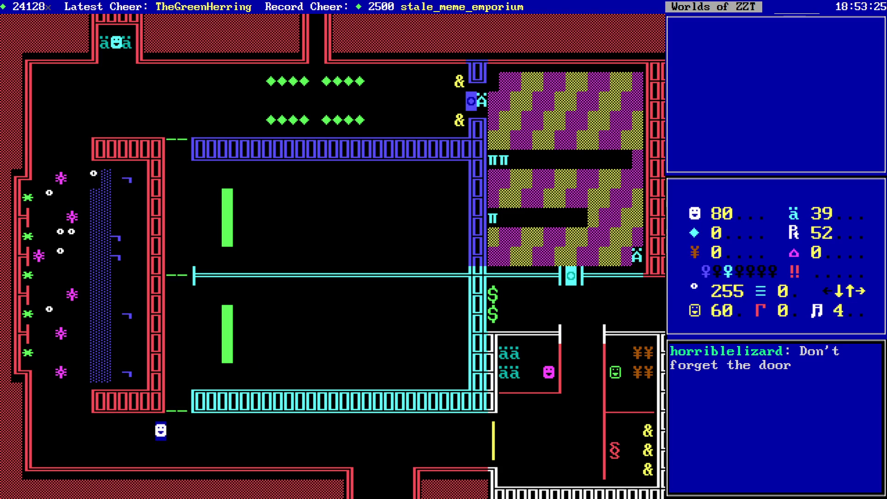
key("Left")
key("Up")
key("Up")
key("Up")
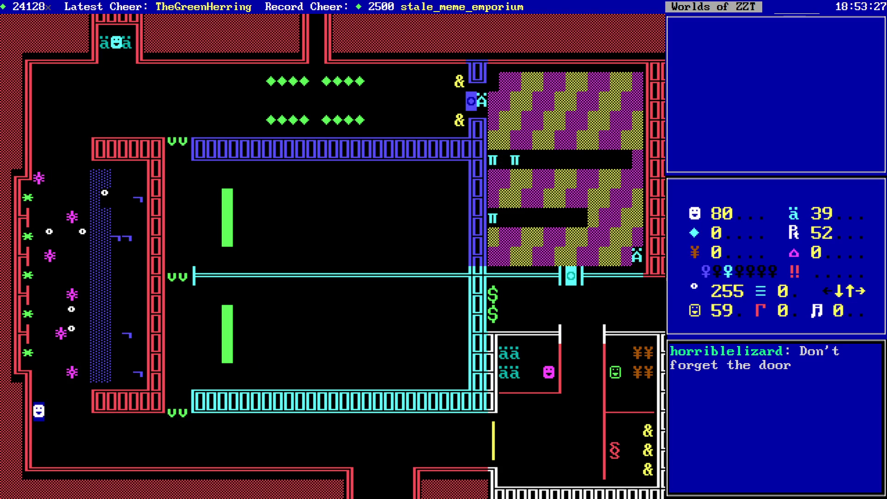
- Climb the left passage to the top and collect the row of green gems
key("Up")
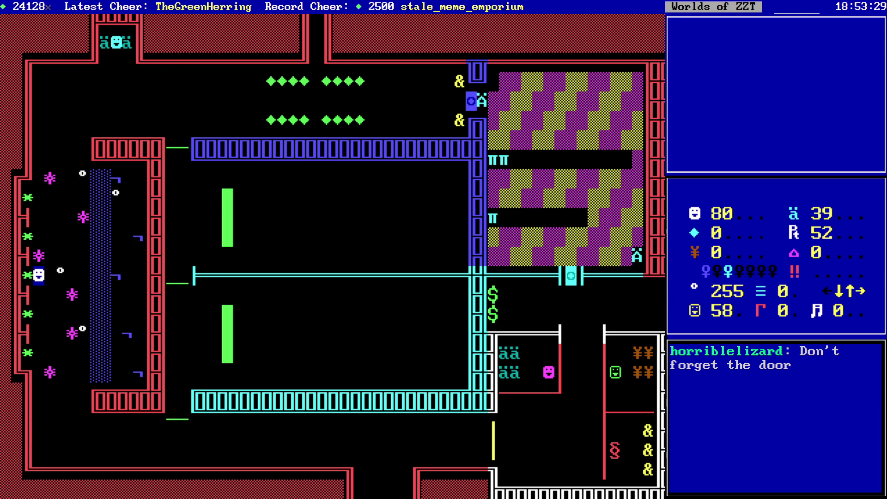
key("Down")
key("Right")
key("Up")
key("Up")
key("Up")
key("Up")
key("Up")
key("Left")
key("Up")
key("Up")
key("Up")
key("Up")
key("Right")
key("Right")
key("Right")
key("Right")
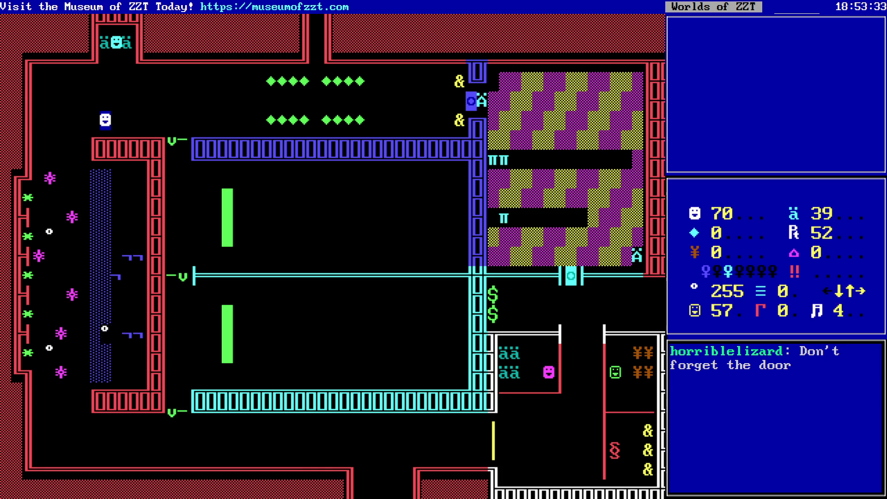
key("Right")
key("Right")
key("Right")
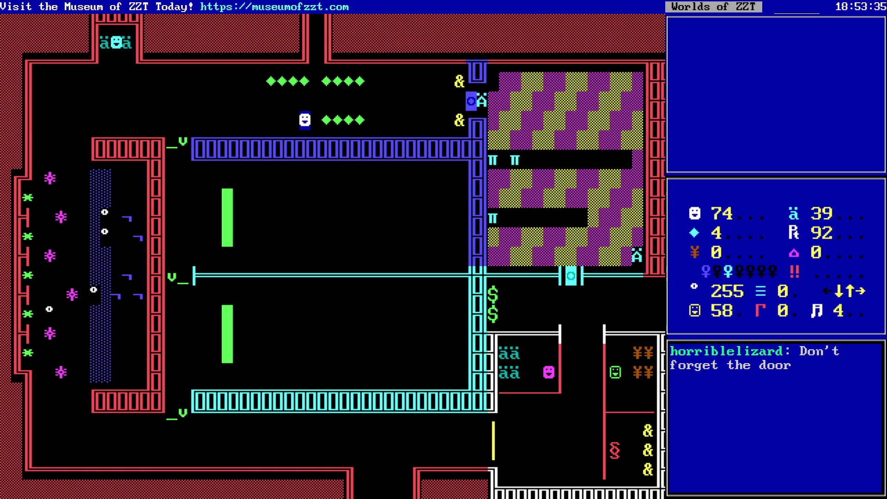
- Eat the upper pretzel, grab ammo, open the blue door and shoot the π objects below
key("Right")
key("Right")
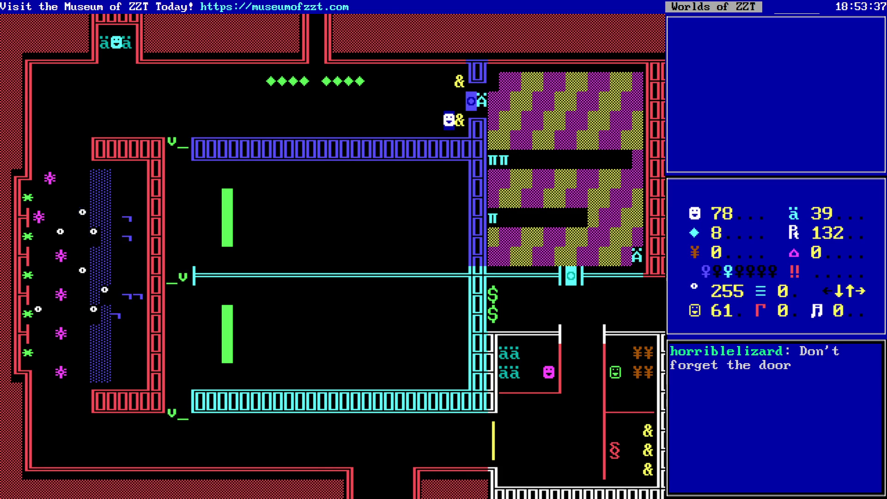
key("Up")
key("Right")
key("Up")
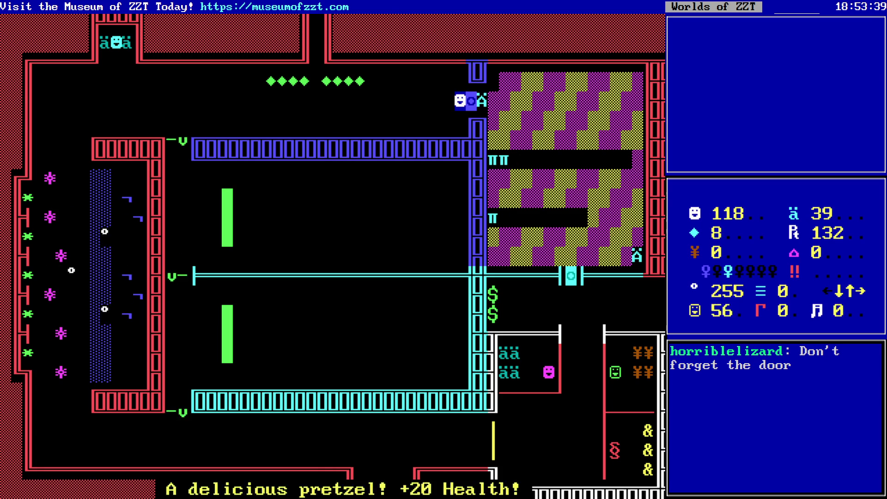
key("Right")
key("Down")
key("Up")
key("Right")
key("Right")
key("shift+Down")
key("Right")
key("shift+Down")
key("shift+Down")
key("shift+Down")
key("shift+Down")
key("shift+Down")
key("shift+Down")
key("shift+Down")
key("Down")
key("Down")
key("Down")
key("Down")
- Shoot through the breakable wall row and collect ammo along the corridor
key("shift+Right")
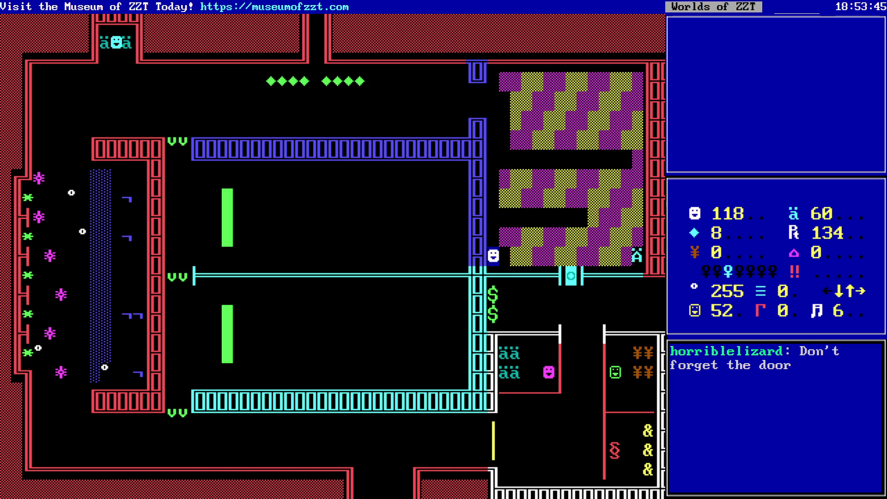
key("shift+Right")
key("shift+Right")
key("shift+Right")
key("Right")
key("Right")
key("Right")
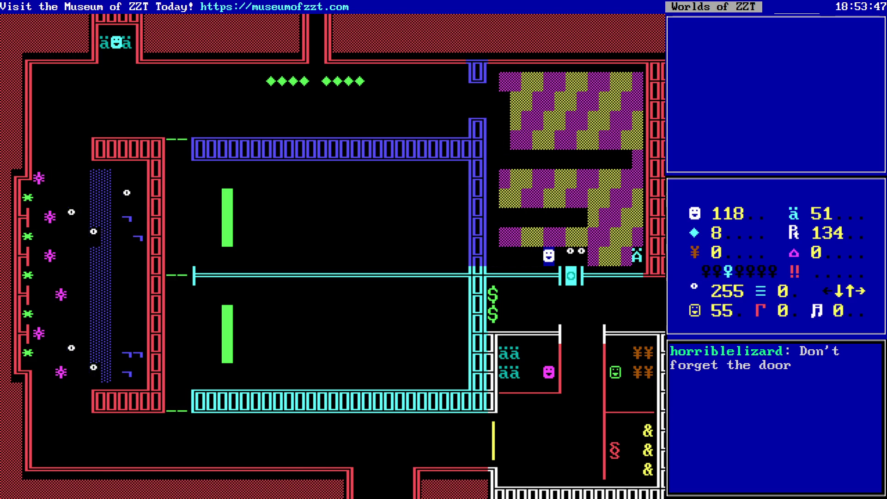
key("Right")
key("Right")
key("Right")
key("shift+Right")
key("shift+Right")
key("Right")
key("Right")
key("Right")
key("Right")
- Open the cyan door and enter the torch shop, selecting the 10 torches for 20 gems offer
key("Left")
key("Left")
key("Left")
key("Left")
key("Left")
key("Down")
key("Down")
key("Down")
key("Down")
key("Down")
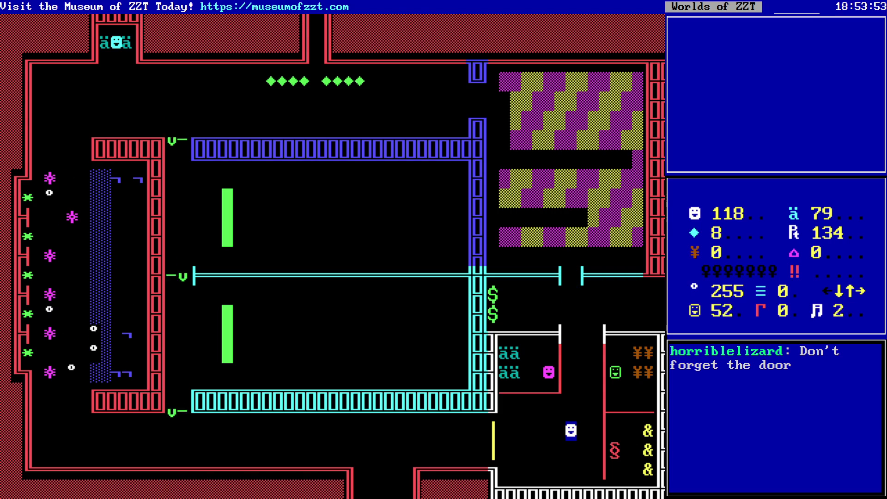
key("Up")
key("Up")
key("Up")
key("Right")
key("Right")
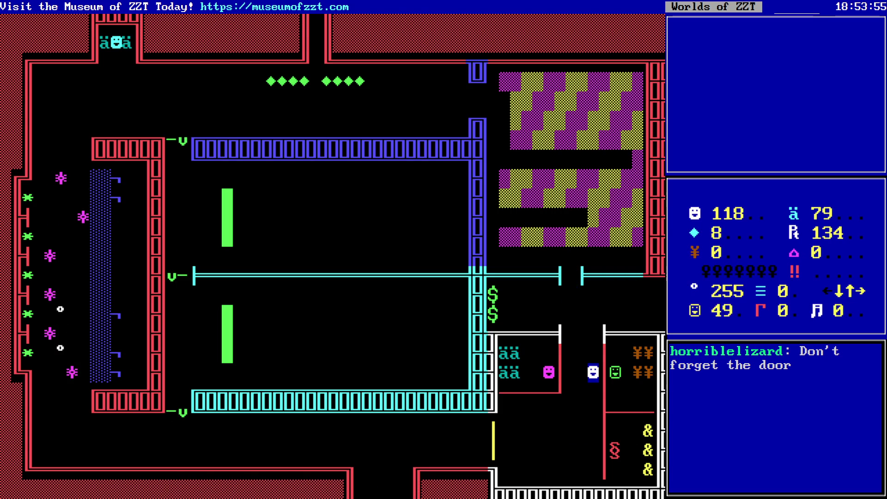
key("Right")
key("Down")
key("Down")
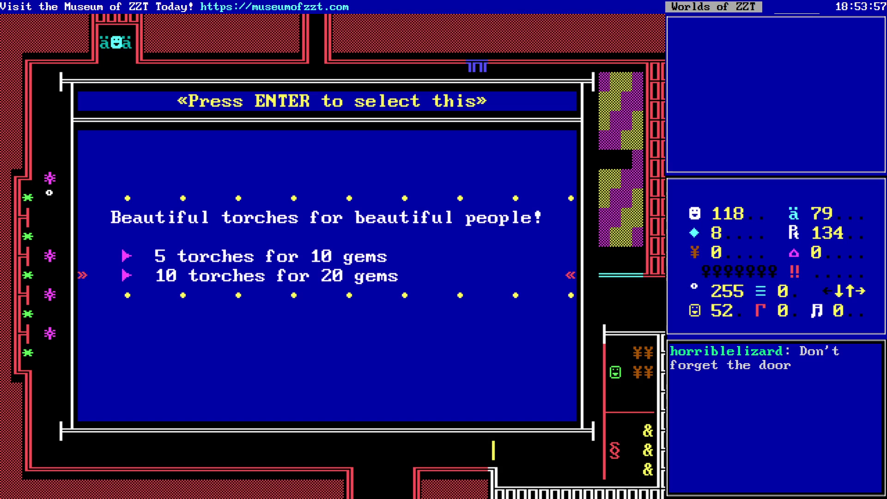
- Leave and reopen the torch shop, then use the ? cheat 'gems' to get more gems
key("Up")
key("Up")
key("Up")
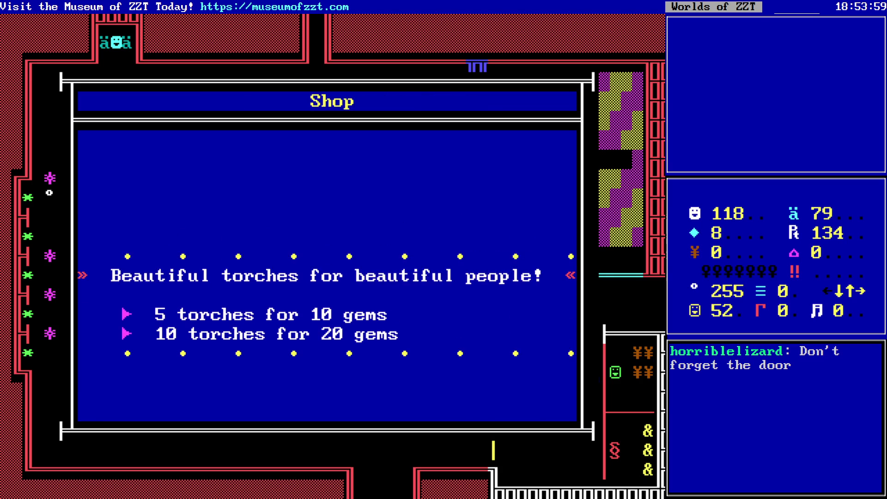
key("Escape")
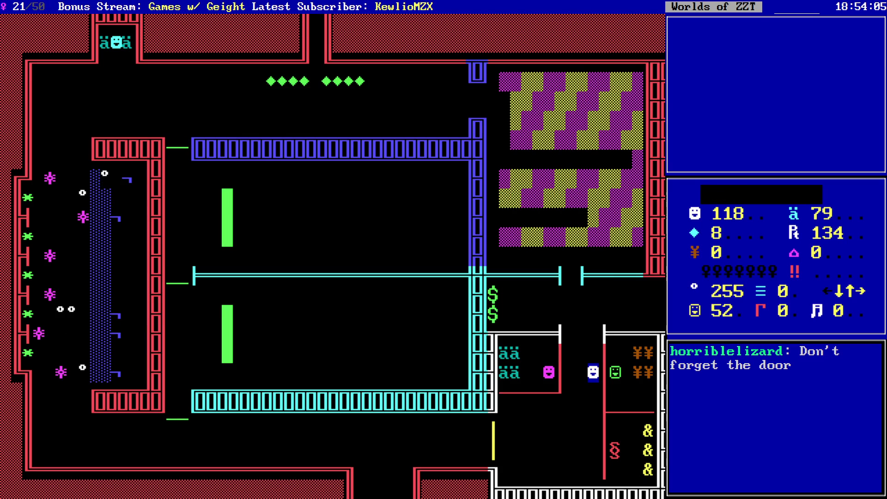
key("Left")
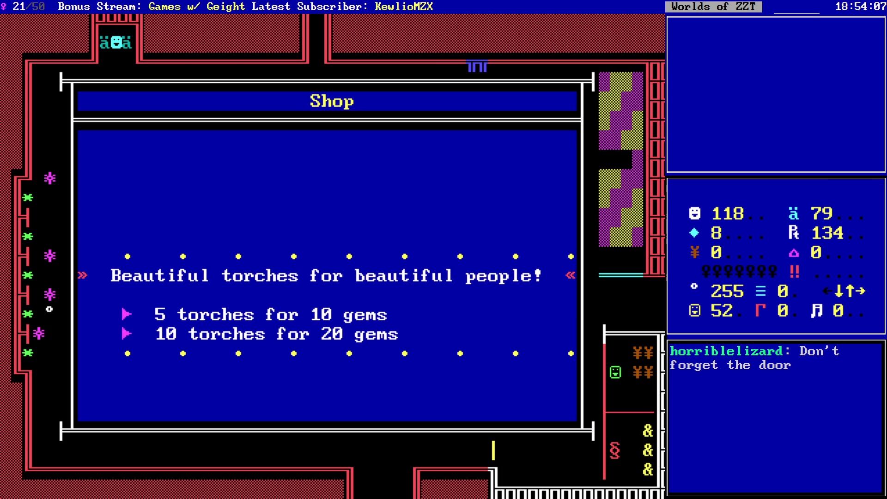
key("Down")
key("Down")
key("Down")
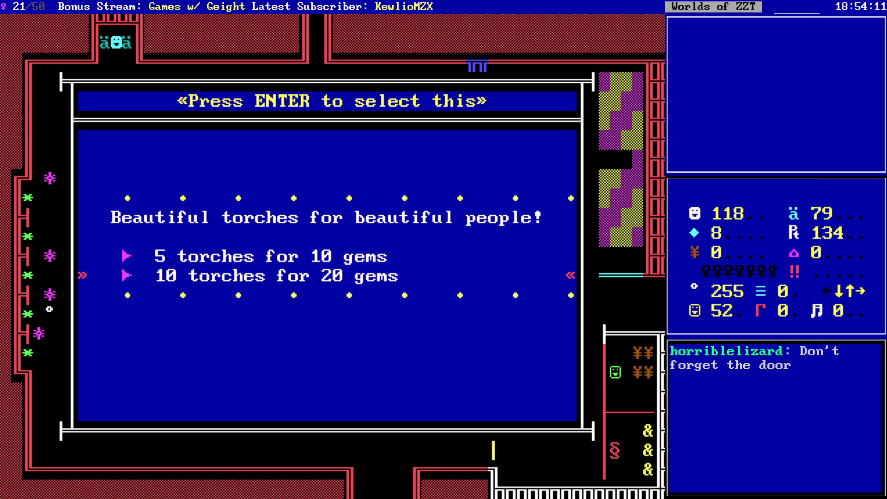
key("Up")
key("Escape")
key("question")
type("gems")
key("Return")
- Buy 10 torches for 20 gems
key("Right")
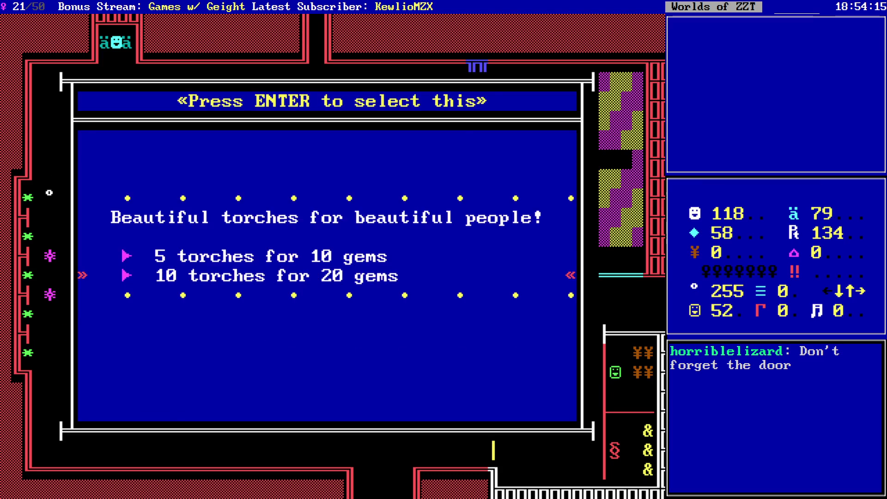
key("Down")
key("Return")
key("Down")
key("Down")
key("Down")
key("Down")
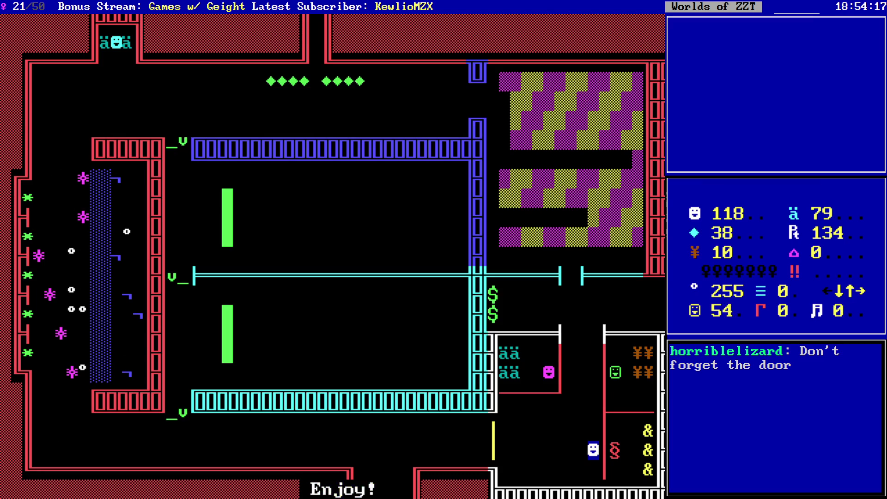
- Buy a plain pretzel for 8 gems and a jalapeno pretzel for 15 gems
key("Right")
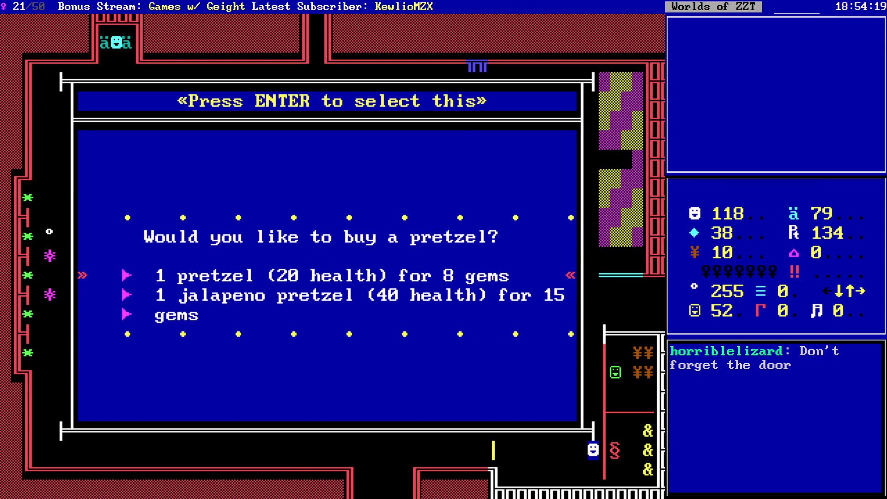
key("Return")
key("Right")
key("Down")
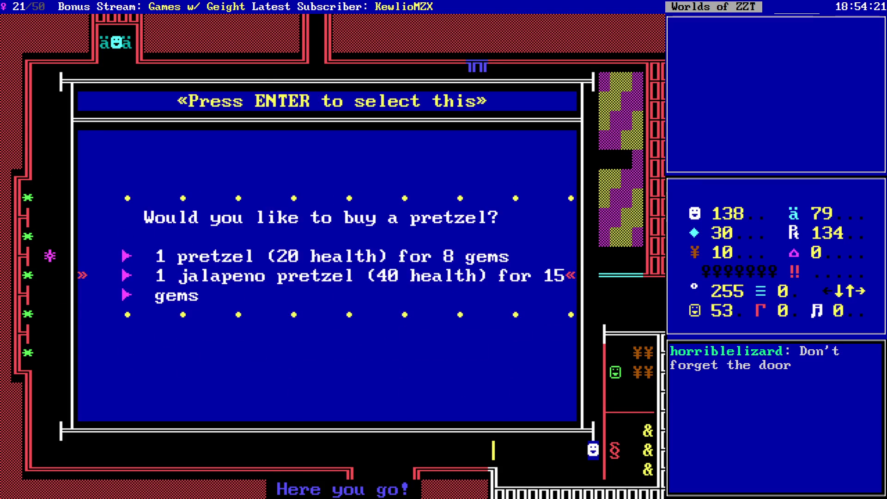
key("Return")
key("Up")
key("Up")
key("Up")
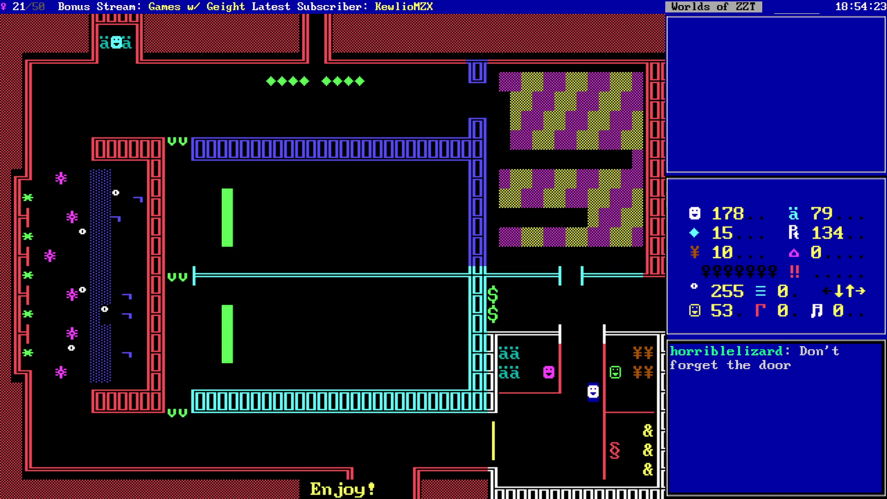
- Buy 5 more torches for 10 gems, then walk left along the bottom corridor
key("Up")
key("Right")
key("Down")
key("Down")
key("Return")
key("Down")
key("Down")
key("Down")
key("Left")
key("Left")
key("Left")
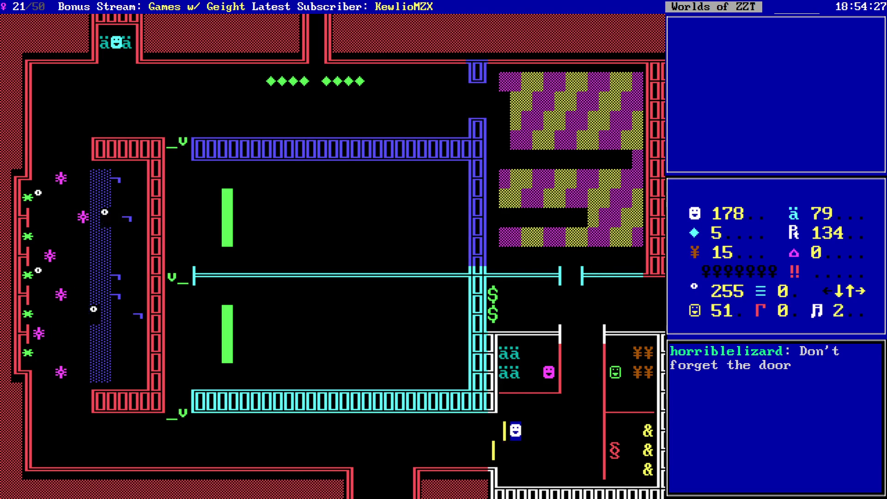
- Walk the player far left along the bottom corridor and back right
key("Down")
key("Left")
key("Left")
key("Left")
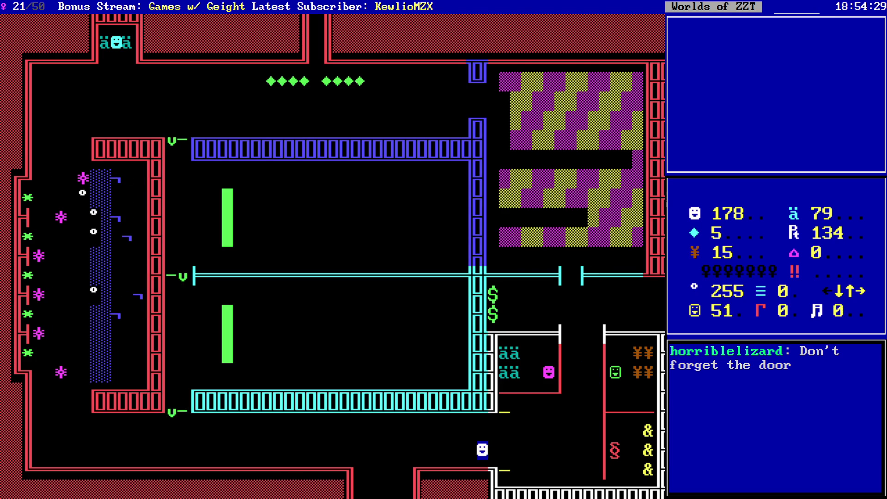
key("Left")
key("Left")
key("Left")
key("Left")
key("Left")
key("Left")
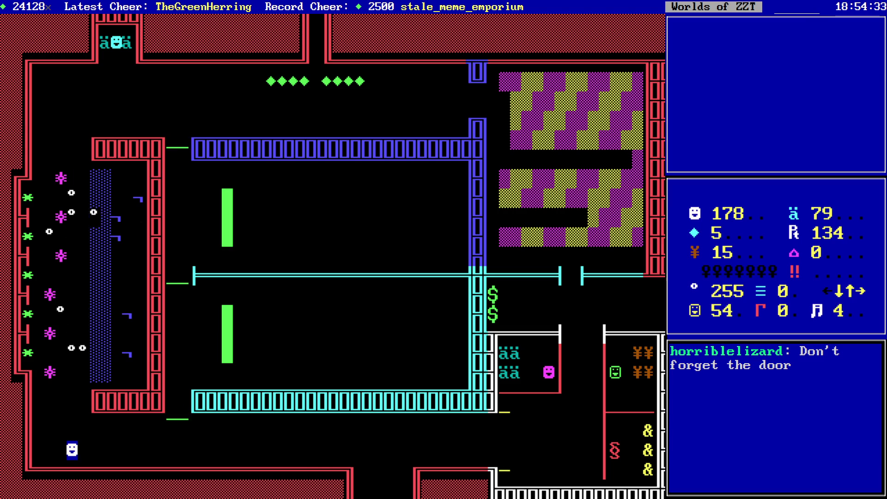
key("Left")
key("Left")
key("Left")
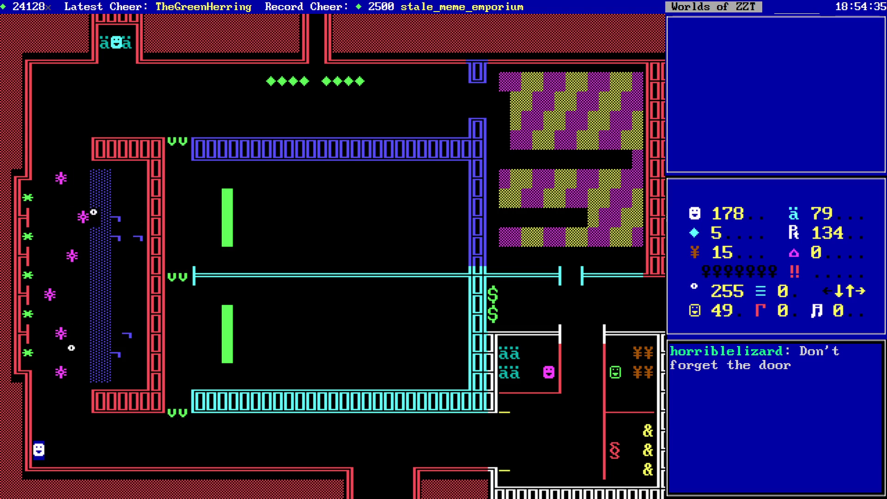
key("Up")
key("Up")
key("Up")
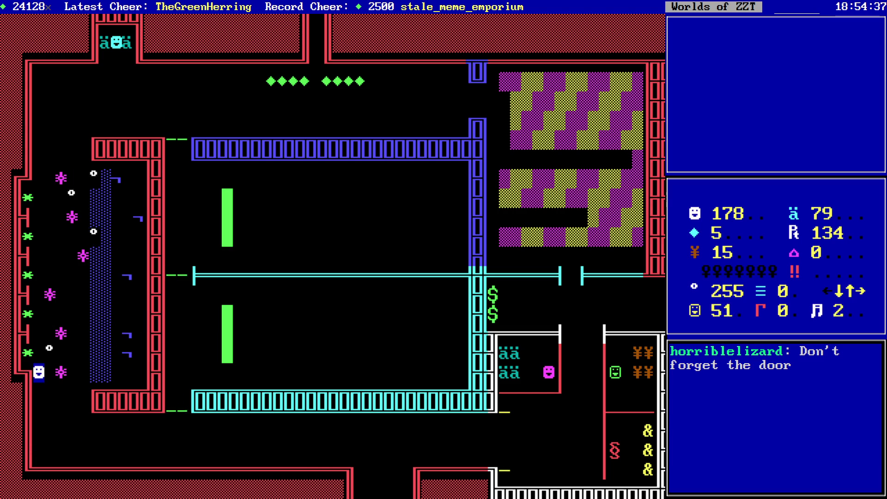
key("Down")
key("Down")
key("Down")
key("Right")
key("Right")
key("Right")
- Step through the bottom doorway gap, then end the game with Escape and Y
key("Right")
key("Right")
key("Right")
key("Right")
key("Right")
key("Right")
key("Down")
key("Down")
key("Right")
key("Right")
key("Right")
key("Left")
key("Left")
key("Left")
key("Left")
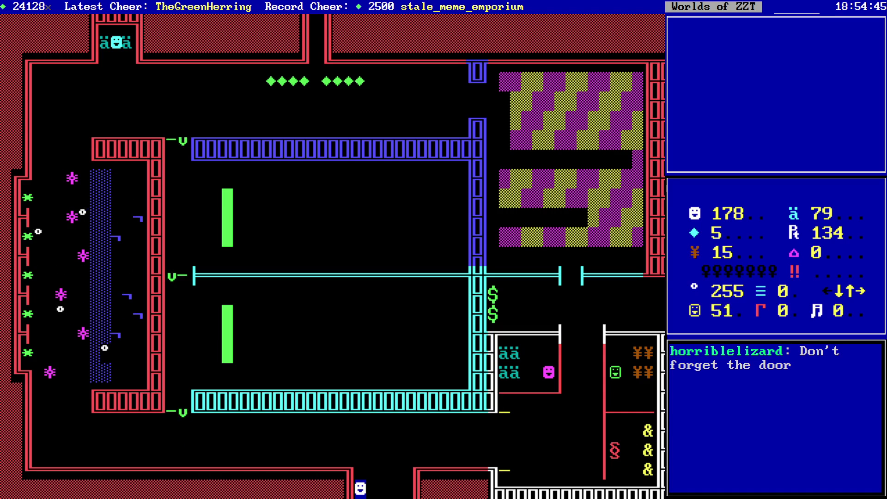
key("Up")
key("Escape")
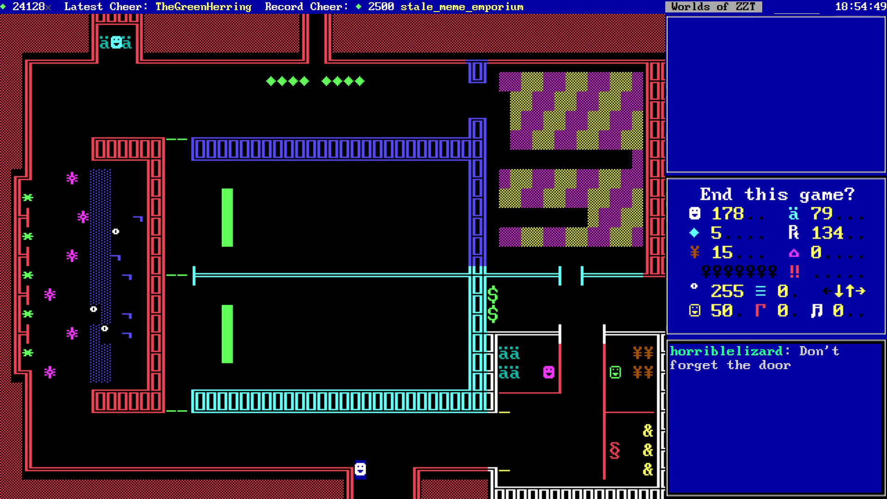
key("y")
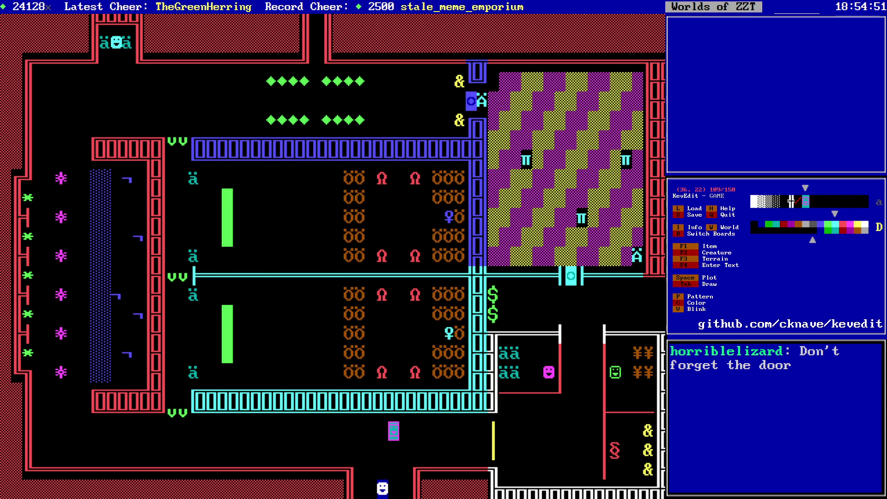
key("i")
key("Up")
key("Up")
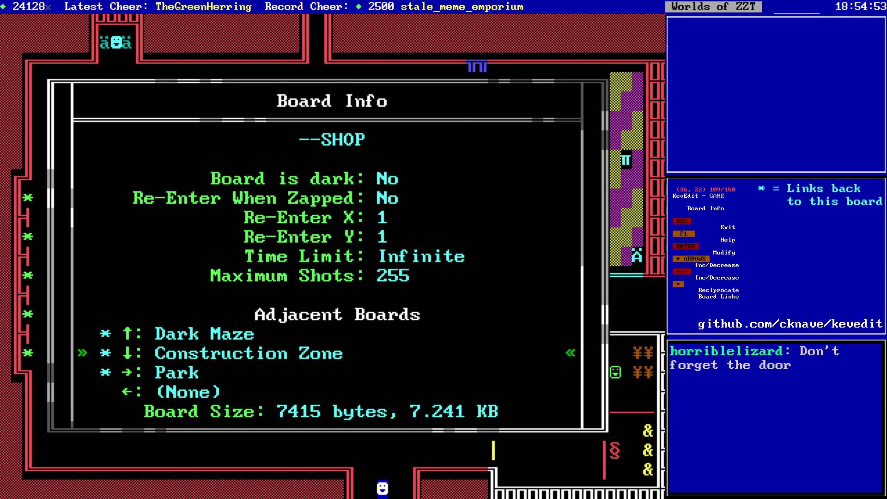
key("Escape")
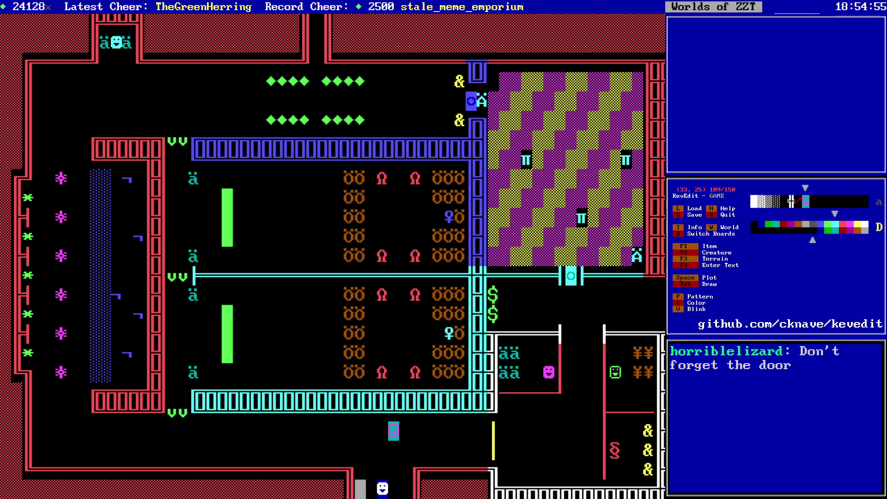
key("b")
key("Up")
key("Return")
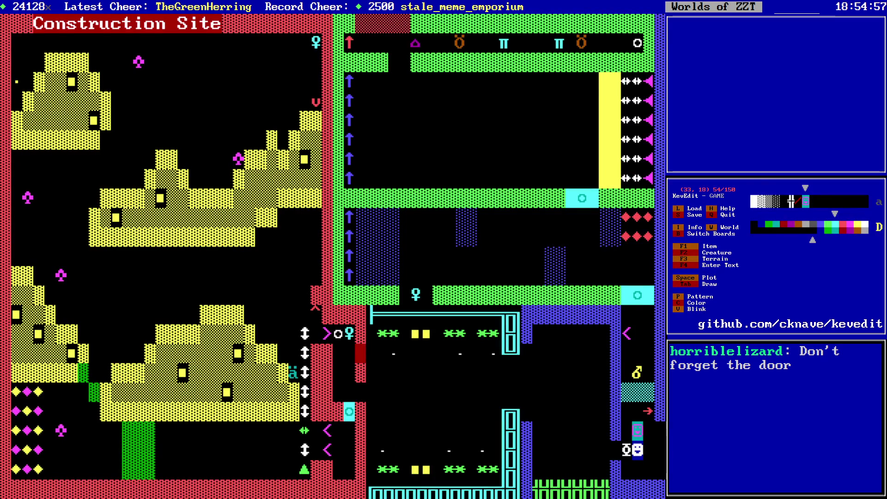
key("Up")
key("Up")
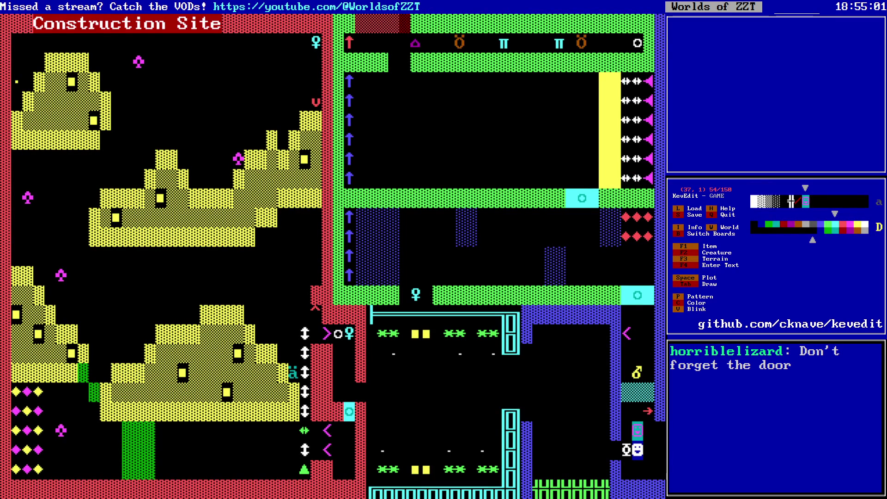
key("Left")
key("Left")
key("Left")
key("ctrl+Up")
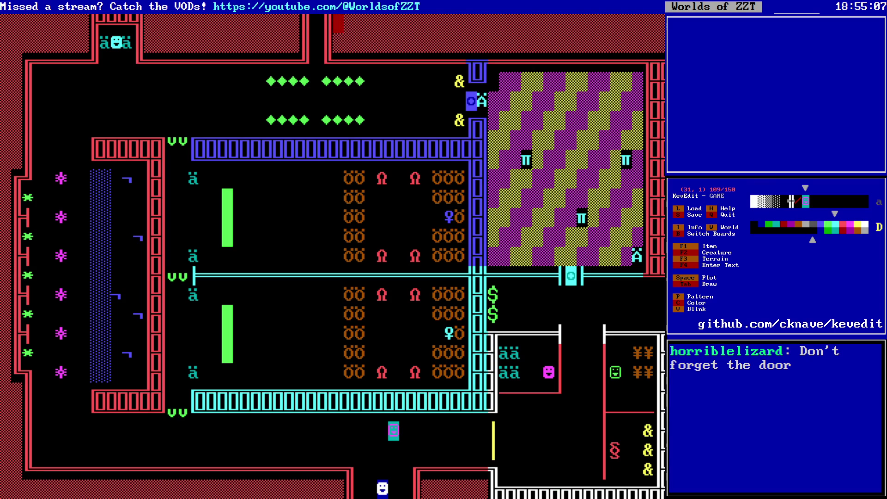
key("Down")
key("Down")
key("Down")
- Plot red wall over the cyan line below the checkered room, leaving one open cell
key("Right")
key("Right")
key("Right")
key("Up")
key("Up")
key("Up")
key("Left")
key("Left")
key("Left")
key("Up")
key("Up")
key("Up")
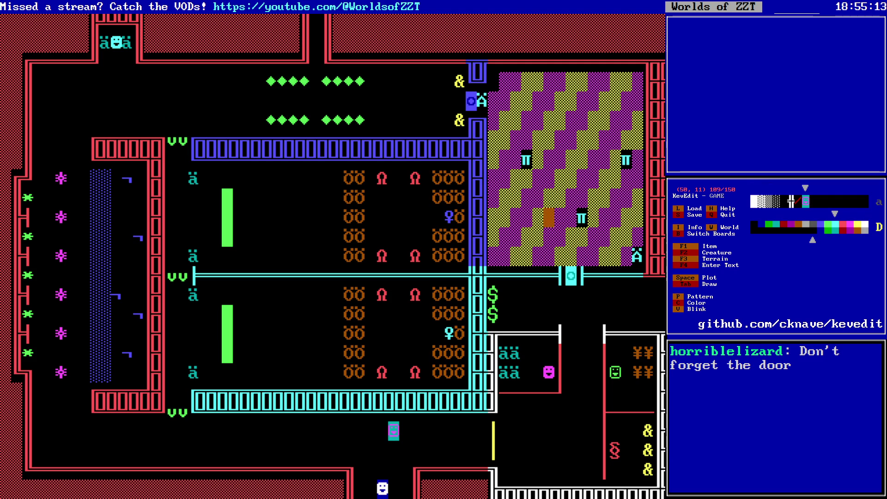
key("Down")
key("Down")
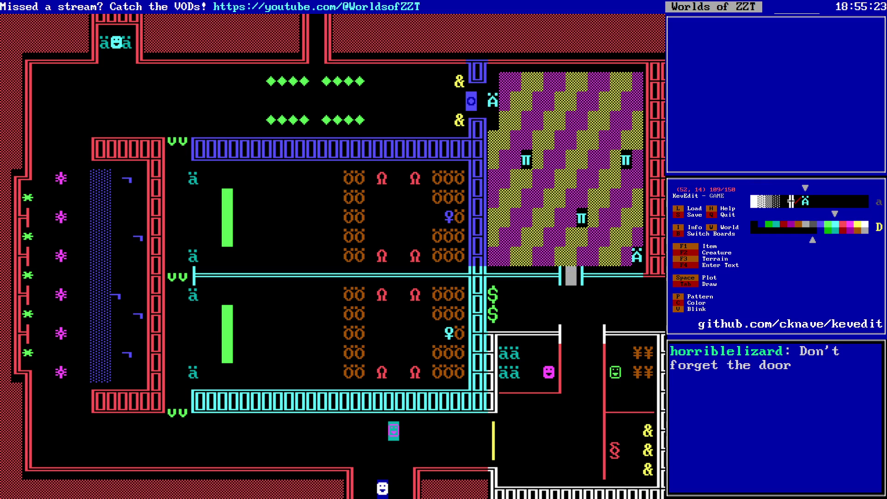
key("Up")
key("Up")
key("Up")
key("Right")
key("Right")
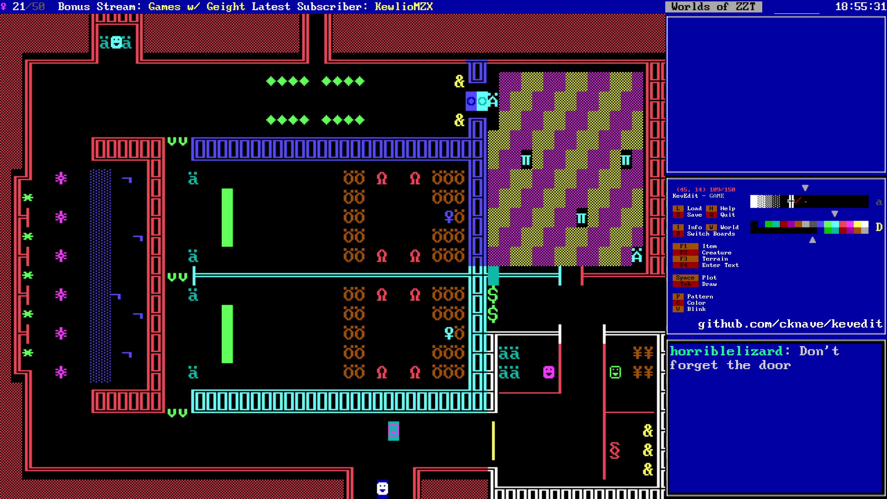
key("Right")
key("Down")
key("Down")
key("Down")
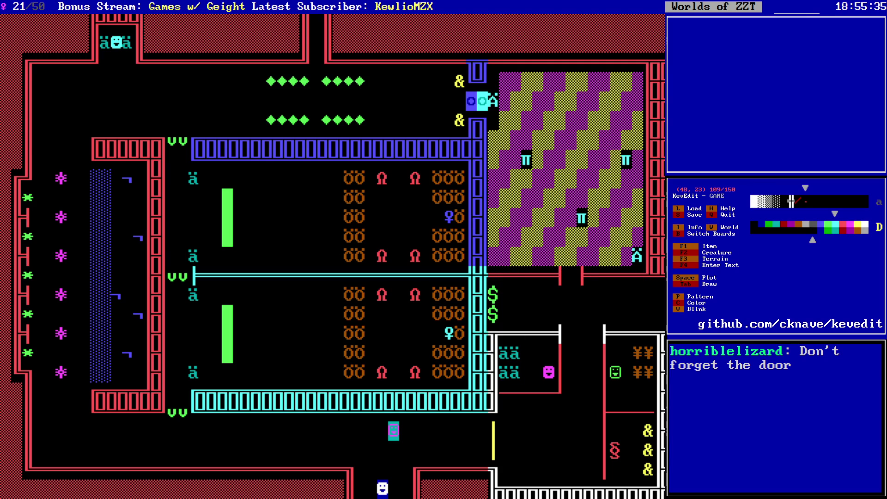
key("Left")
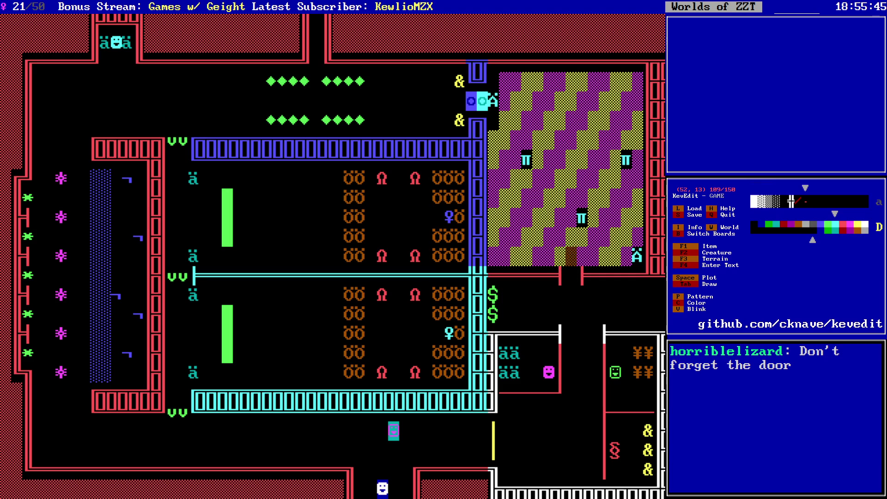
key("Down")
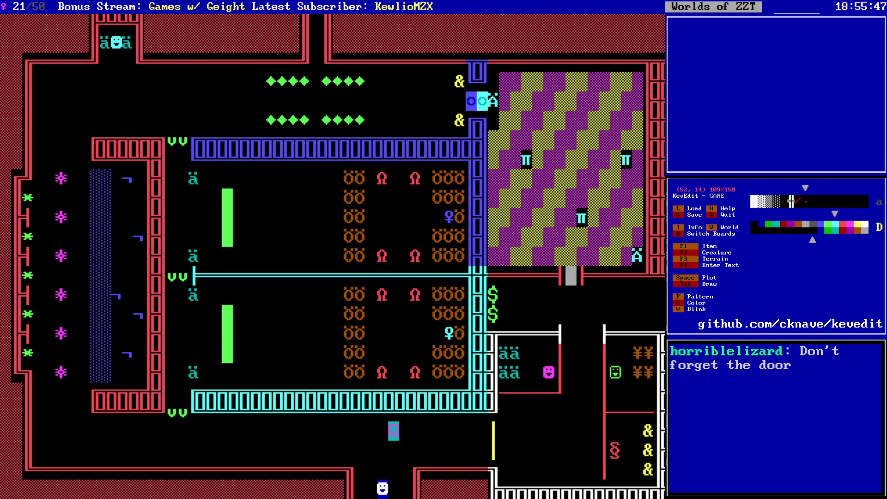
key("Down")
key("Down")
key("Down")
- Place a yellow transporter pointing south in the wall gap below the checkered room
key("c")
key("Right")
key("Right")
key("Right")
key("Return")
key("F3")
key("t")
key("Return")
key("Right")
key("Escape")
key("Down")
key("Down")
key("Down")
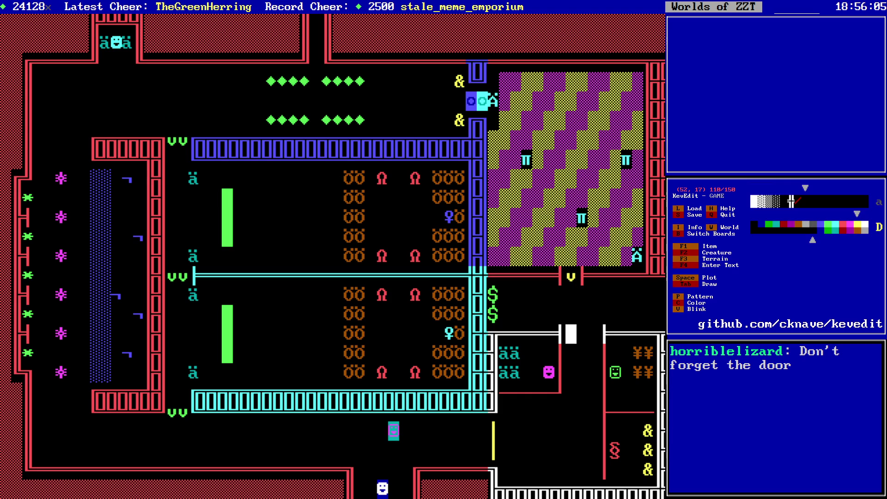
- Move around the maze board, check the Park board, and return to the transporter maze
key("Down")
key("Down")
key("Down")
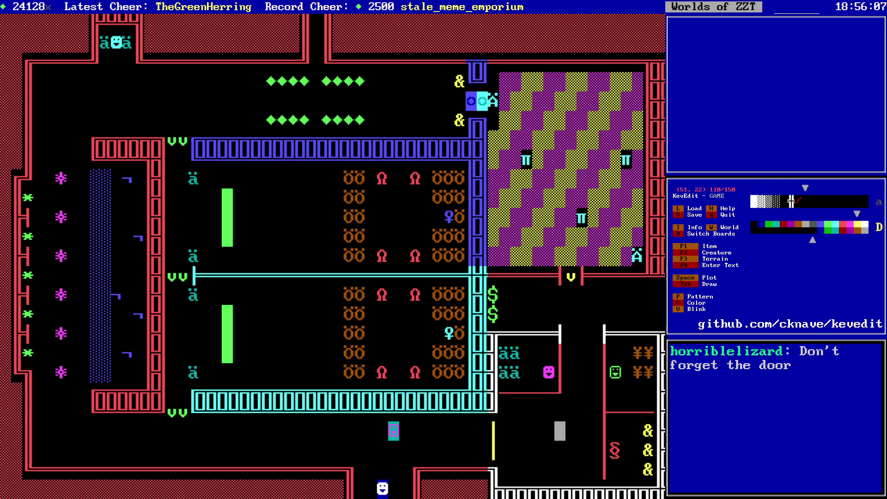
key("Left")
key("Left")
key("Left")
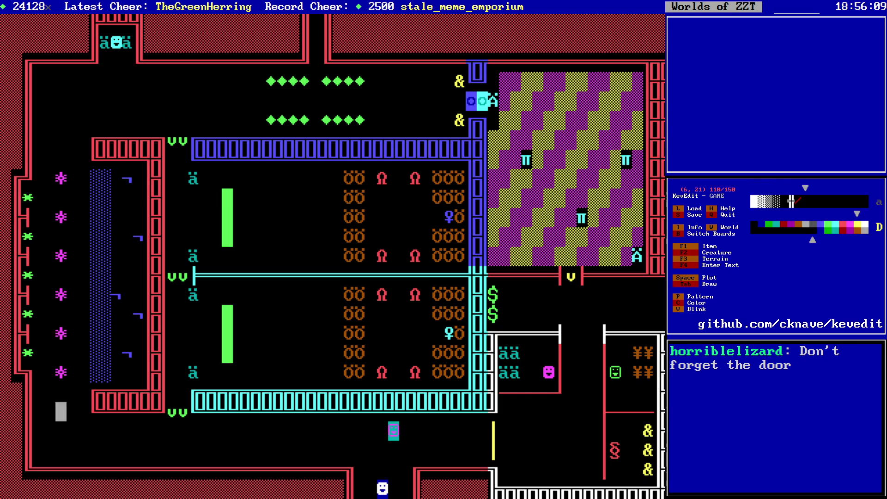
key("Up")
key("Up")
key("Up")
key("Right")
key("Right")
key("Right")
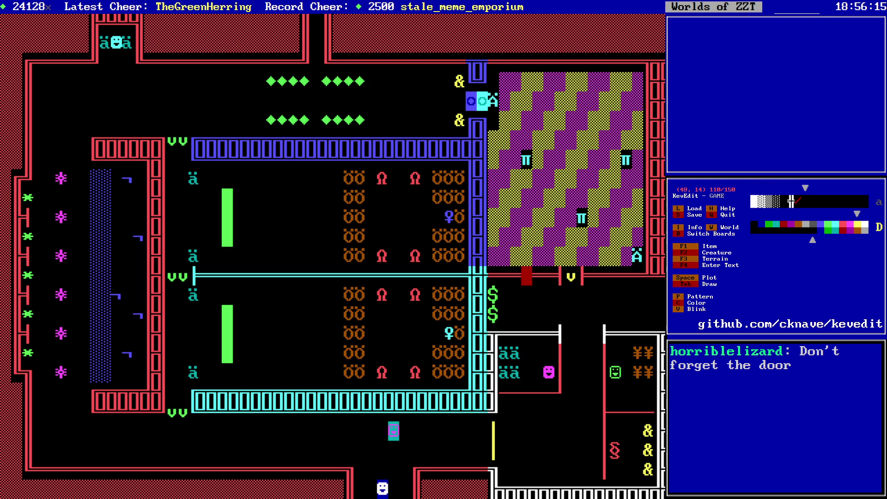
key("Up")
key("Up")
key("Up")
key("Page_Down")
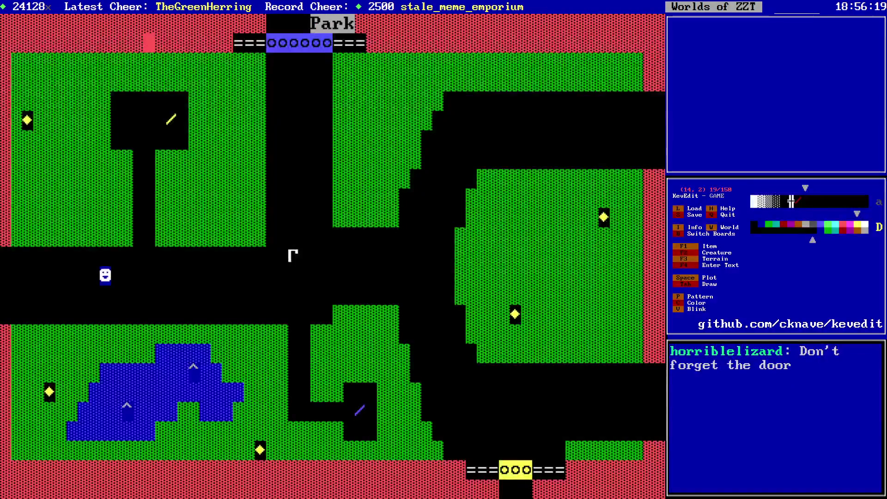
key("Page_Up")
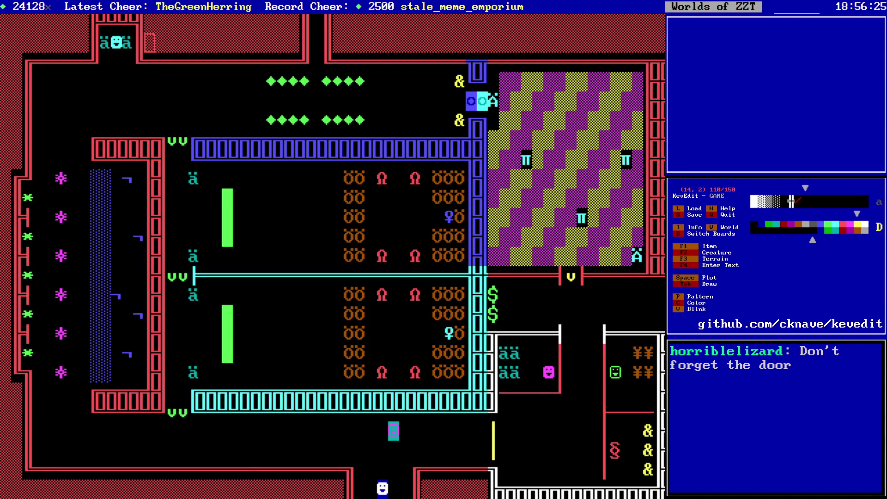
- End the current game, restart play, and walk the player left and up the left column
key("y")
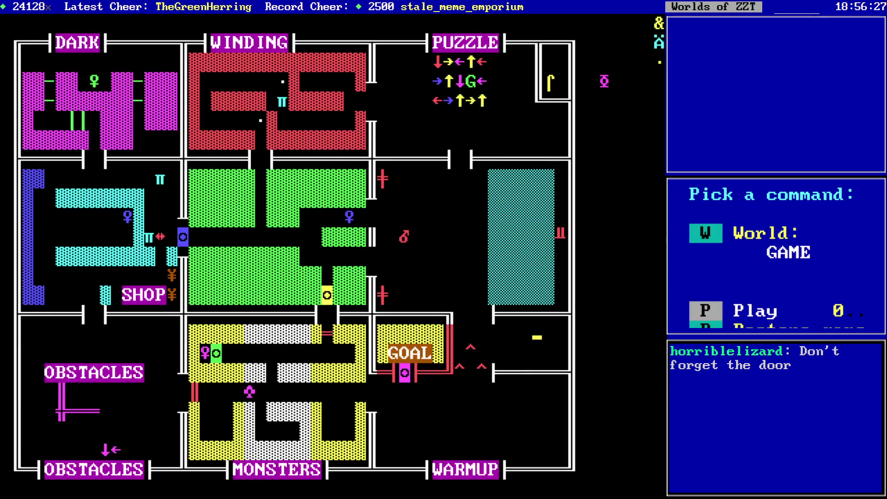
key("p")
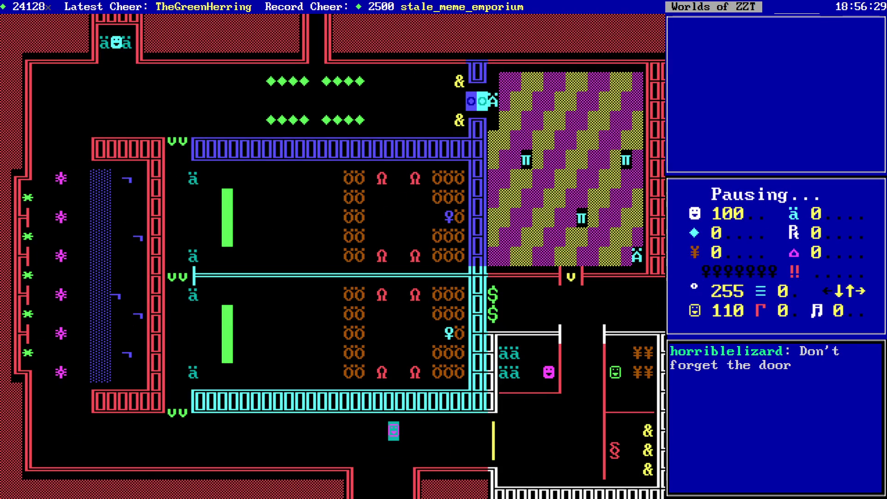
key("Down")
key("Left")
key("Left")
key("Left")
key("Left")
key("Left")
key("Left")
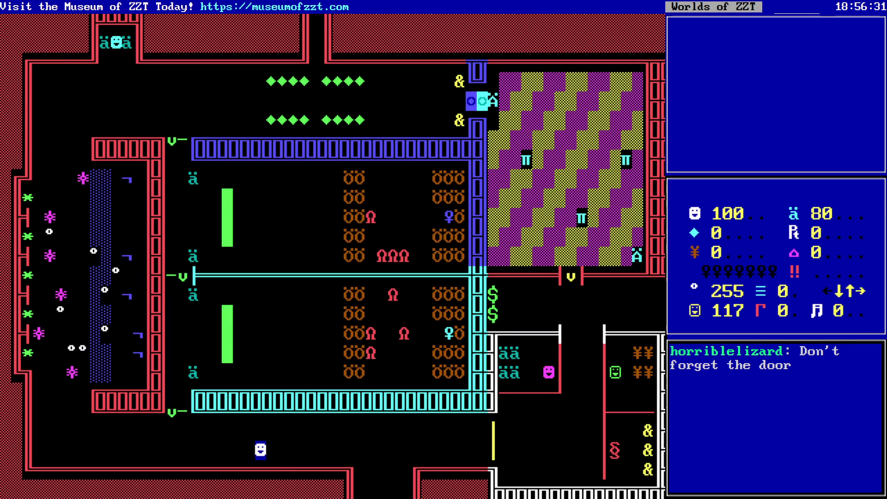
key("Left")
key("Left")
key("Left")
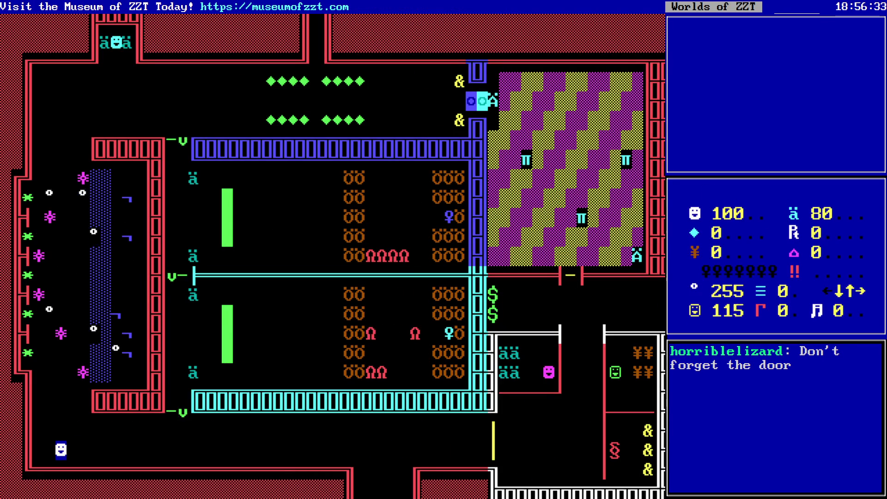
key("Left")
key("Up")
key("Up")
key("Up")
key("Left")
key("Up")
key("Up")
key("Up")
key("Up")
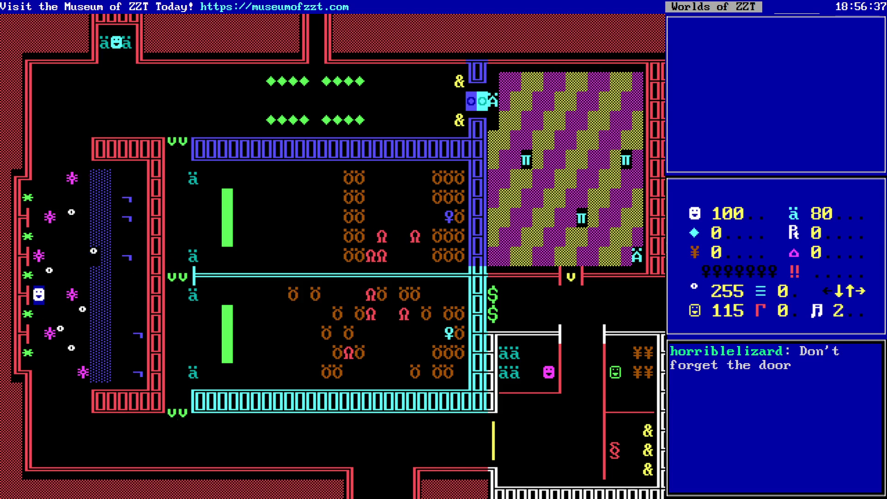
key("Up")
key("Up")
key("Up")
key("Up")
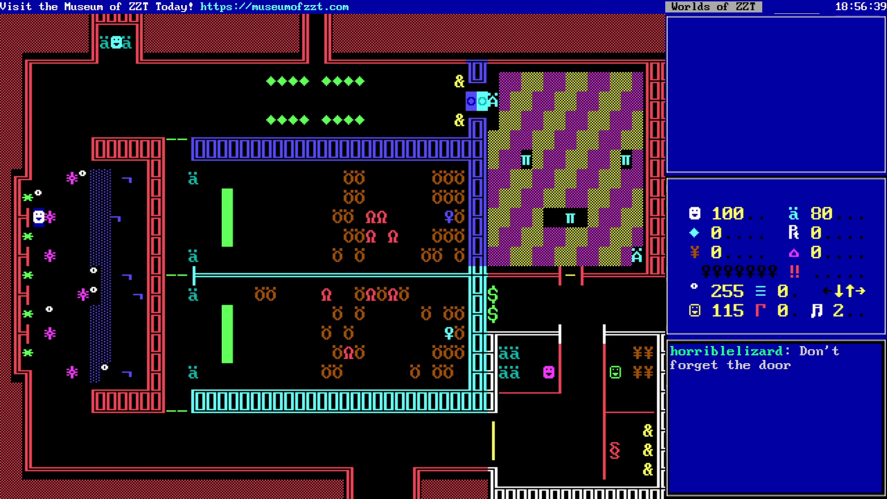
key("Up")
key("Up")
key("Up")
key("Up")
- Collect the two ammo pickups beside the top smiley and head right
key("Up")
key("Right")
key("Right")
key("Right")
key("Right")
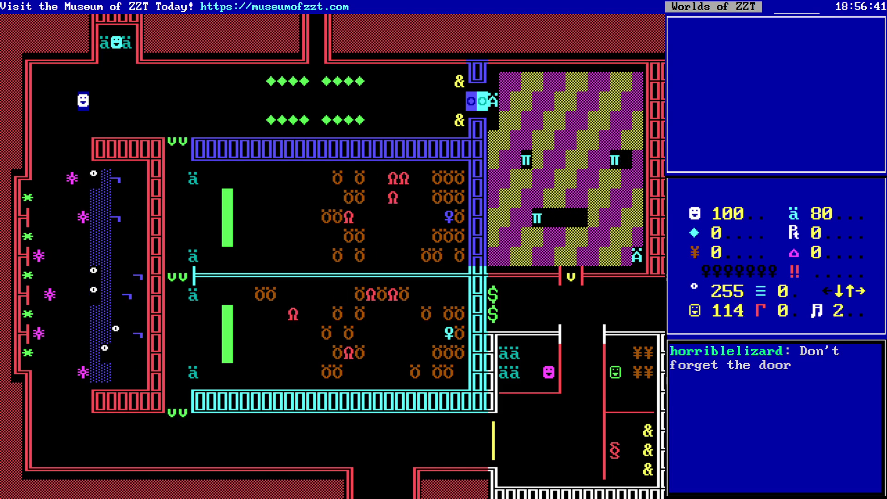
key("Right")
key("Right")
key("Right")
key("Up")
key("Up")
key("Right")
key("Up")
key("Left")
key("Left")
key("Up")
key("Down")
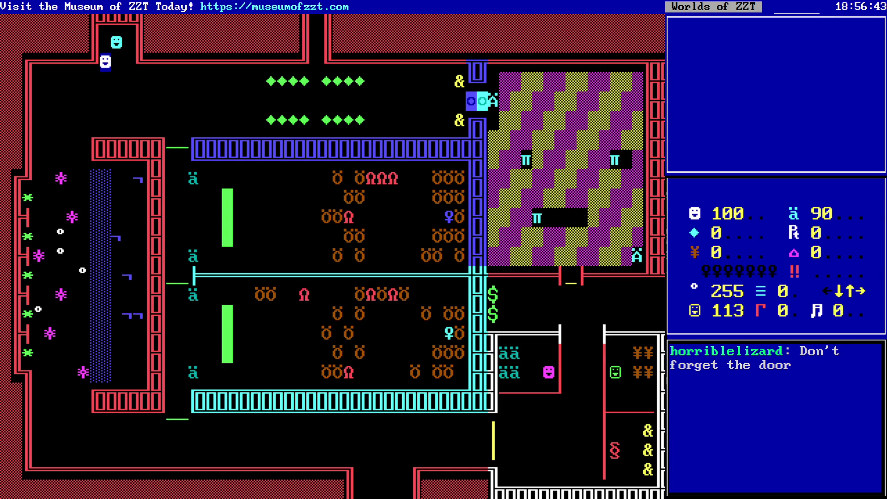
key("Right")
key("Down")
key("Right")
key("Right")
key("Right")
key("Right")
key("Right")
key("Right")
key("Right")
key("Right")
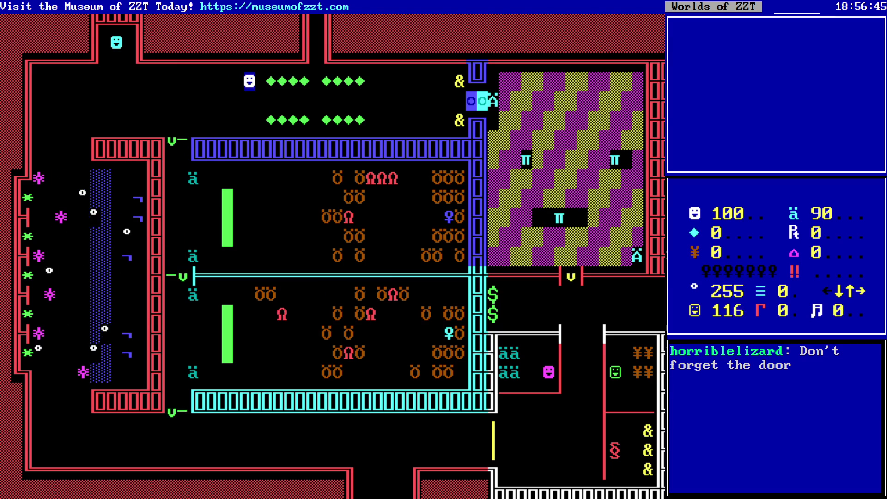
- Collect the row of gems and eat the pretzels
key("Down")
key("Down")
key("Left")
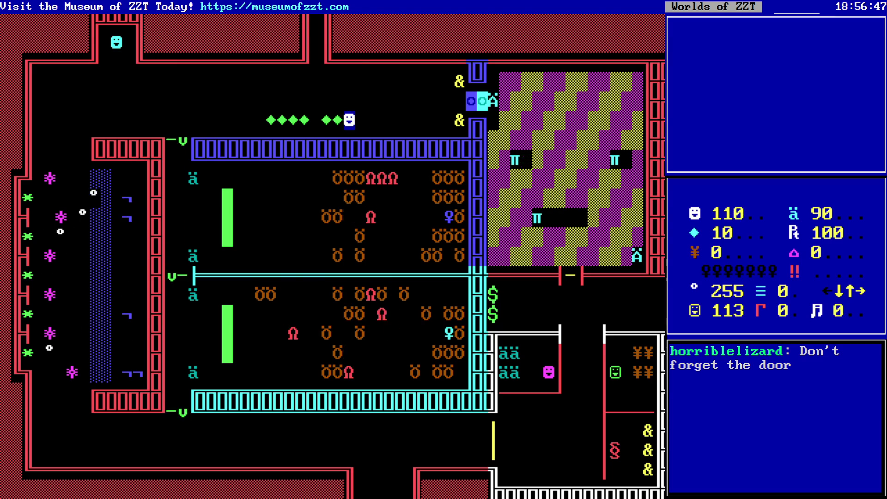
key("Left")
key("Left")
key("Left")
key("Left")
key("Left")
key("Left")
key("Right")
key("Right")
key("Right")
key("Right")
key("Right")
key("Right")
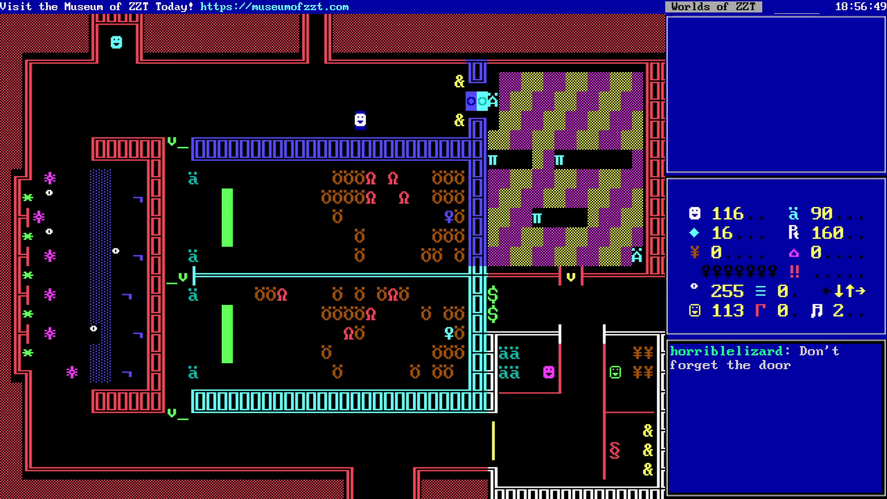
key("Up")
key("Up")
key("Right")
key("Left")
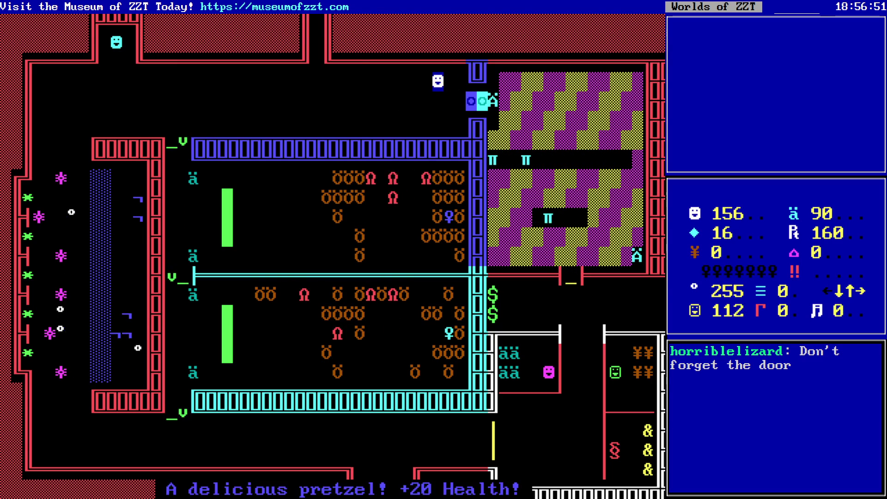
key("Left")
key("Left")
key("Left")
key("Left")
key("Left")
key("Down")
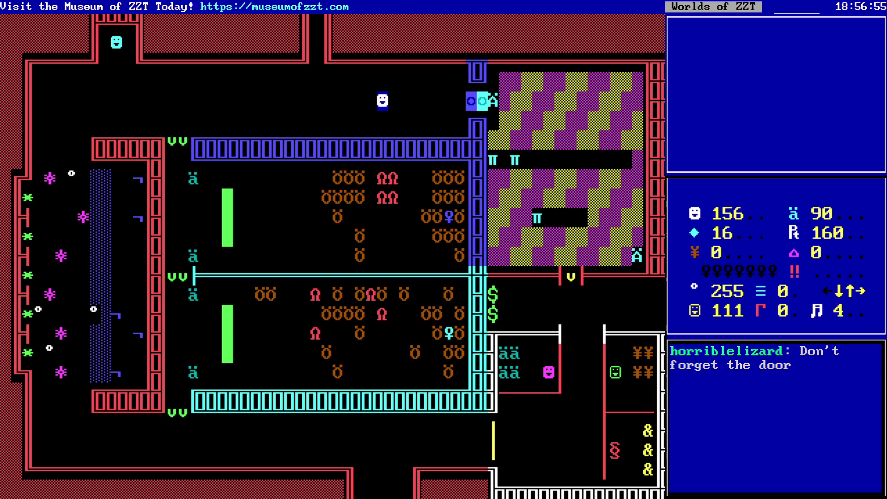
- Walk the player left along the top and up into the dark maze board
key("Left")
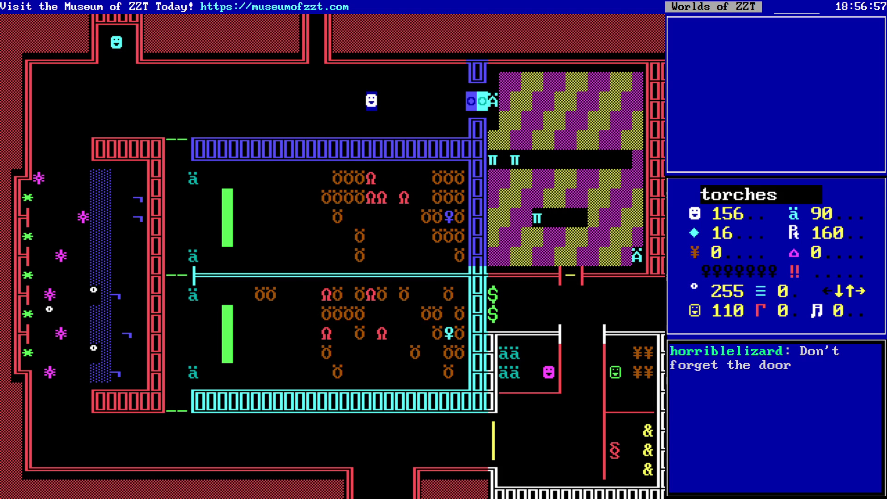
key("Left")
key("Left")
key("Left")
key("Left")
key("Left")
key("Up")
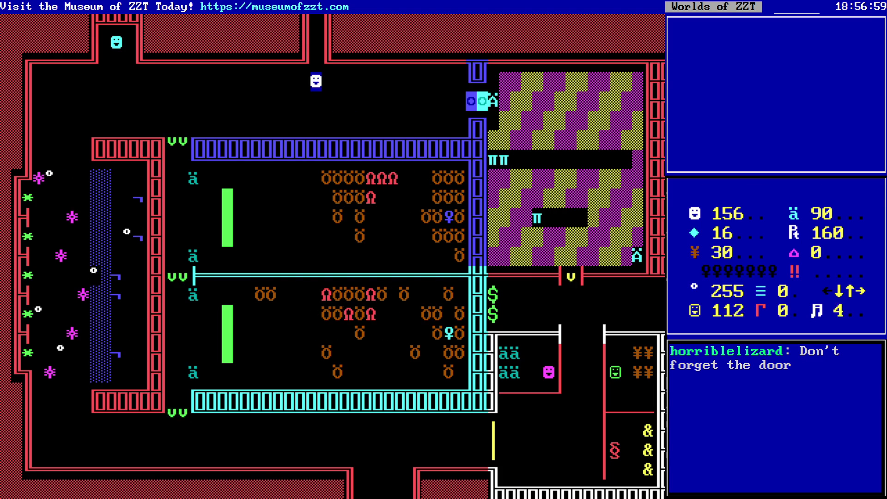
key("Up")
key("Up")
key("Up")
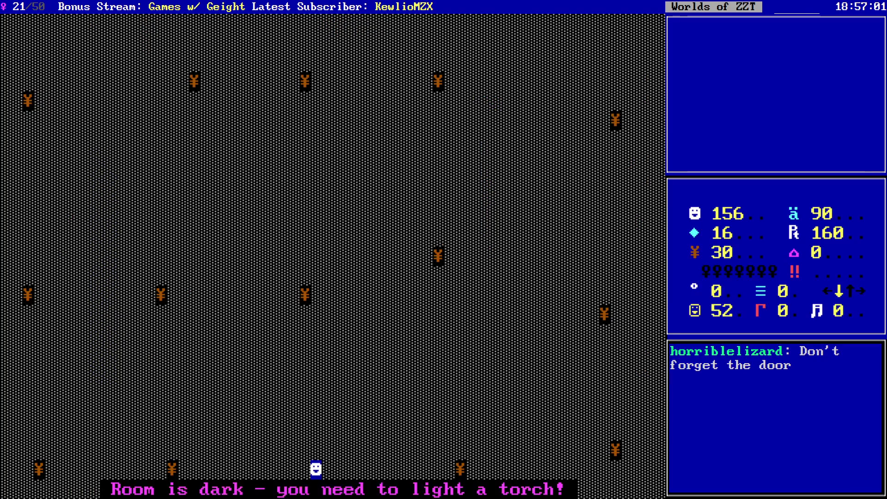
- Light a torch, read the transporter maze warning scroll, and dismiss the prompts
key("t")
key("Up")
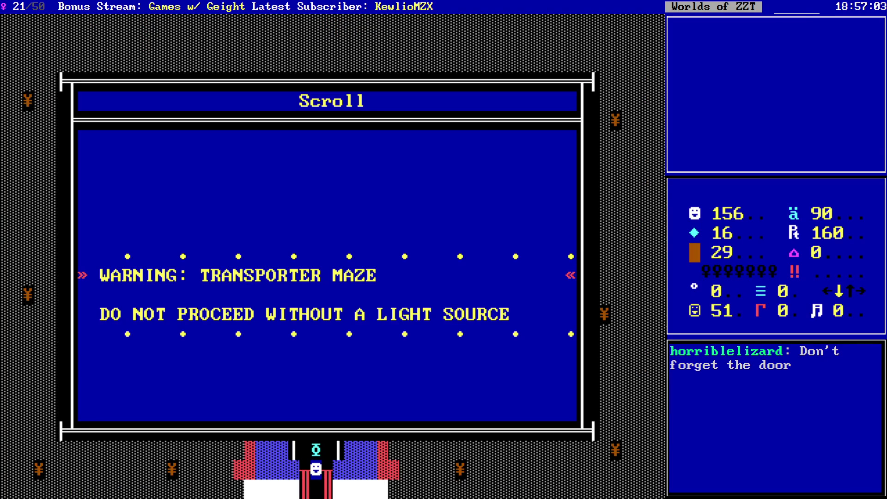
key("Return")
key("Up")
key("s")
key("Return")
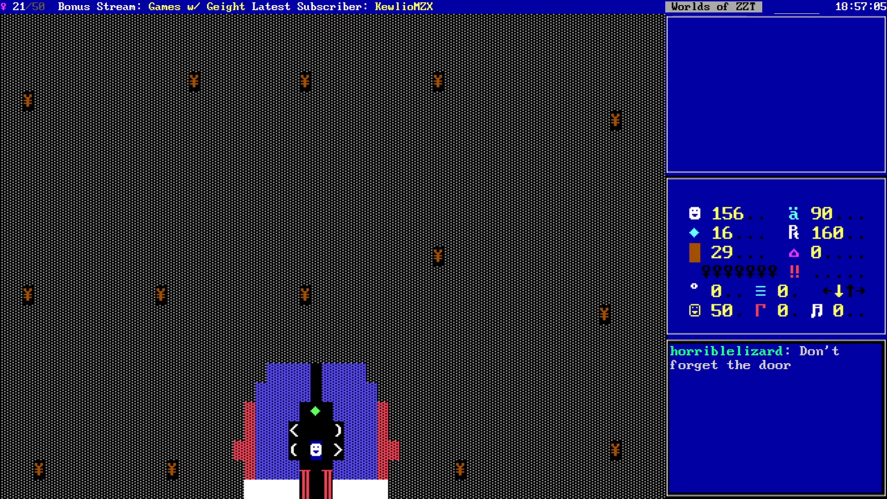
- Collect the gem above, test the invisible wall, and enter the left-pointing transporter
key("Left")
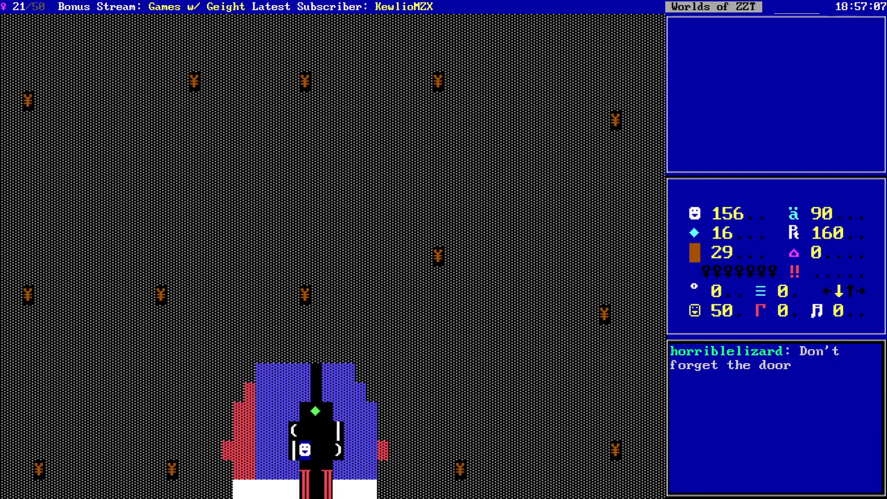
key("Up")
key("Right")
key("Up")
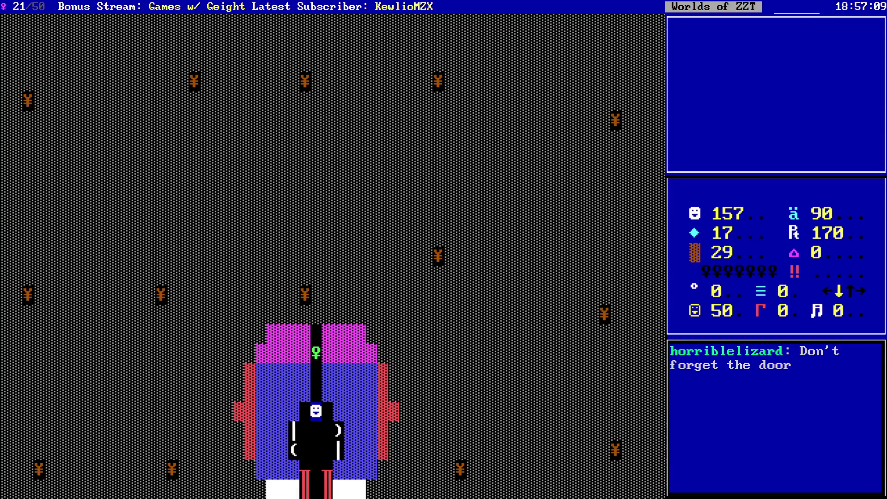
key("Up")
key("Down")
key("Down")
key("Down")
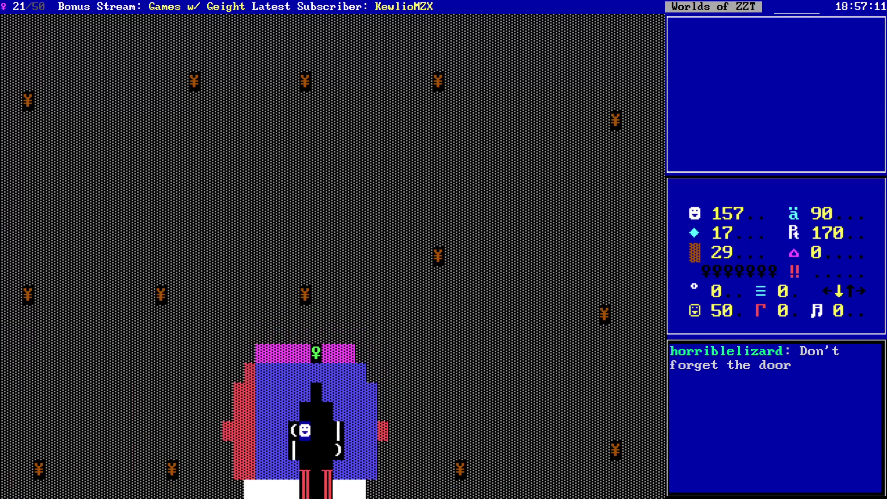
key("Left")
key("Down")
key("Down")
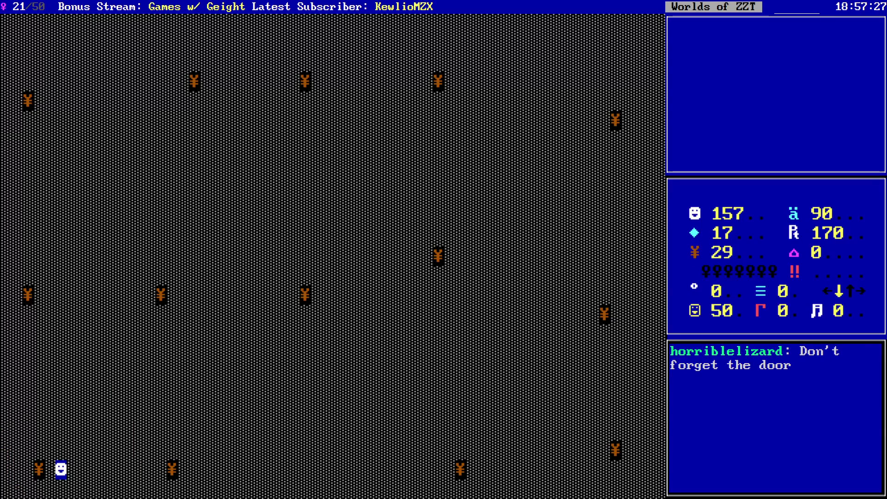
- Light another torch, grab the green gem and torch, then ride the right-pointing transporter
key("t")
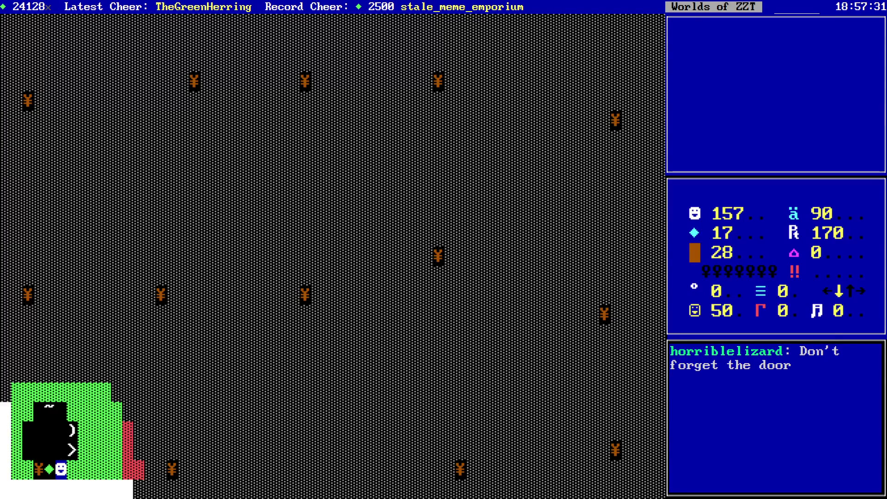
key("Left")
key("Left")
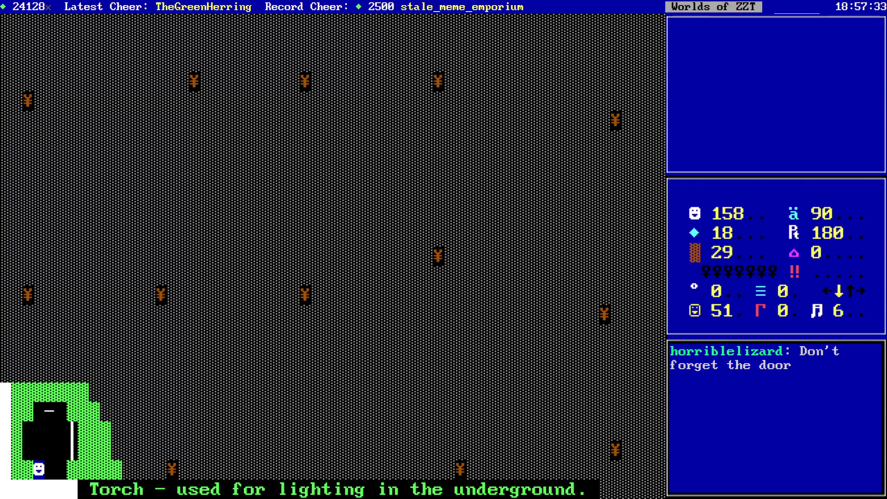
key("Right")
key("Up")
key("Up")
key("Up")
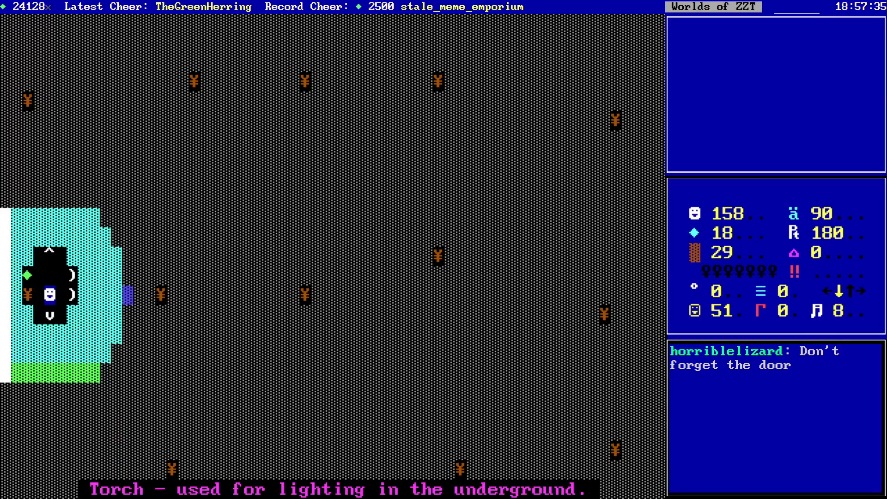
key("Left")
key("Right")
key("Down")
key("Down")
key("Down")
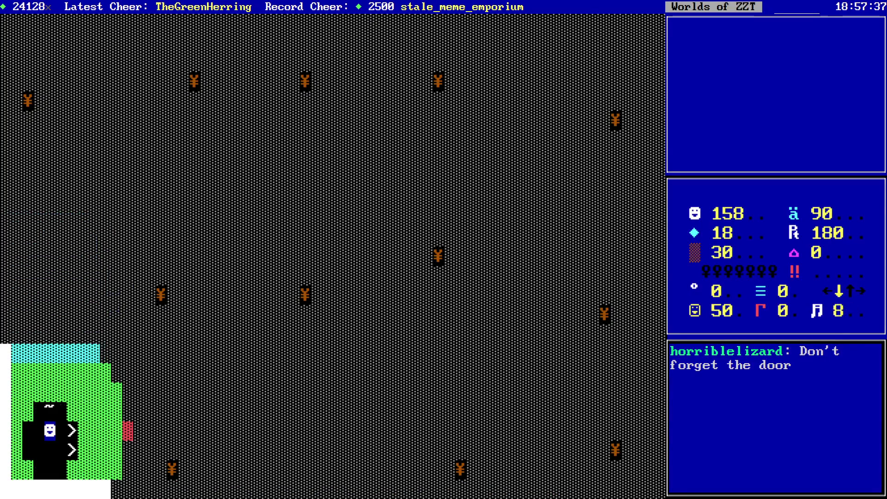
key("Right")
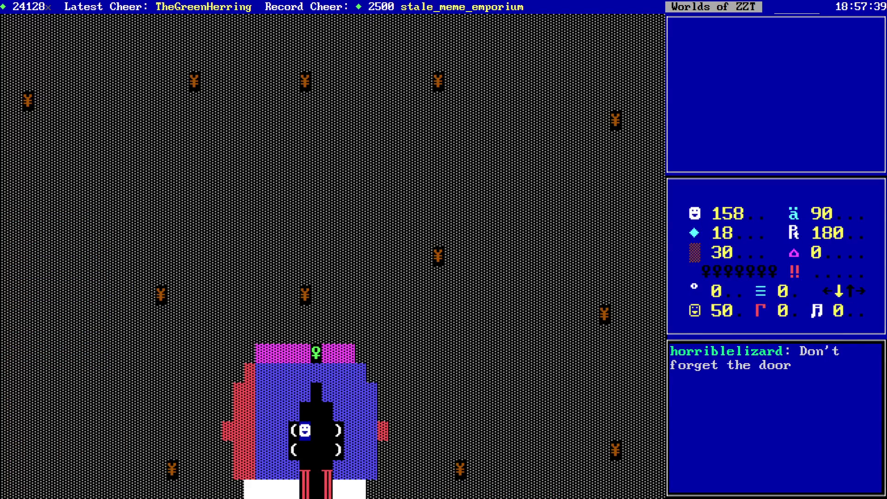
- Ride onward, collect the nearby torch and gem, then transport back to the green room
key("Down")
key("Right")
key("Right")
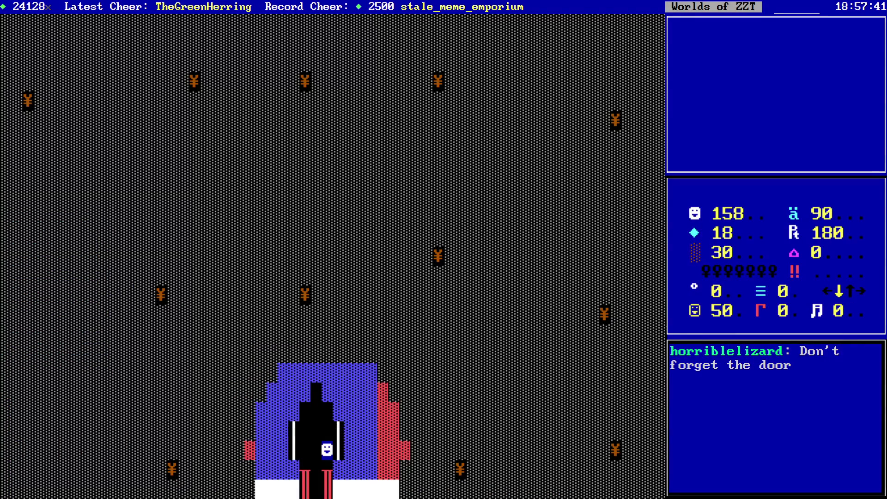
key("Right")
key("Right")
key("Right")
key("Down")
key("Left")
key("Left")
key("Up")
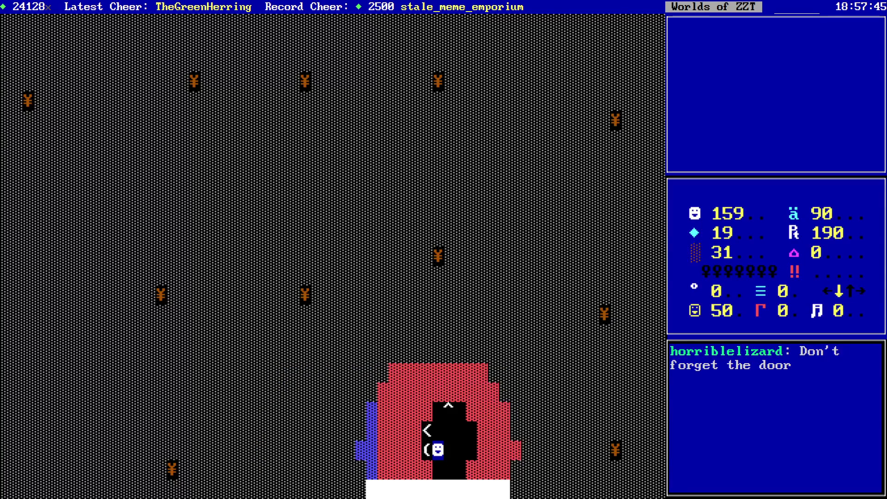
key("Left")
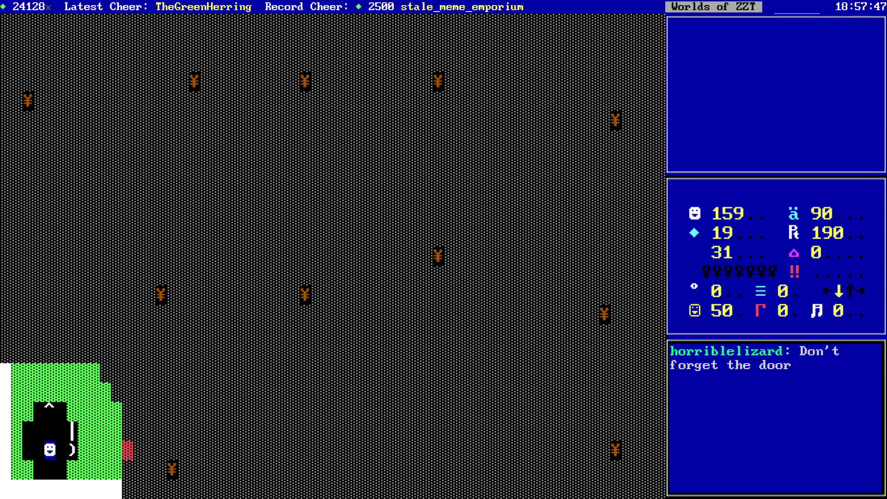
key("Up")
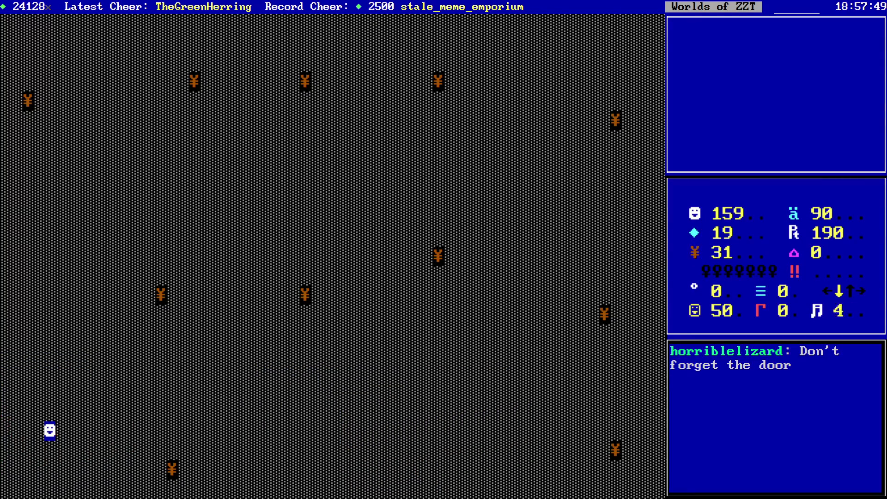
key("Up")
key("Up")
key("Up")
- Light a torch, apply the ?-dark cheat to light the maze, and end the game
key("t")
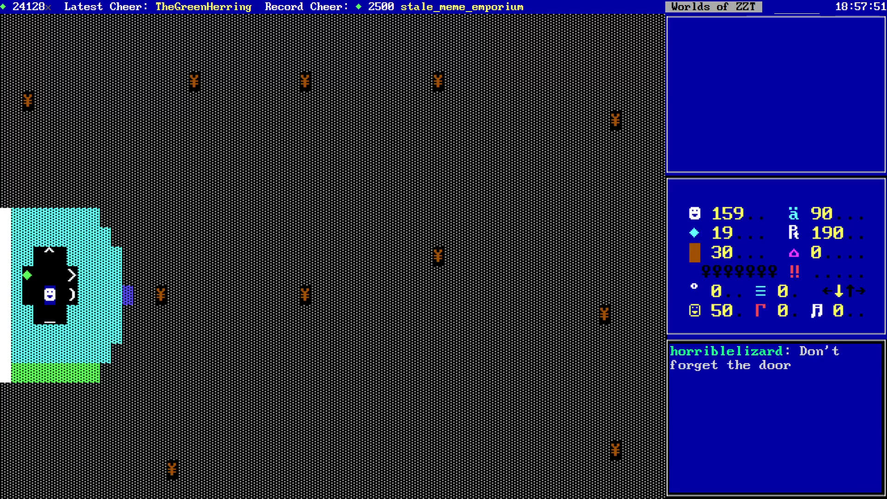
key("question")
type("-dark")
key("Return")
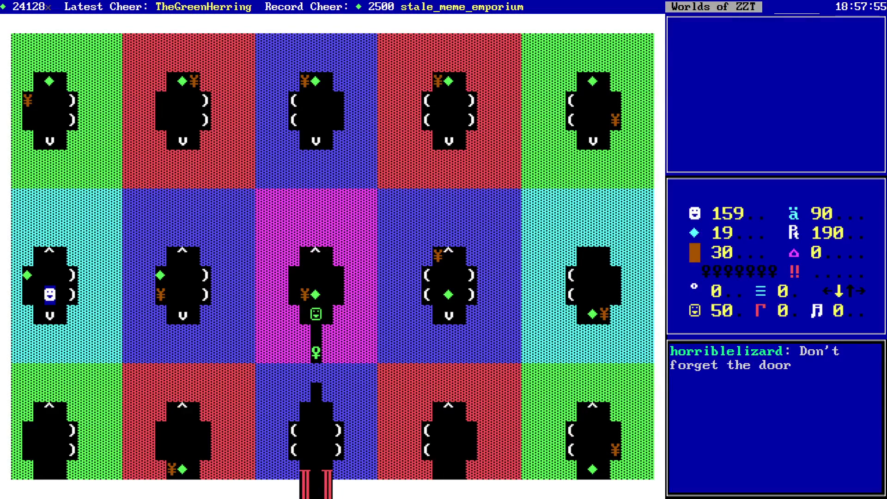
key("Escape")
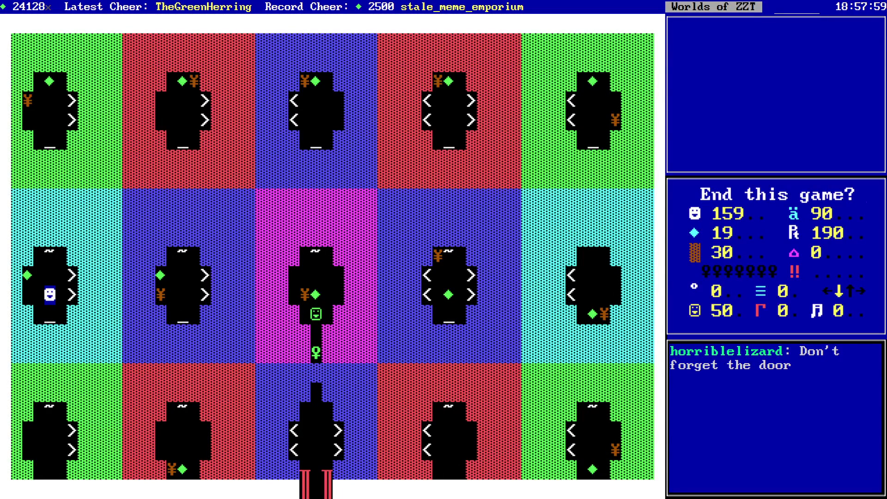
key("y")
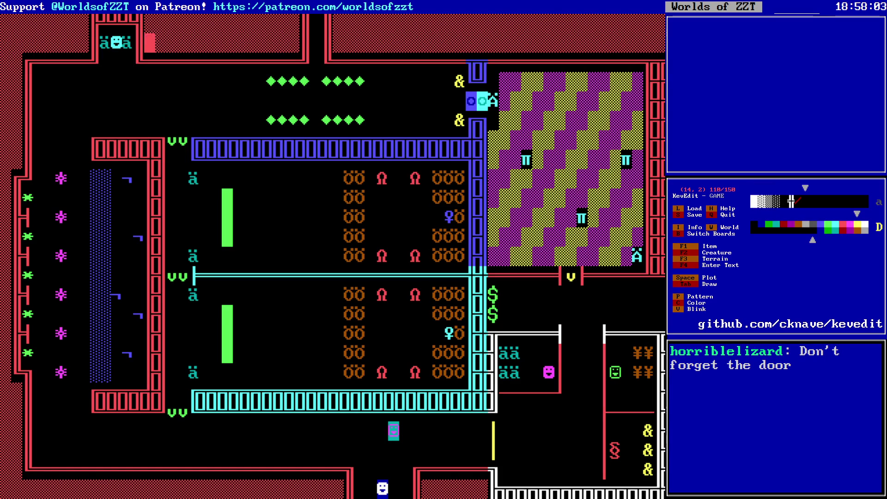
- Go past the Park board to the Dark Maze board and move the cursor along rows 25 and 24
key("Page_Down")
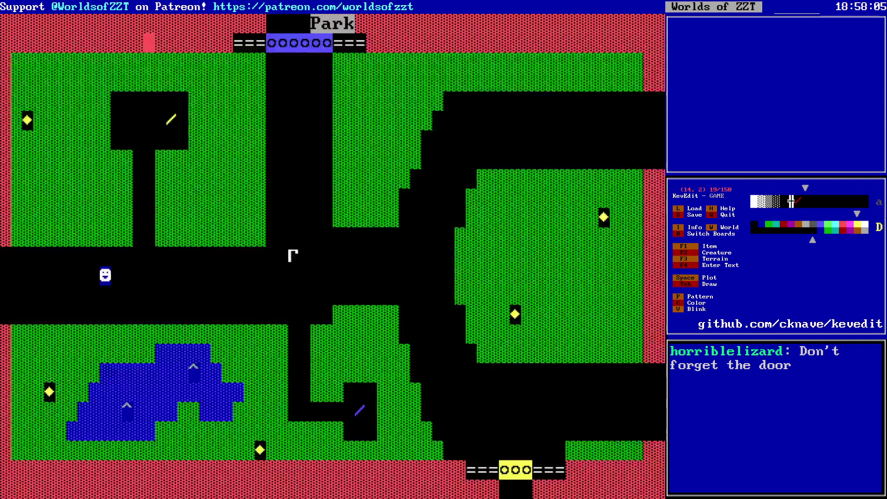
key("Page_Down")
key("Down")
key("Down")
key("Down")
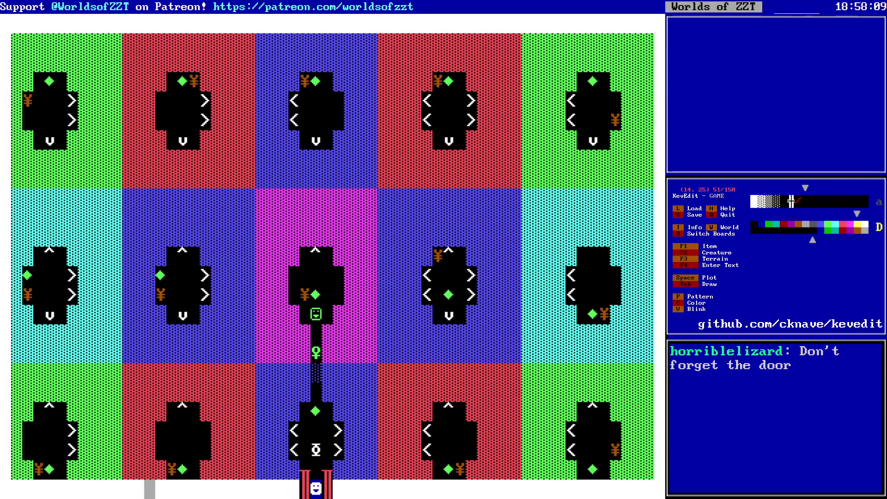
key("Right")
key("Right")
key("Right")
key("Right")
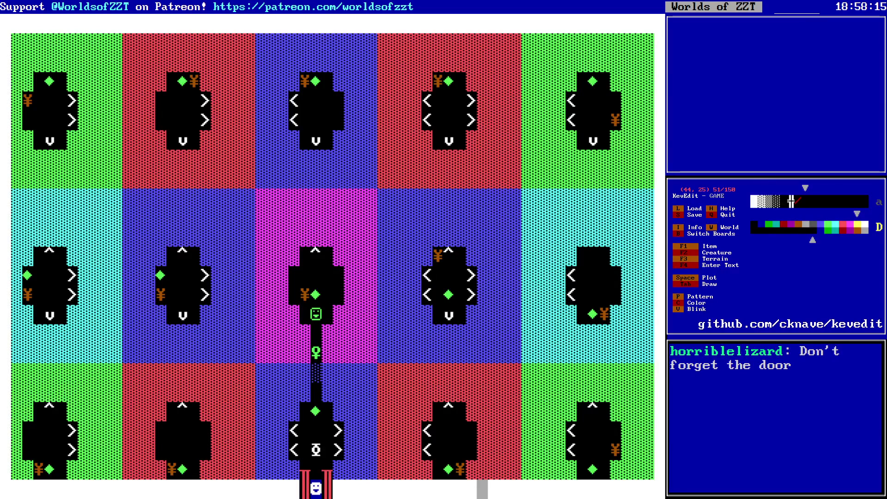
key("Left")
key("Left")
key("Left")
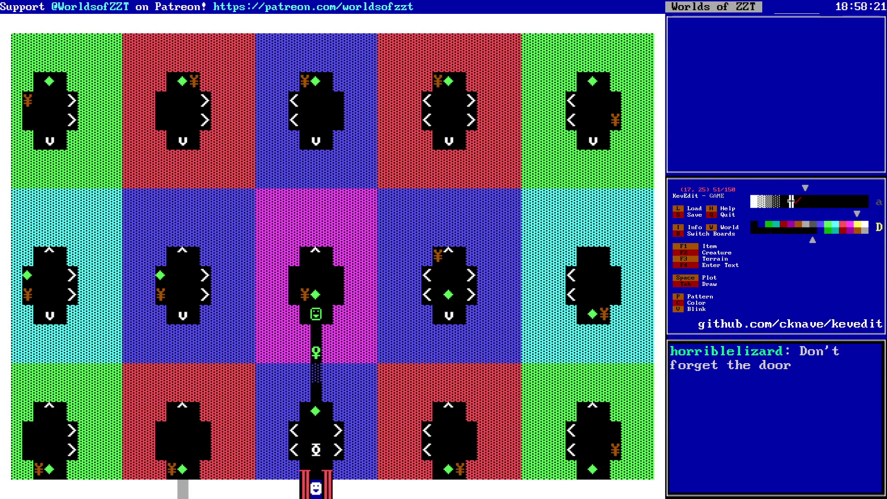
key("Up")
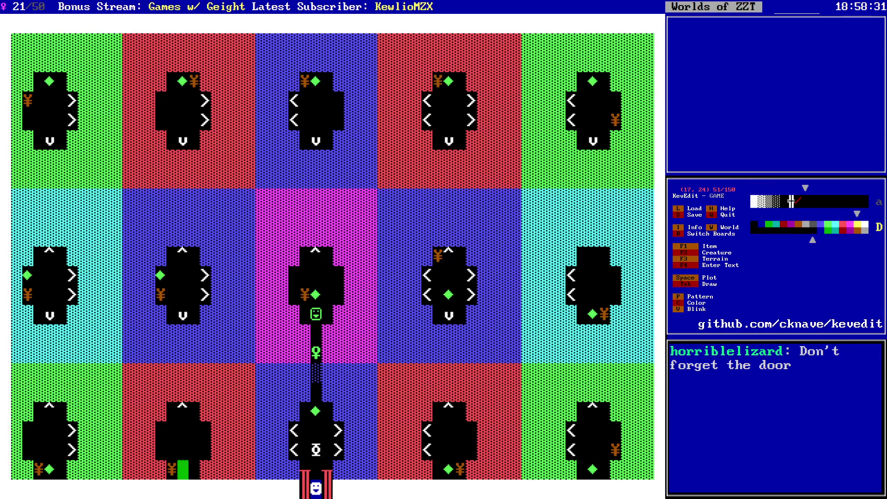
key("Left")
key("Left")
key("Left")
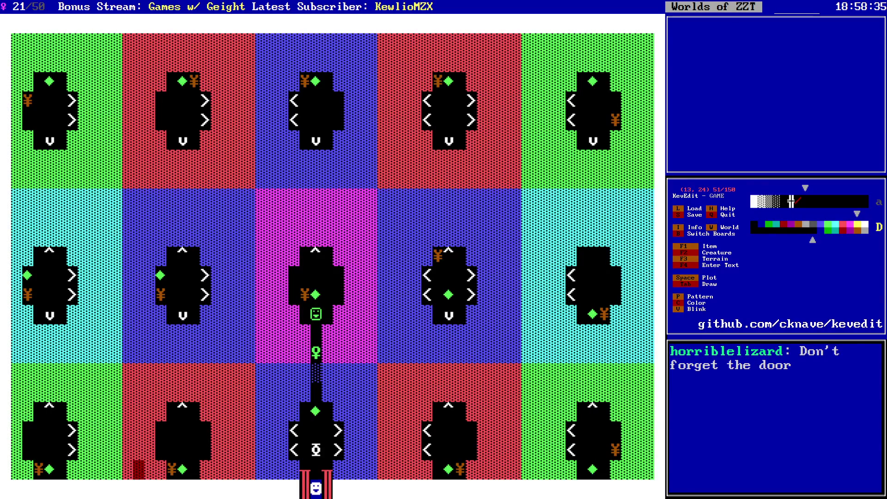
- Move the cursor up to the top red room and delete its yen
key("Right")
key("Right")
key("Right")
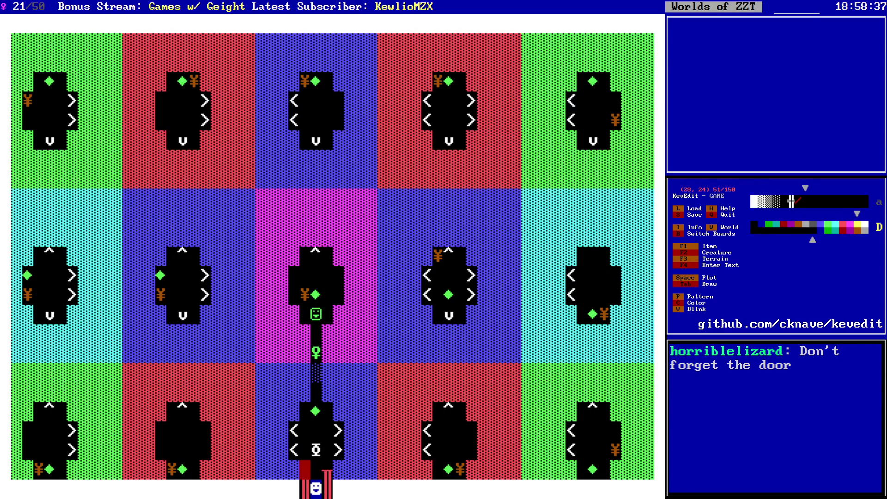
key("Left")
key("Left")
key("Left")
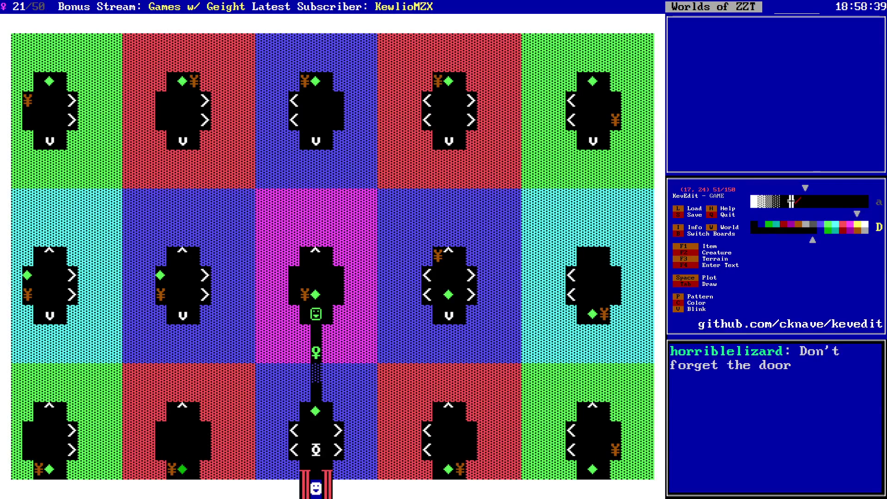
key("Right")
key("Left")
key("Left")
key("Left")
key("Up")
key("Up")
key("Up")
key("Up")
key("Up")
key("Up")
key("Right")
key("Right")
key("Right")
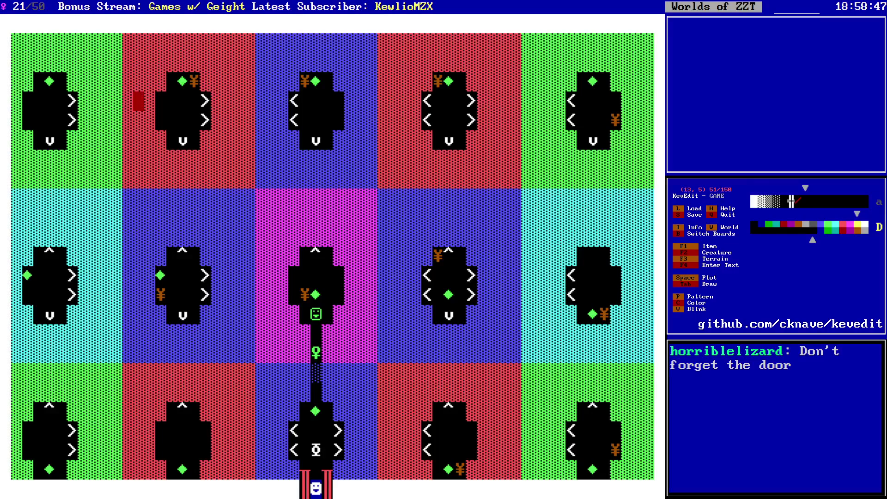
key("Left")
key("Left")
key("Left")
key("Delete")
key("Down")
key("Down")
key("Down")
key("Left")
key("Left")
key("Left")
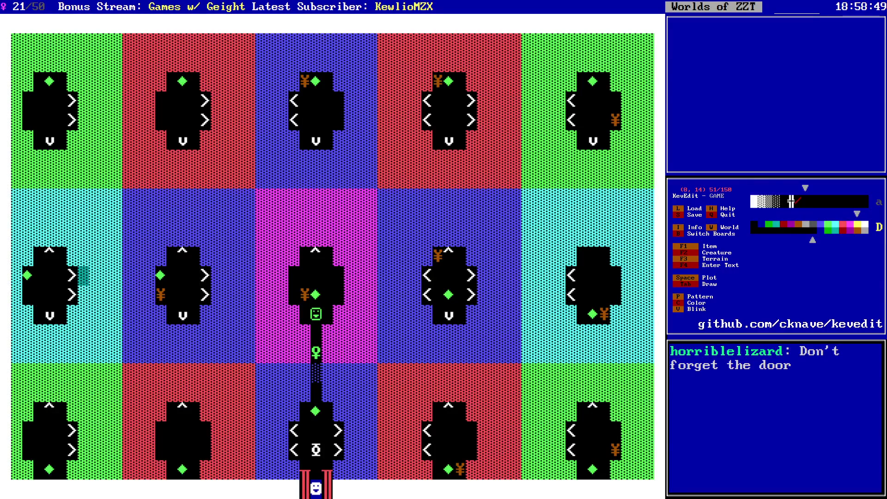
- Delete the yens in the blue, magenta, top red and middle blue rooms
key("Right")
key("Delete")
key("Right")
key("Right")
key("Right")
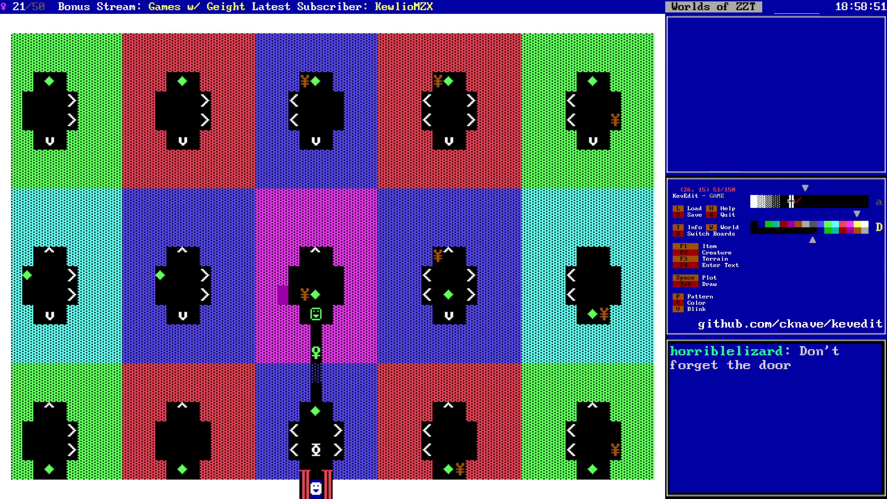
key("Delete")
key("Right")
key("Right")
key("Right")
key("Delete")
key("Down")
key("Down")
key("Down")
key("Delete")
key("Down")
key("Down")
key("Down")
- Delete the yen from the bottom red room
key("Down")
key("Down")
key("Down")
key("Right")
key("Right")
key("Delete")
key("Right")
key("Right")
key("Right")
key("Up")
key("Left")
key("Left")
key("Left")
- Delete the yens in the right cyan and green rooms, then return to the top-left room
key("Left")
key("Down")
key("Down")
key("Down")
key("Delete")
key("Up")
key("Up")
key("Up")
key("Right")
key("Delete")
key("Left")
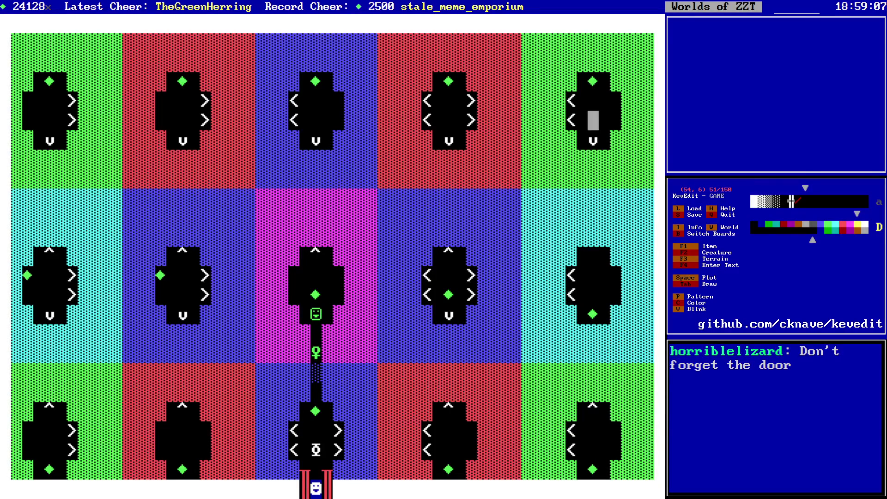
key("alt+Left")
key("alt+Left")
key("alt+Left")
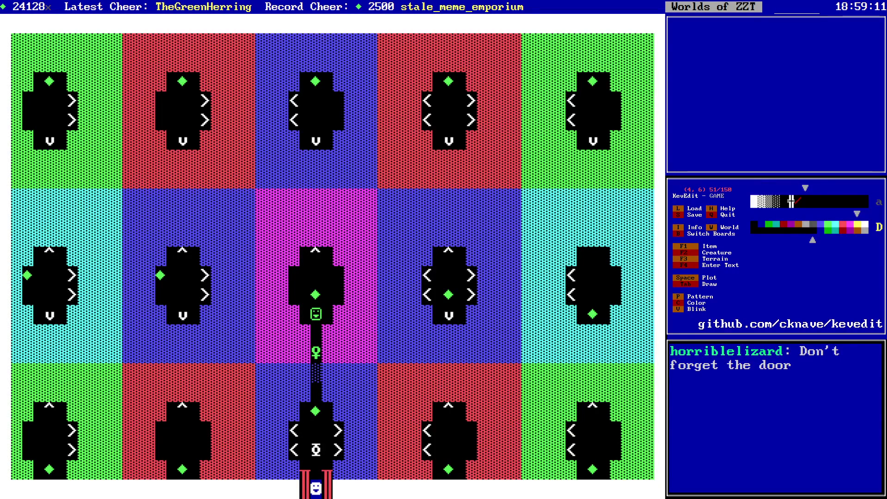
key("Up")
key("Right")
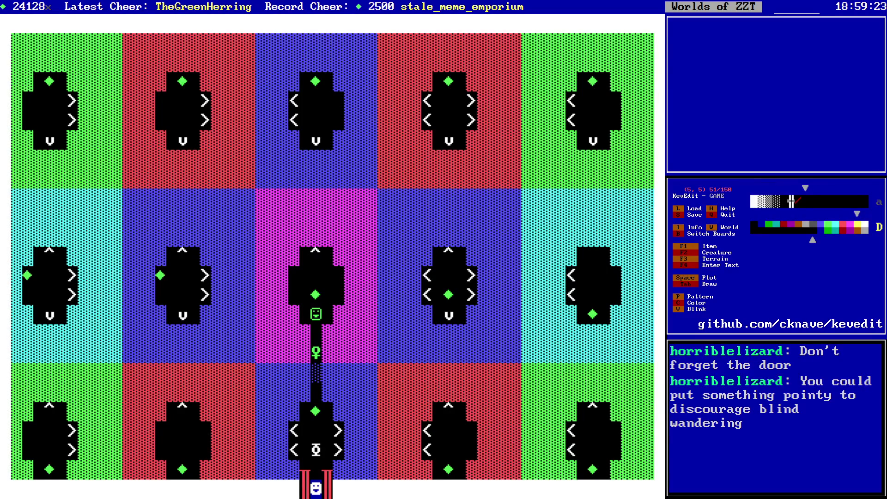
- Move the cursor around the bottom red and blue rooms to inspect them
key("Down")
key("Down")
key("Down")
key("Right")
key("Right")
key("Right")
key("Right")
key("Right")
key("Right")
key("Down")
key("Up")
key("Left")
key("Up")
key("Left")
key("Left")
key("Left")
key("Right")
key("Down")
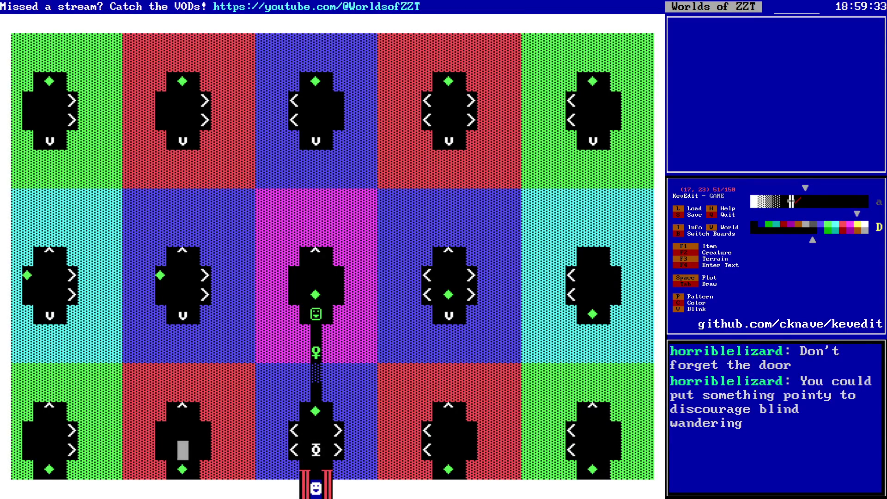
key("Right")
key("Right")
key("Right")
key("Left")
key("Left")
key("Left")
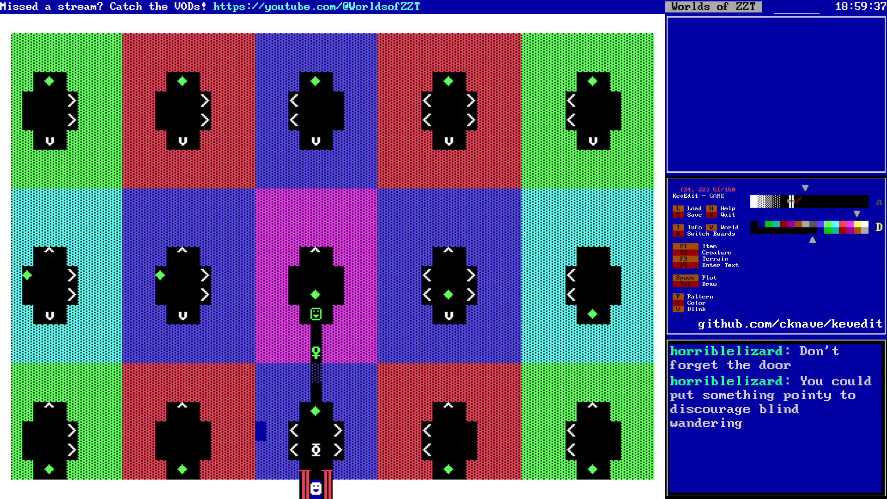
- Return the cursor to the top-left room and pick green as the drawing colour
key("Left")
key("Left")
key("Left")
key("Up")
key("Up")
key("Up")
key("Left")
key("Left")
key("Left")
key("Up")
key("Up")
key("Up")
key("Right")
key("Right")
key("Down")
key("Right")
key("Right")
key("Down")
key("Left")
key("Left")
key("Left")
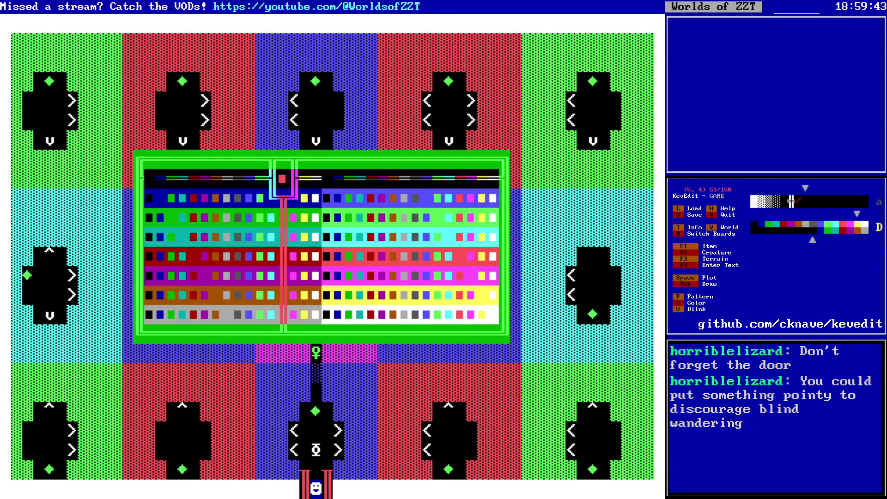
- Place a new green object in the top-left room
key("Return")
key("F2")
key("o")
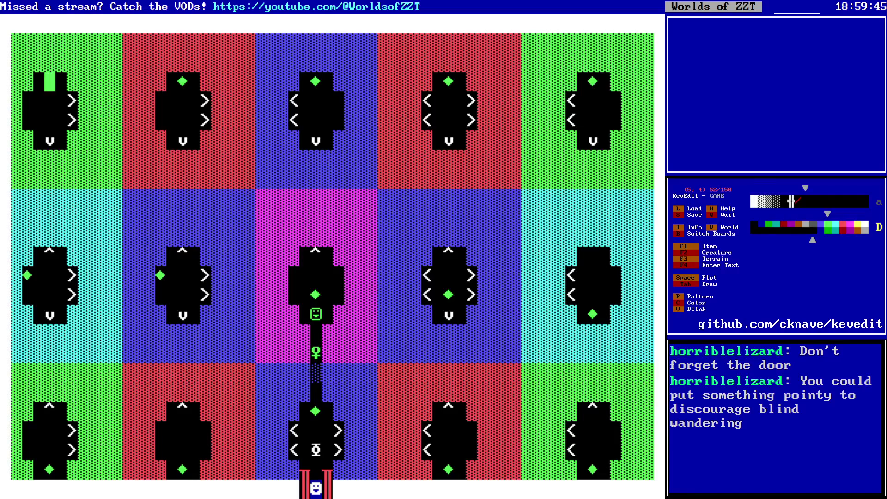
key("Return")
key("Right")
key("Right")
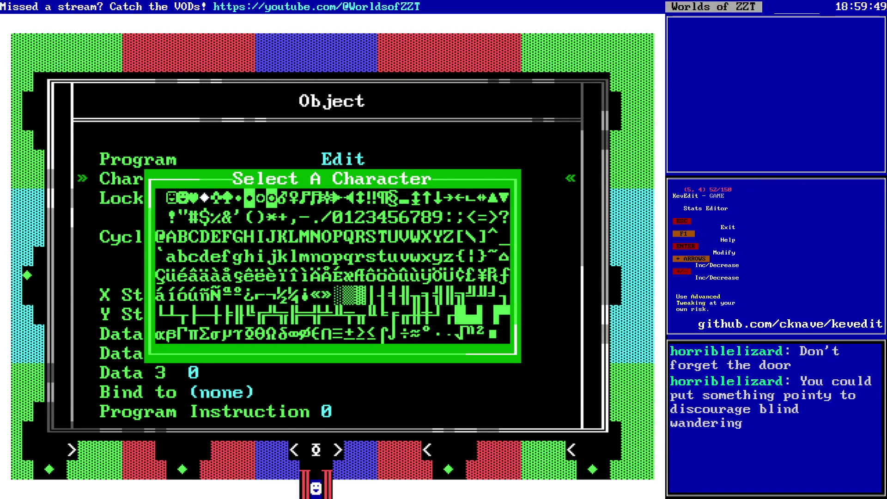
key("Return")
key("Escape")
- Read through Gemma's script to check it
key("Down")
key("Down")
key("Down")
key("Right")
key("Right")
key("Right")
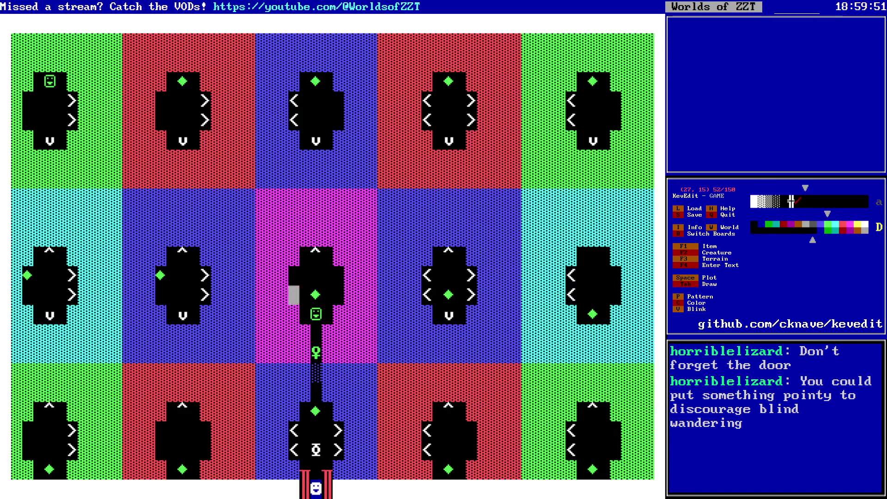
key("Return")
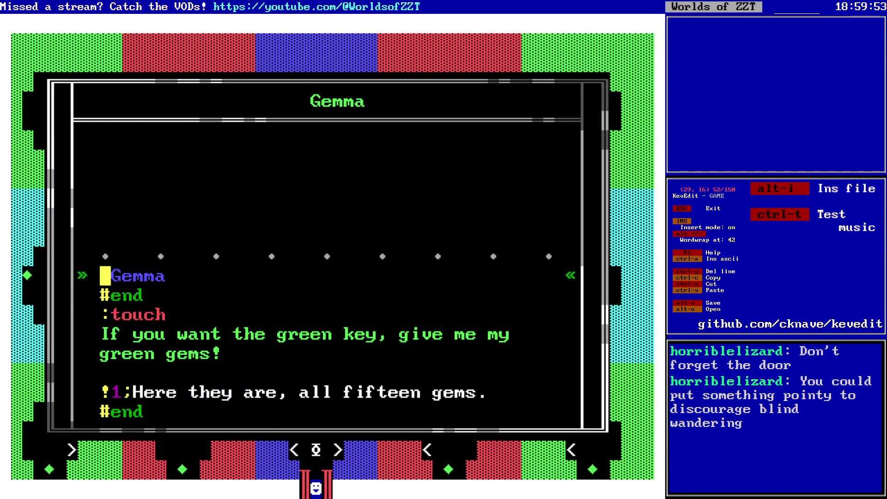
key("Down")
key("Down")
key("Down")
key("Escape")
key("Escape")
key("Left")
key("Left")
key("Left")
key("Up")
key("Up")
- Put the green gem back at the top of the room
key("Left")
key("Return")
key("Left")
key("Left")
key("Left")
key("Up")
key("Up")
key("Up")
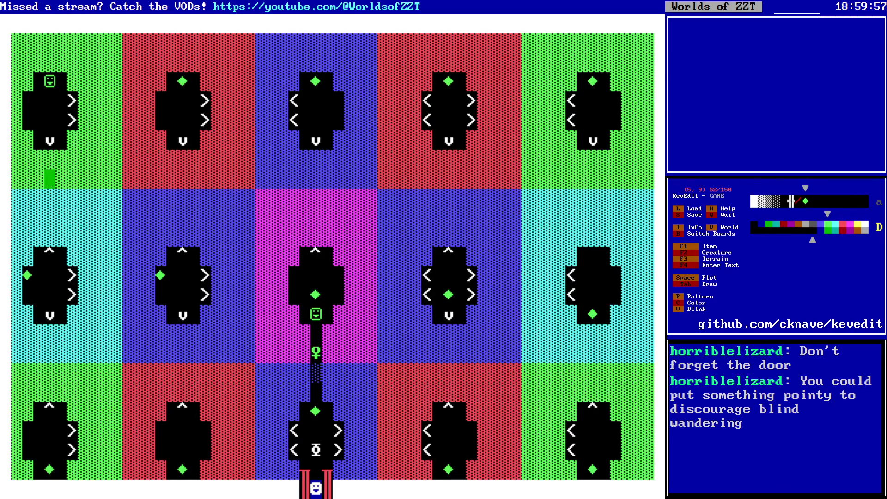
key("space")
key("Up")
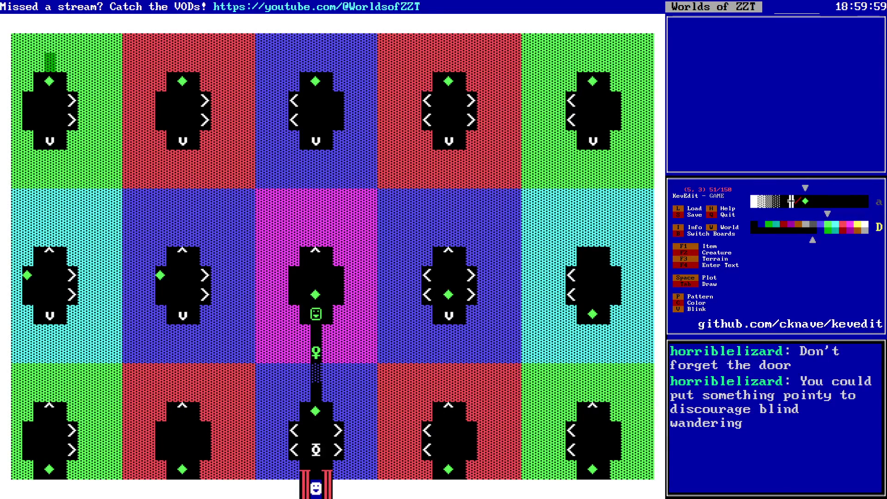
- Give the object cycle 1 and the shaded block character 178
key("Return")
key("Down")
key("Down")
key("Down")
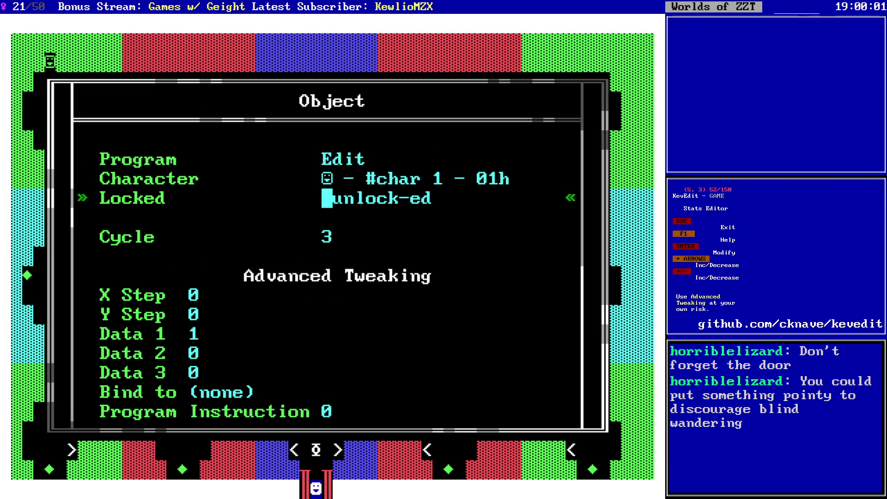
key("Left")
key("Left")
key("Up")
key("Up")
key("Up")
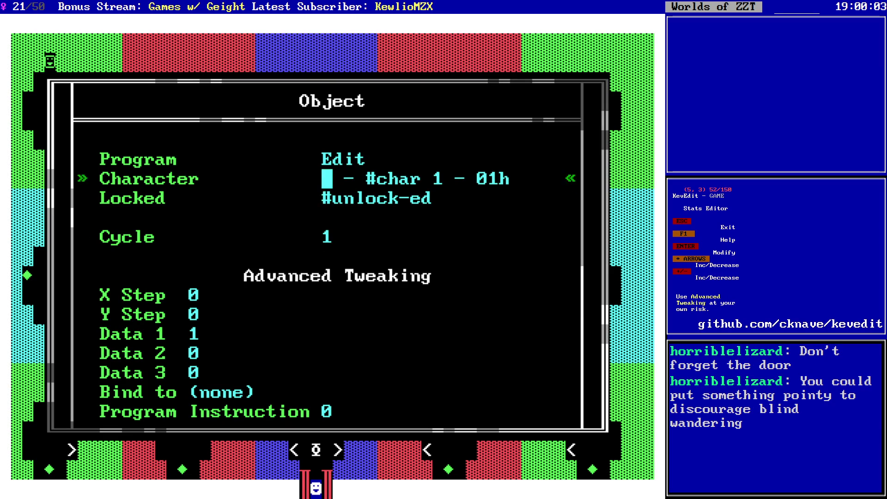
key("Down")
key("Return")
key("Up")
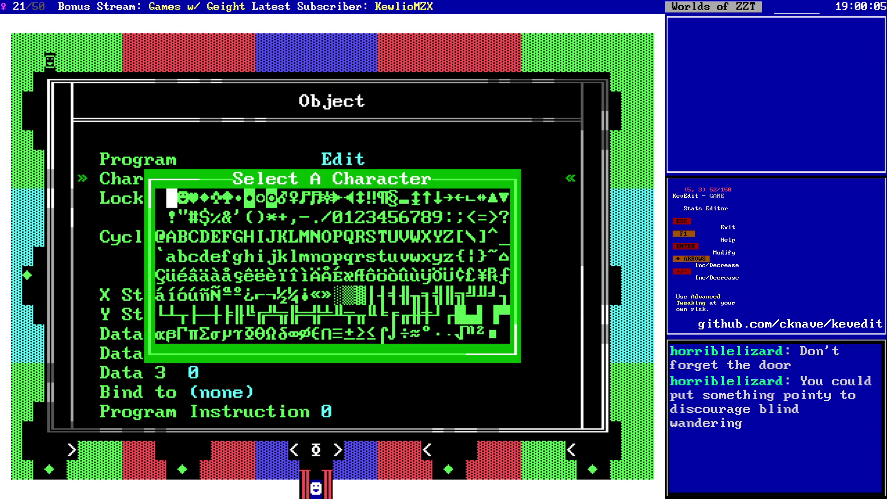
key("Up")
key("Right")
key("Right")
key("Right")
key("Right")
key("Up")
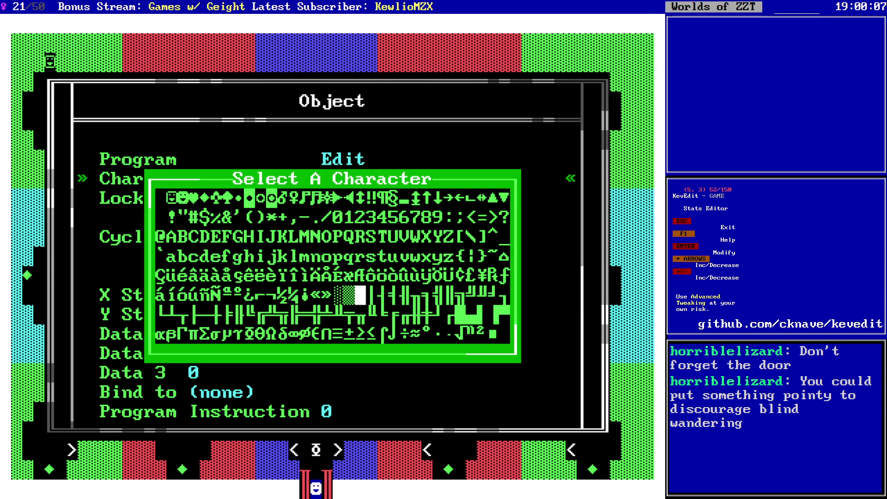
key("Return")
key("Up")
key("Return")
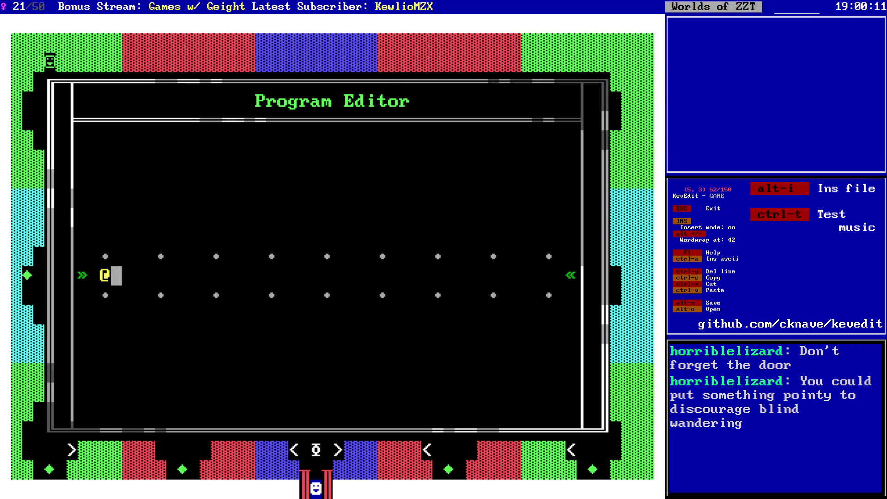
type("Chk")
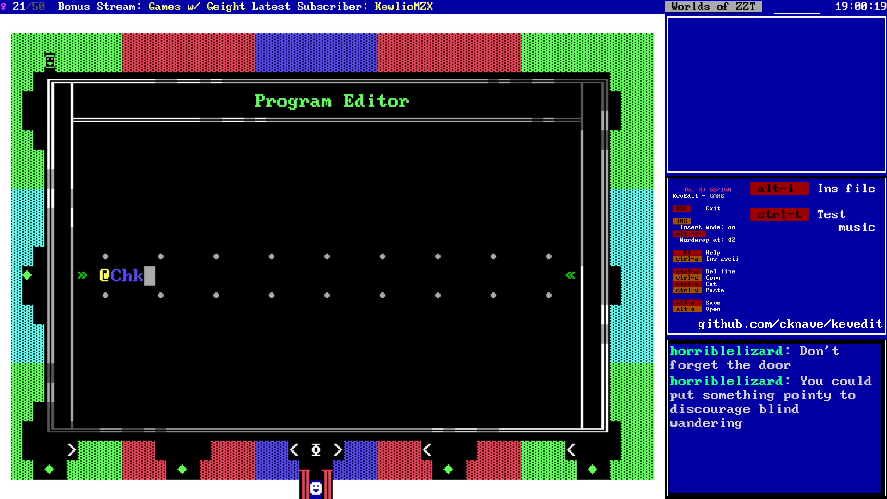
key("Escape")
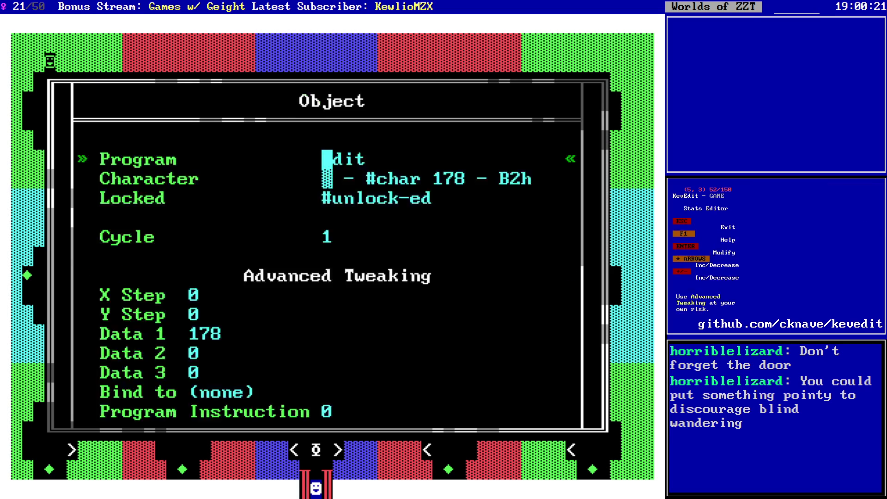
key("Escape")
key("s")
key("Return")
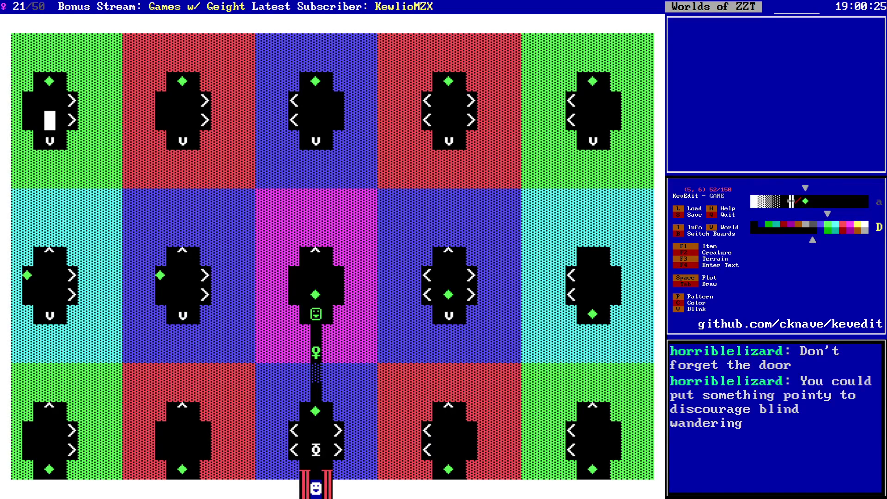
key("Up")
key("Up")
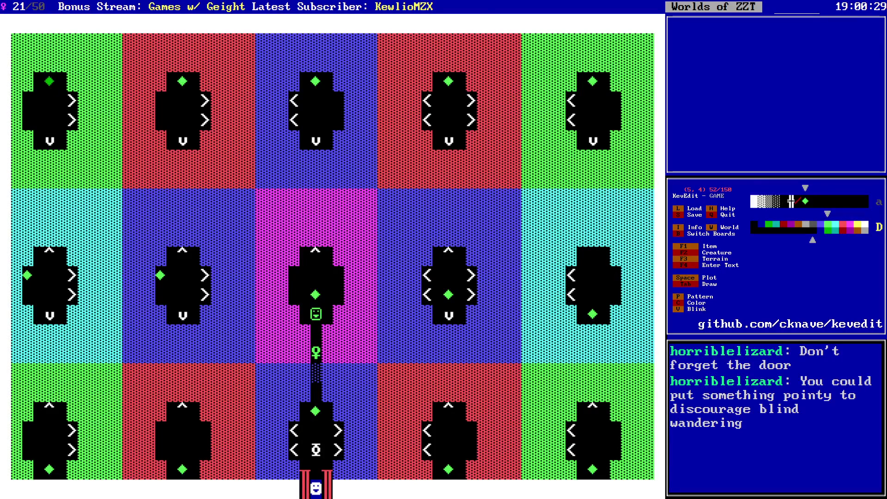
- Check the Chk object's code and scan along the top green room
key("Up")
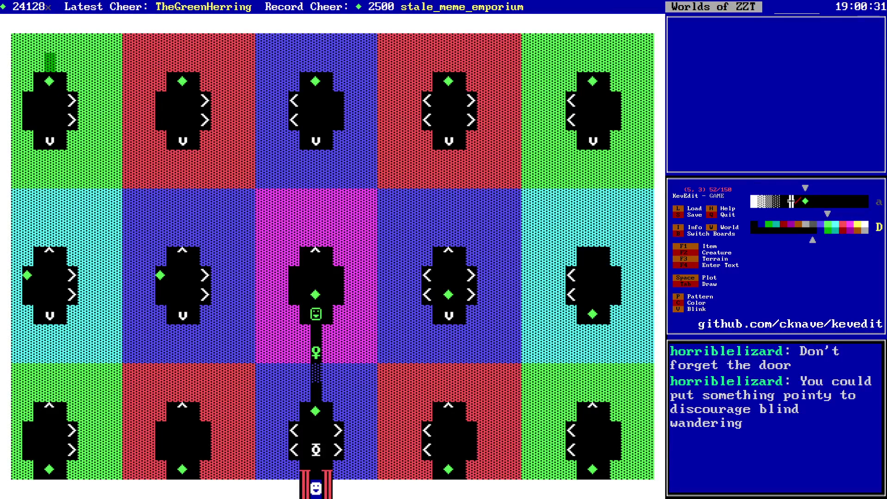
key("Return")
key("Escape")
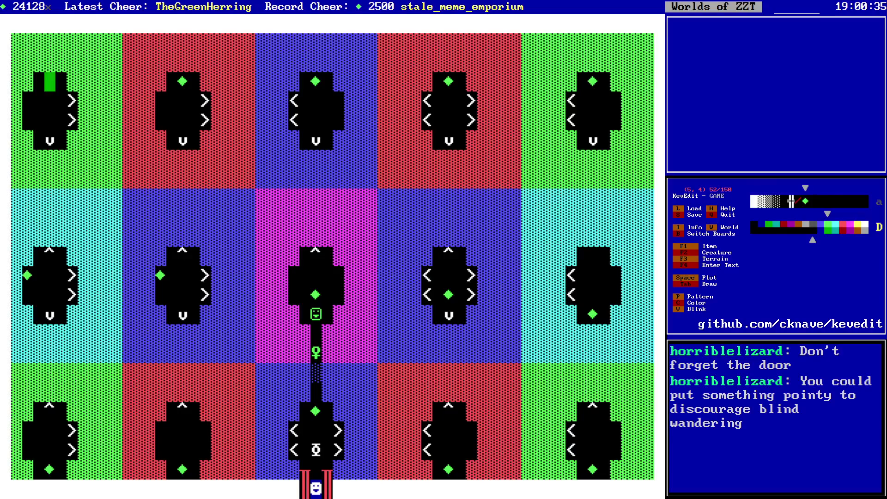
key("Up")
key("Left")
key("Left")
key("Left")
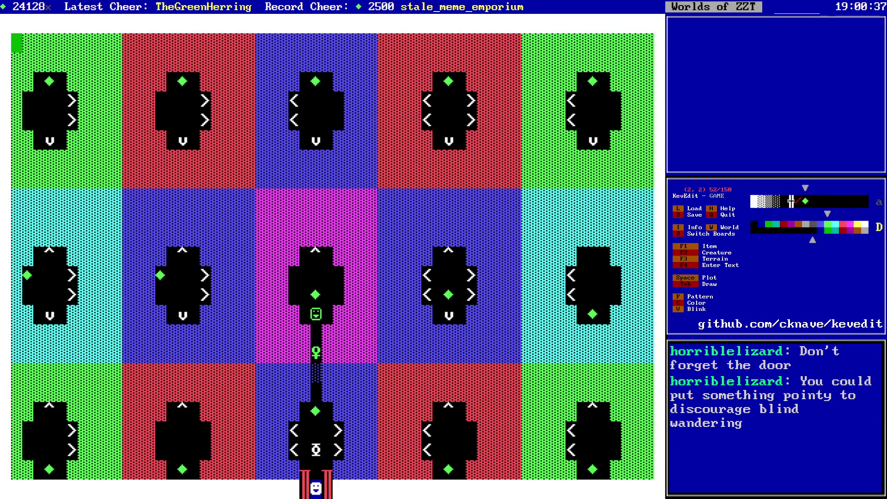
key("Down")
key("Right")
key("Right")
key("Right")
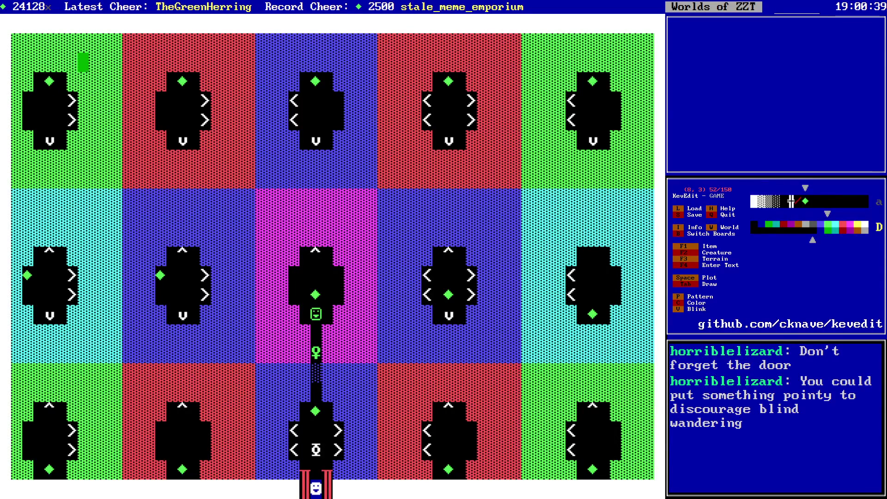
key("Down")
key("Down")
key("Down")
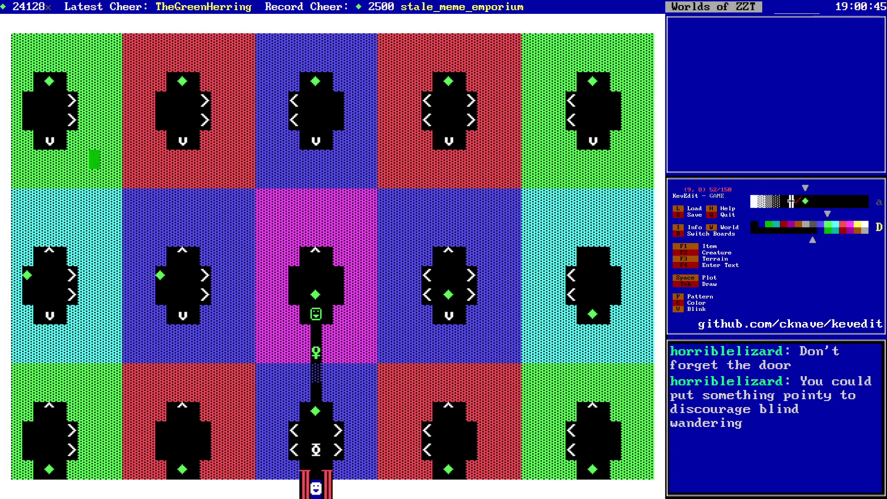
key("Down")
key("Down")
key("Down")
key("Left")
key("Left")
key("Left")
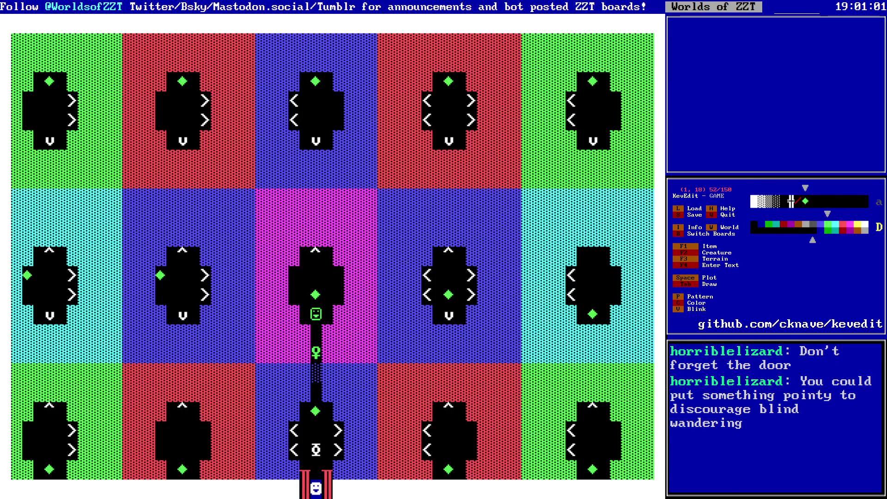
- Survey the lower cyan and bottom rooms of the maze
key("Down")
key("Right")
key("Right")
key("Right")
key("Right")
key("Right")
key("Right")
key("Down")
key("Down")
key("Down")
key("Left")
key("Left")
key("Left")
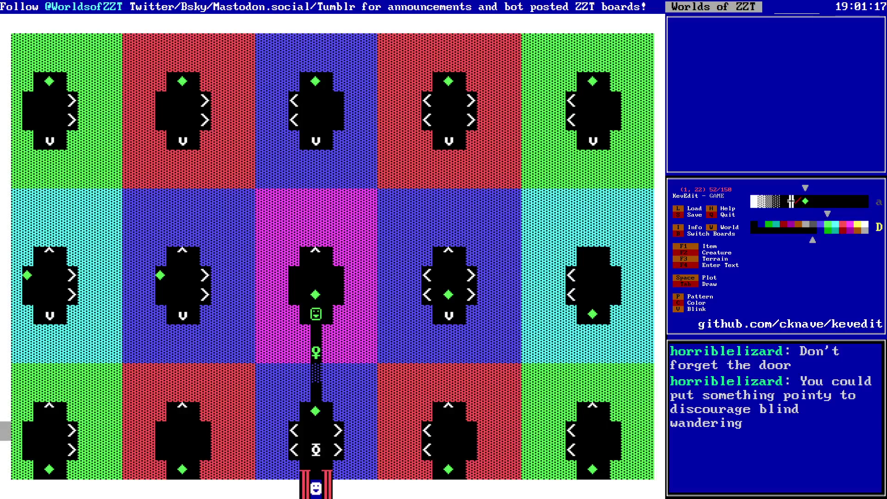
key("Up")
key("Up")
key("Up")
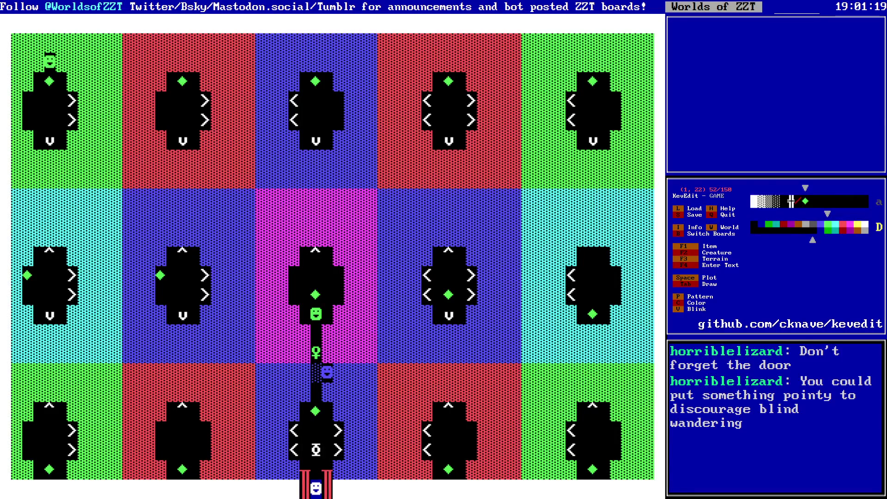
key("Right")
key("Right")
- Delete the stray green object, clear the buffer, and start a play-test
key("Up")
key("Up")
key("Right")
key("Return")
key("Right")
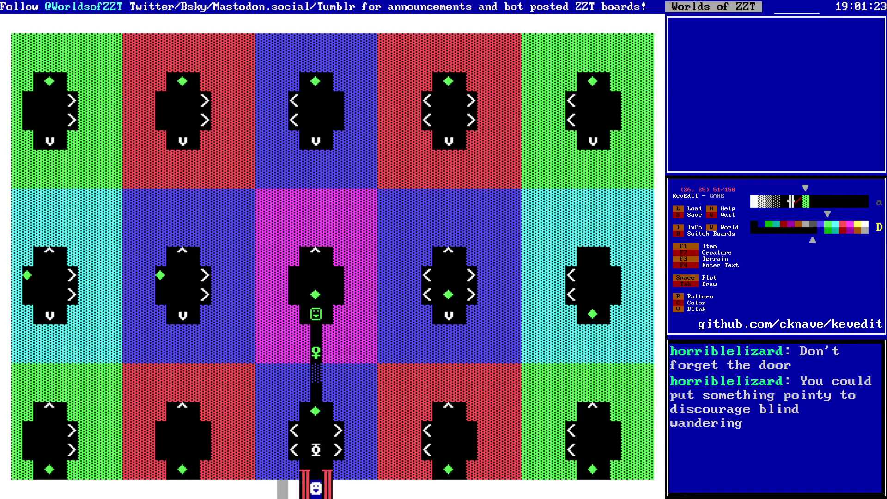
key("BackSpace")
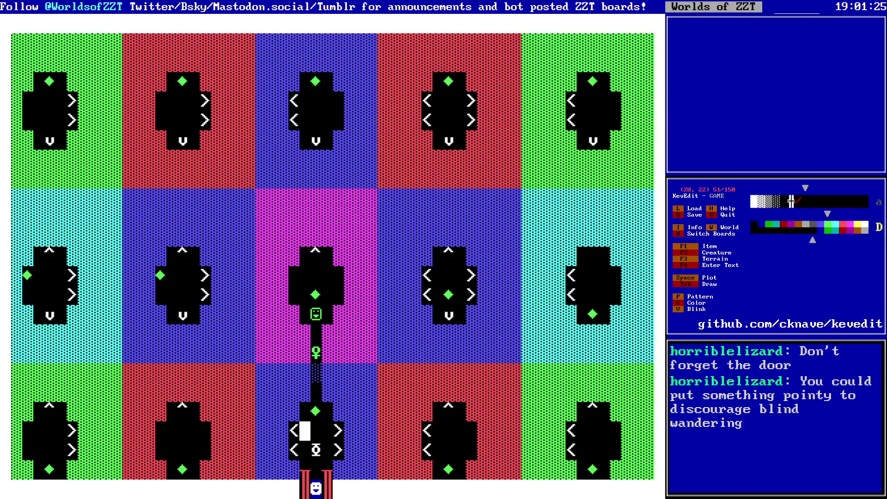
key("Up")
key("Up")
key("Right")
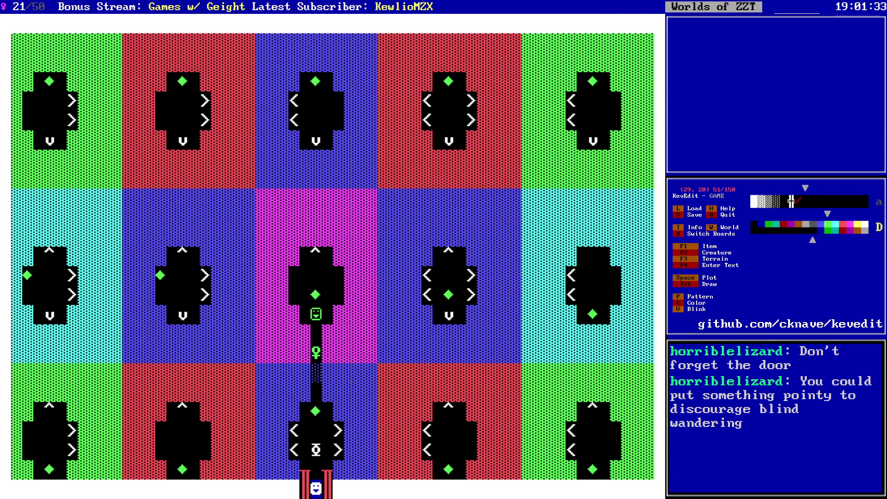
key("alt+t")
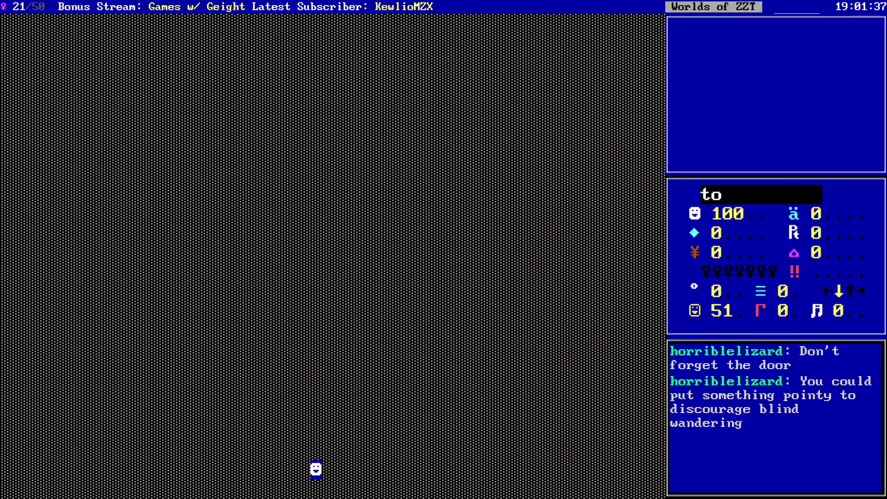
- Use the ?torches cheat and light a torch
key("question")
type("torches")
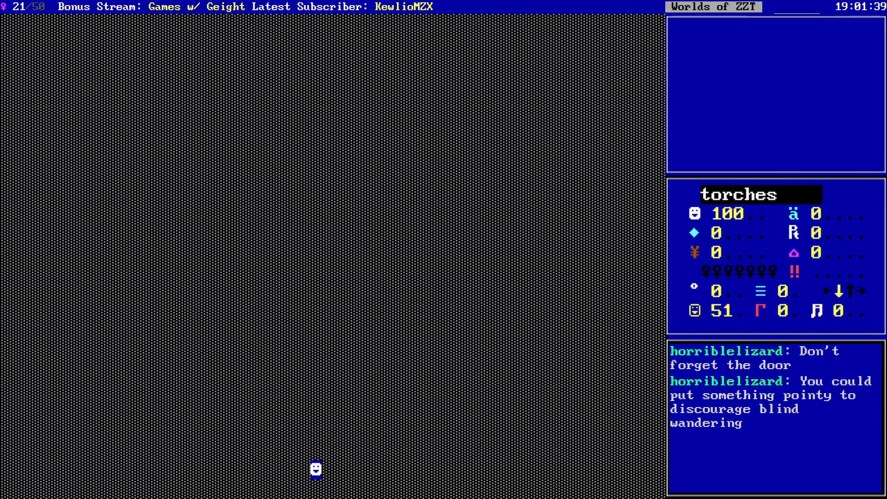
key("Return")
key("t")
- Walk up past the warning scroll, collect the gem, and end the play-test
key("Up")
key("Return")
key("Up")
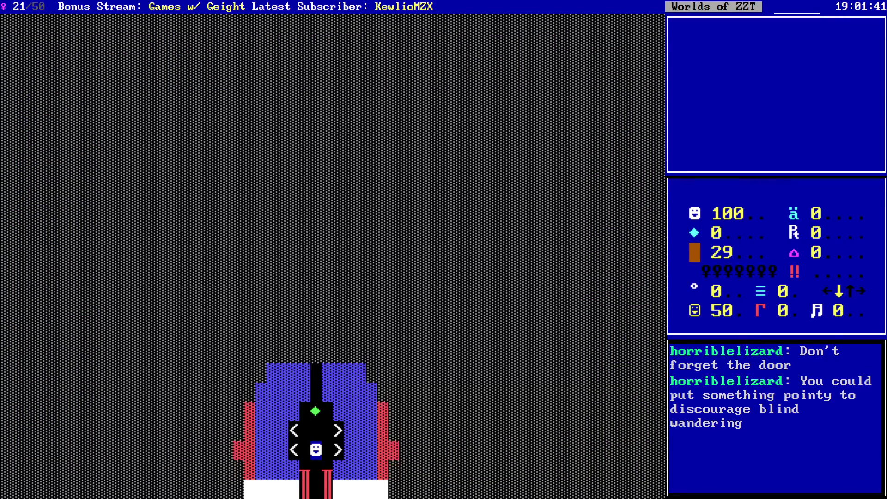
key("Up")
key("Up")
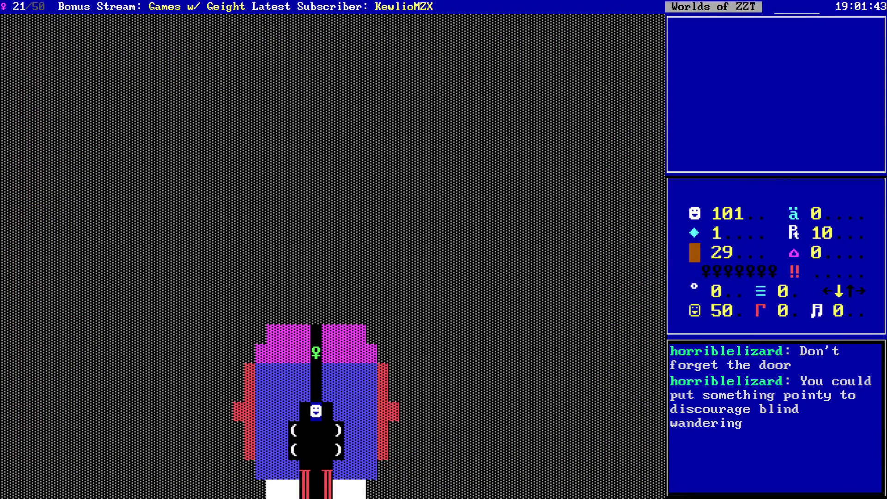
key("Down")
key("Up")
key("Escape")
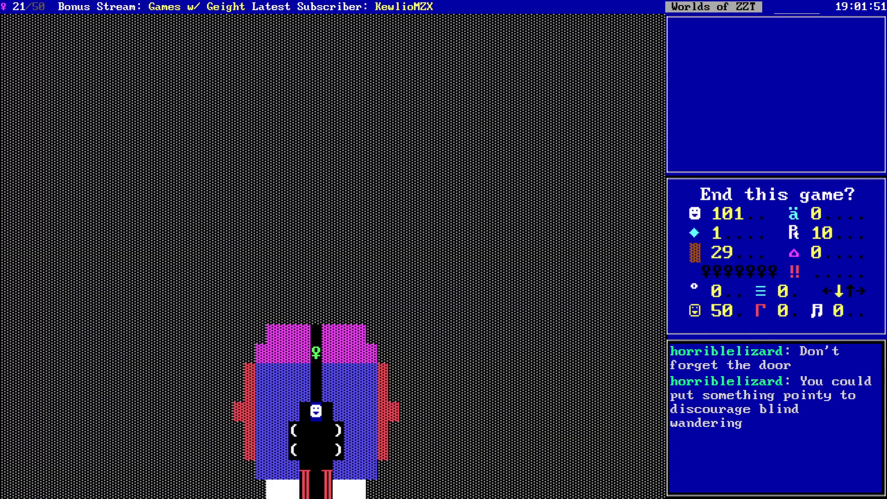
key("y")
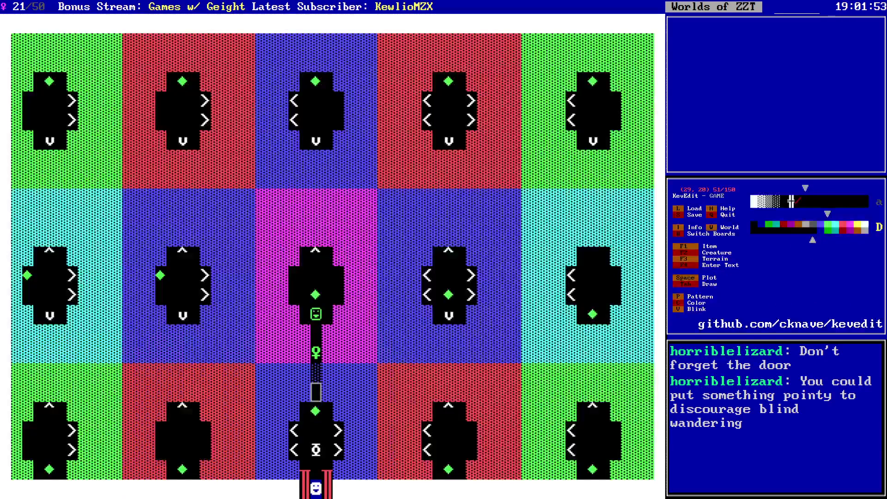
- Choose a new text colour at the corridor row
key("Left")
key("Left")
key("Left")
key("Right")
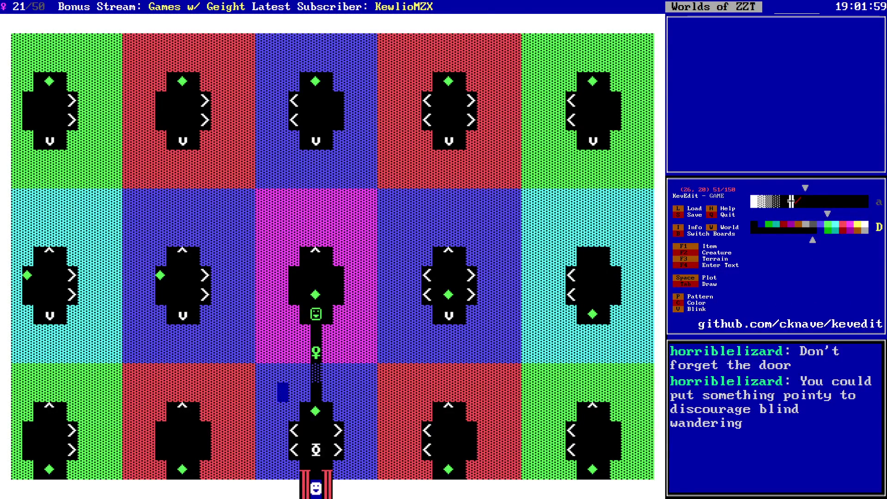
key("c")
key("Right")
key("Right")
key("Return")
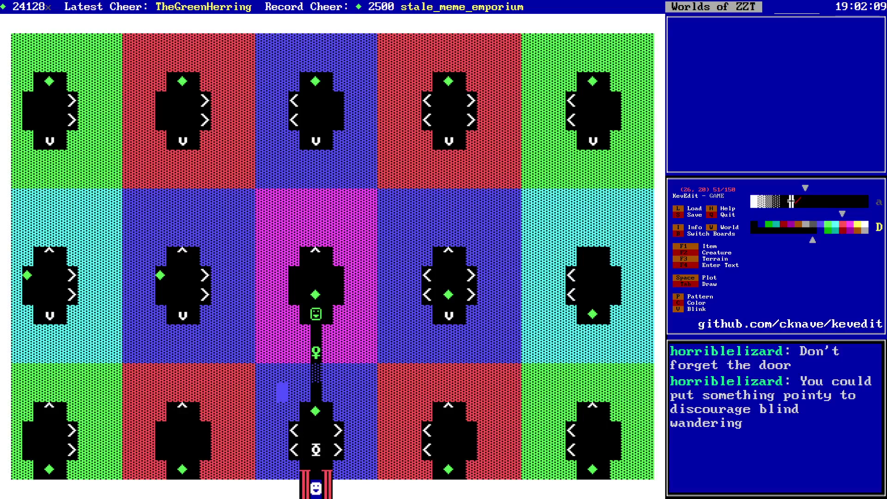
- Enable text mode and position the cursor where the first code starts
key("F4")
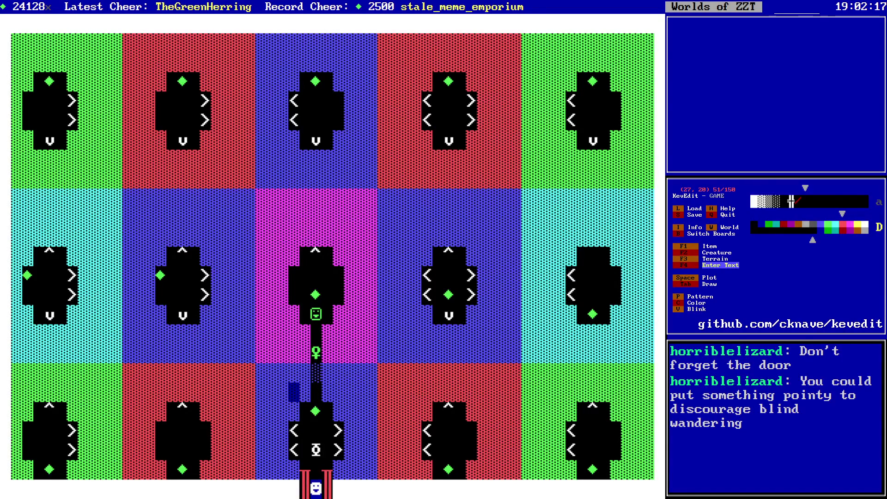
key("Left")
key("Down")
key("Down")
key("Down")
key("Right")
key("Right")
key("Up")
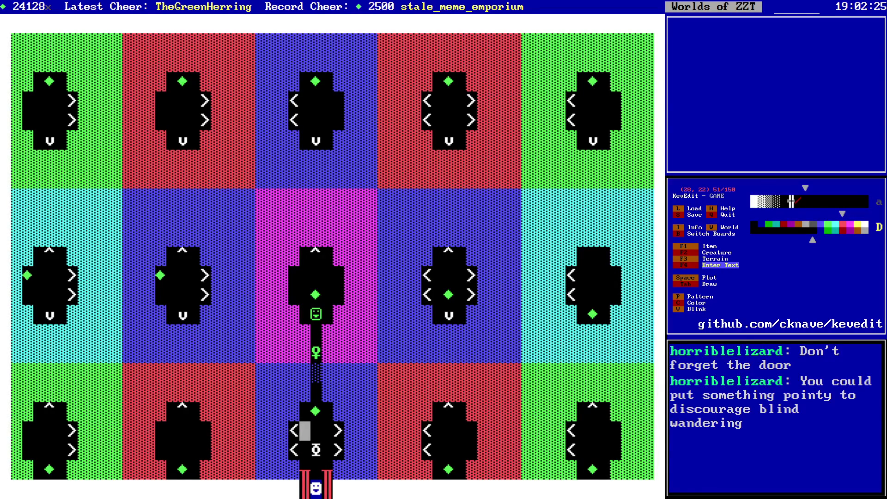
key("Left")
key("Left")
key("Up")
key("Up")
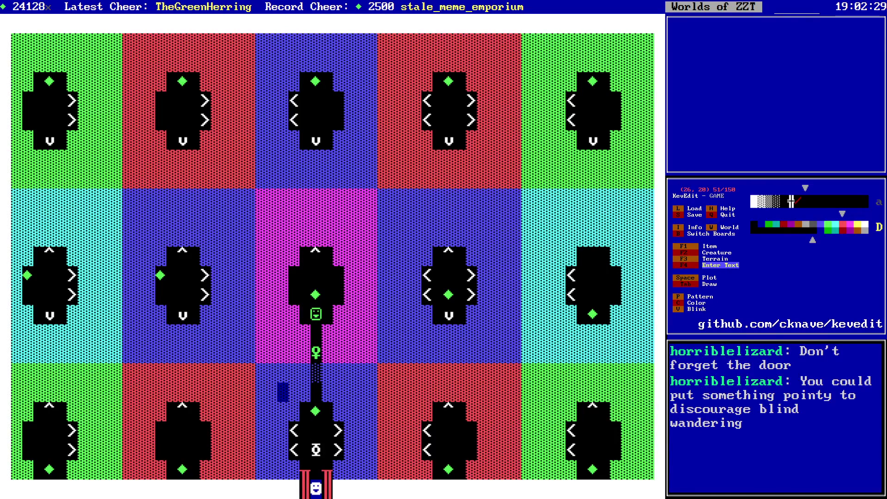
key("Left")
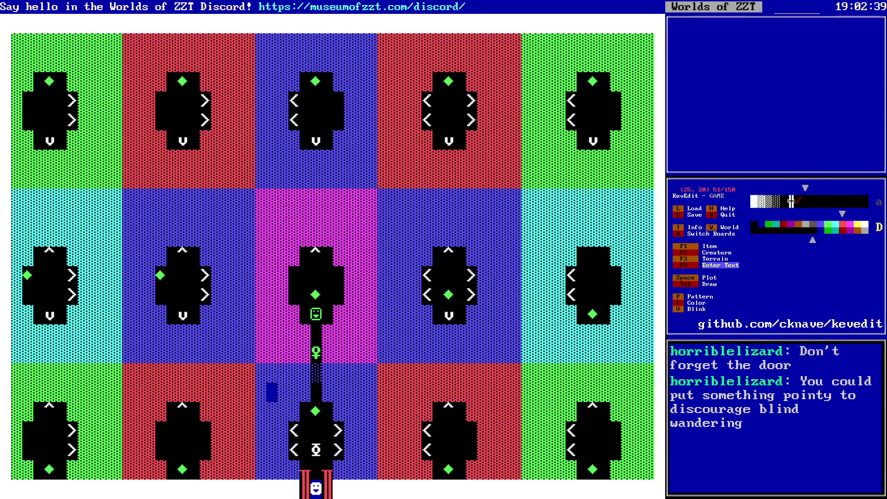
- Type 304 left of the corridor and 156 right of it, erasing an extra 6
type("3")
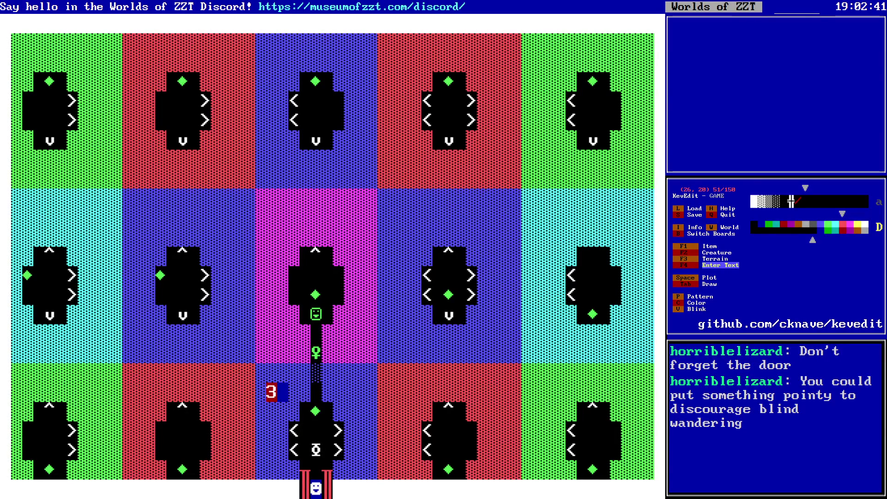
type("04")
key("Right")
key("Right")
key("Right")
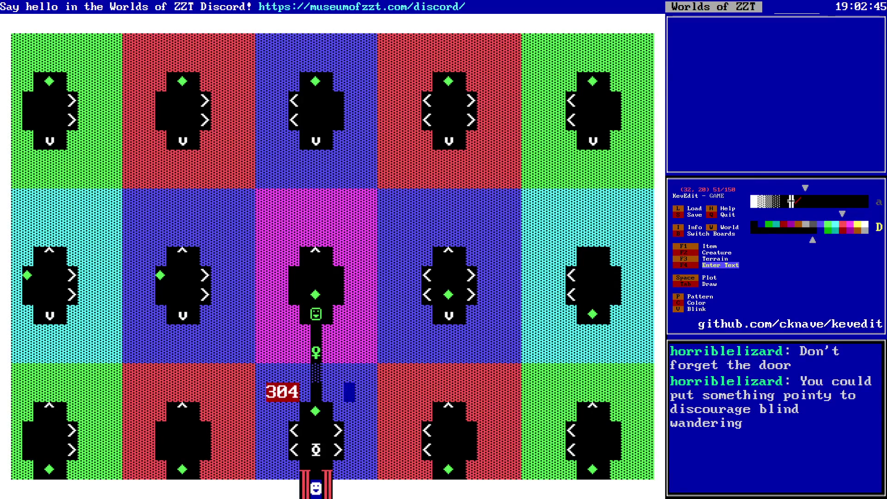
type("15")
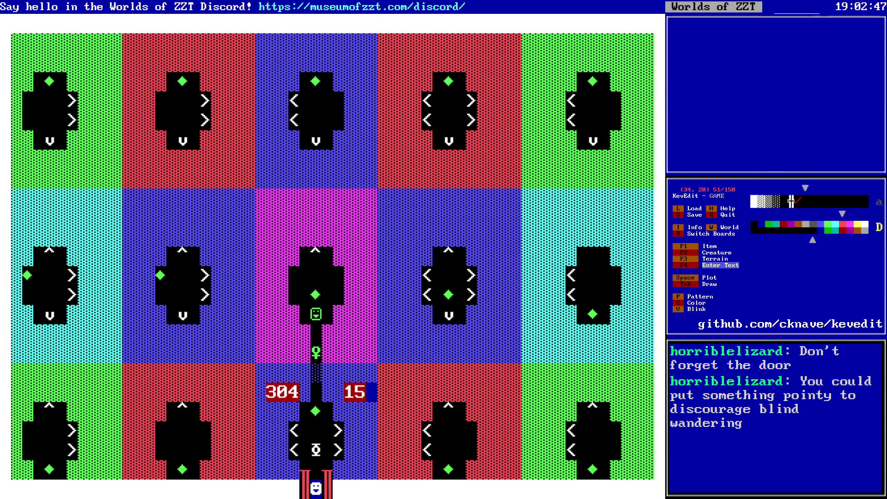
type("6")
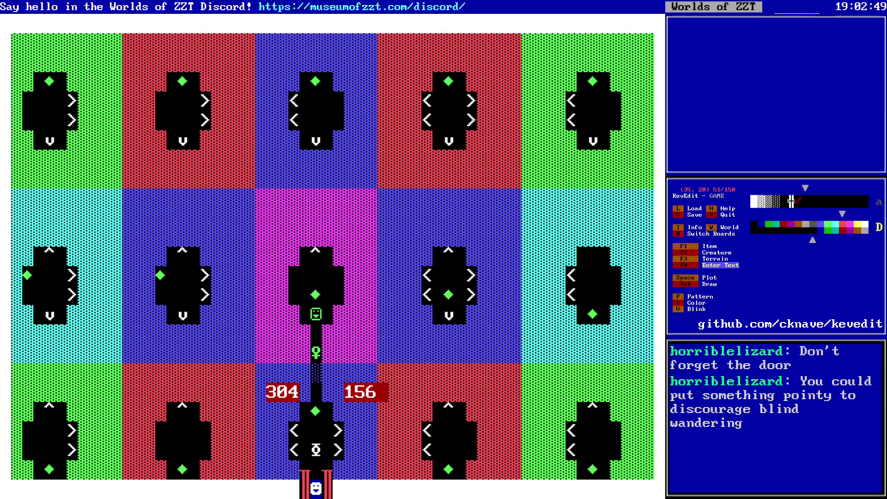
key("Left")
key("Left")
key("Left")
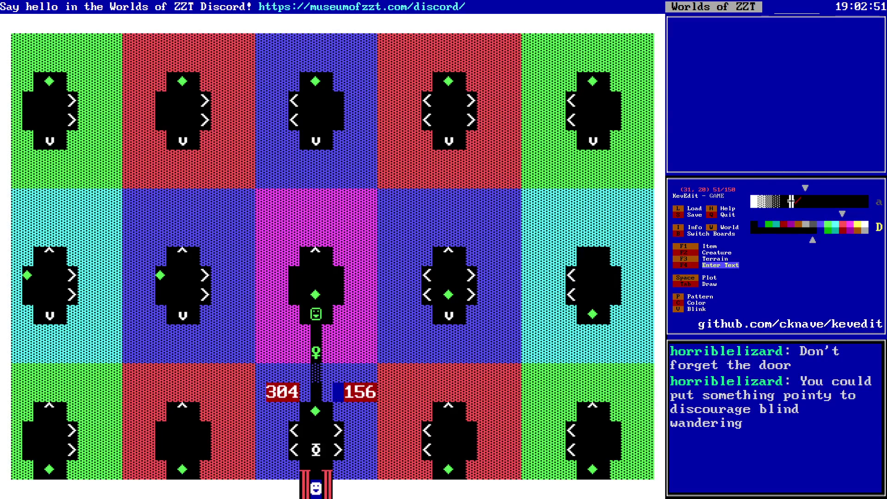
type("156")
key("Delete")
key("Left")
key("Down")
key("Down")
key("Left")
key("Left")
key("Left")
key("Down")
key("Left")
key("Left")
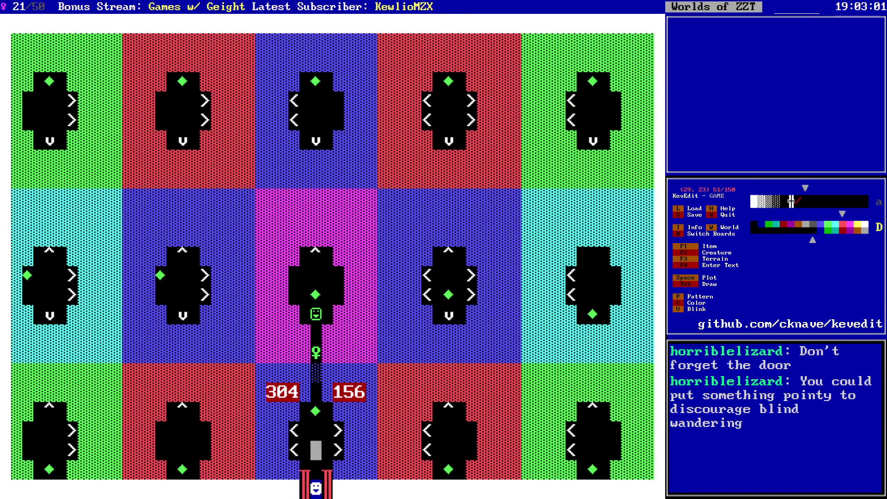
- Plot up-down arrow tiles in a new colour around the entry room's centre
key("c")
key("Right")
key("Return")
key("space")
key("Right")
key("Up")
key("Left")
key("space")
key("Right")
key("Right")
key("space")
key("Down")
key("space")
key("Left")
key("Up")
key("Up")
key("Left")
- Adjust the colour and page through boards back to Dark Maze's entry room centre
key("c")
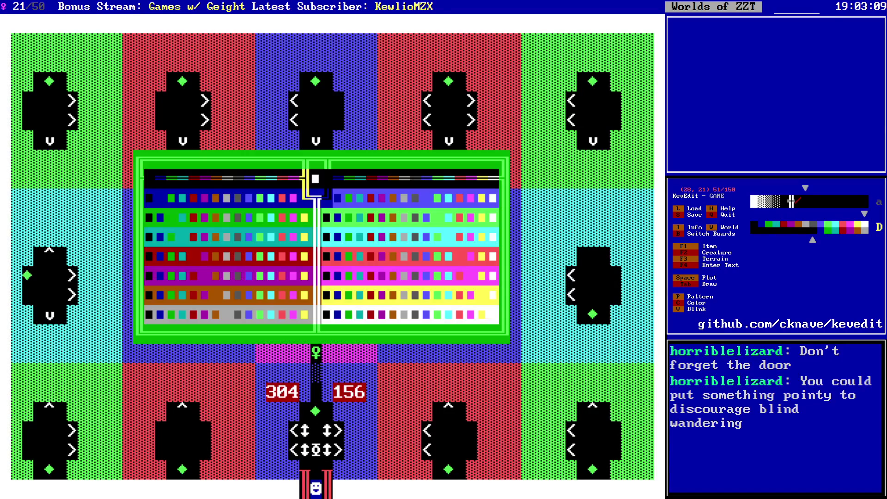
key("Left")
key("Left")
key("Return")
key("Page_Down")
key("Page_Down")
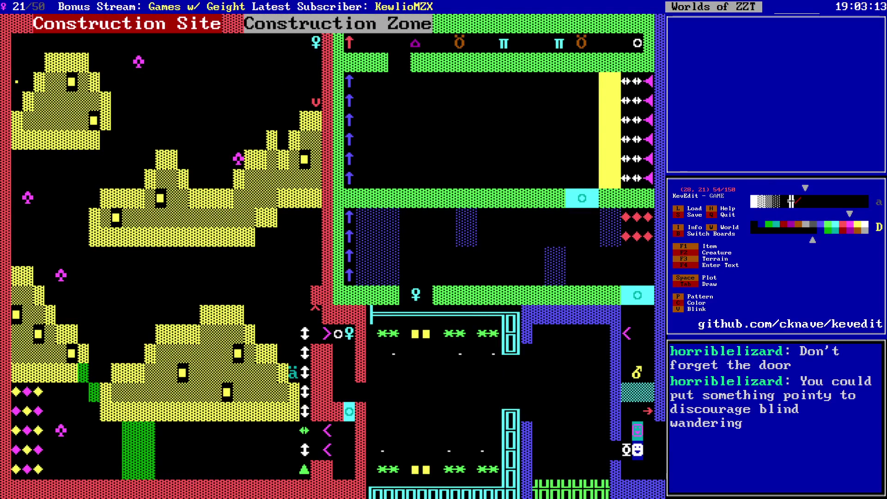
key("Up")
key("Up")
key("Up")
key("Right")
key("Right")
key("Right")
key("Right")
key("Page_Down")
key("Page_Down")
key("Page_Down")
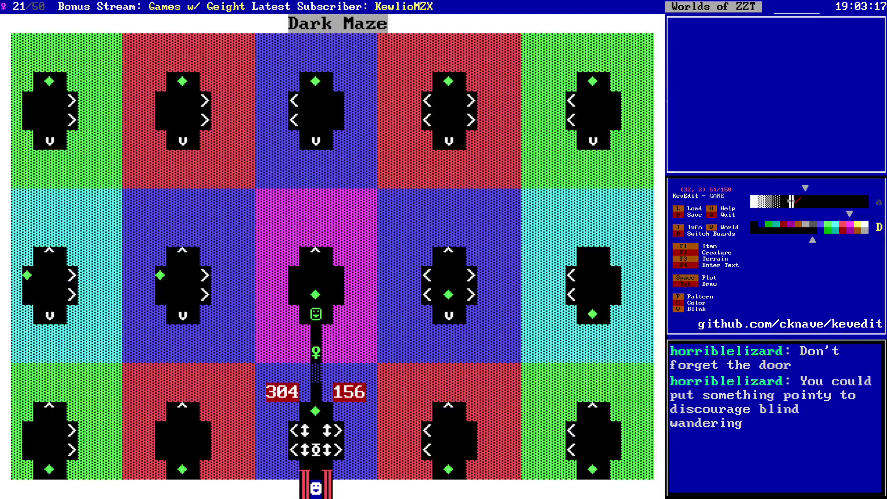
key("Down")
key("Down")
key("Down")
key("Left")
key("Left")
key("Left")
key("Left")
- Give the centre object character 8 in its settings
key("Up")
key("Return")
key("Return")
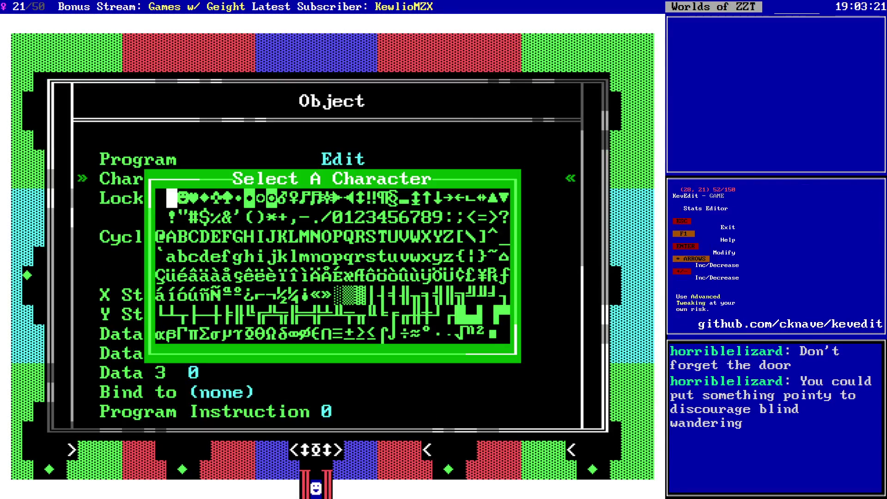
key("Right")
key("Right")
key("Right")
key("Right")
key("Right")
key("Return")
key("Down")
key("Down")
key("Up")
key("Up")
key("Up")
key("Return")
- Name the object Mechanism, add #end and a :touch label prompting 'ENTER ID CODE'
type("Mechanism")
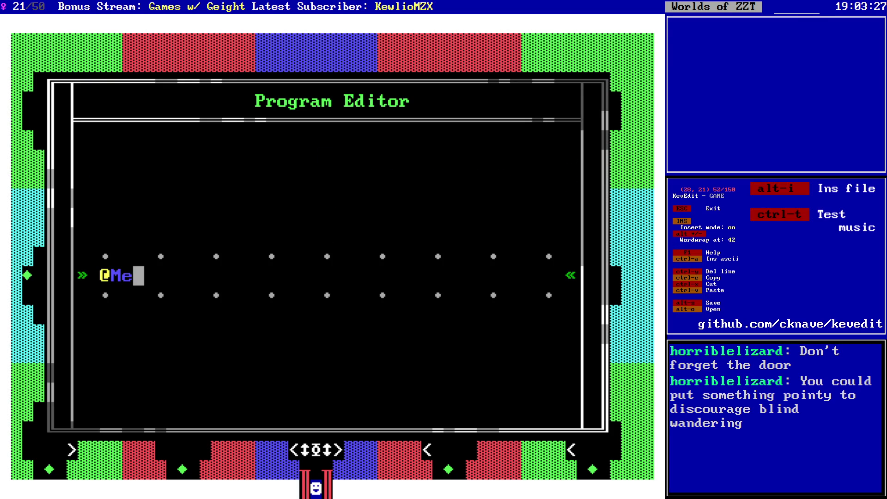
key("Return")
type("#end")
key("Return")
type(":touch")
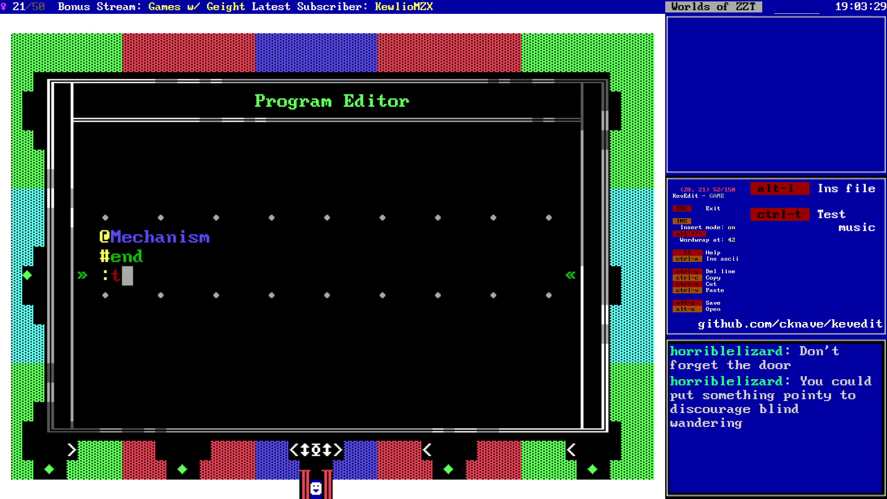
key("Return")
type("ENTER")
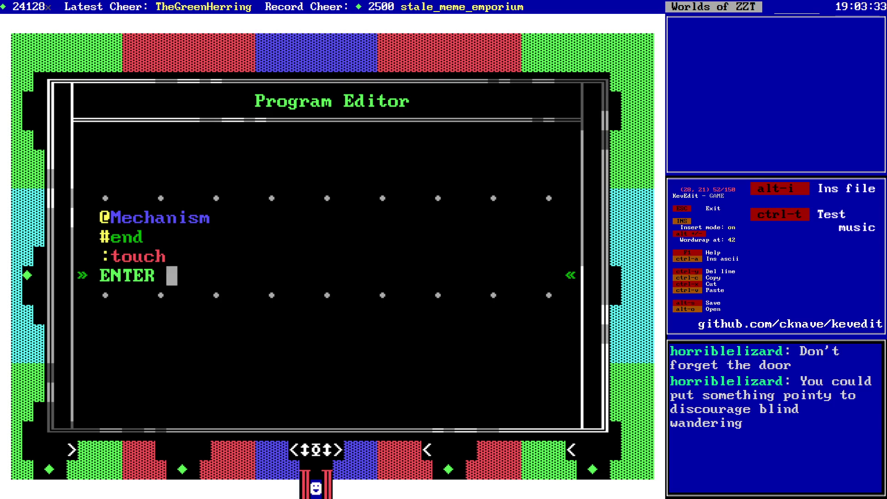
type(" ID CODE")
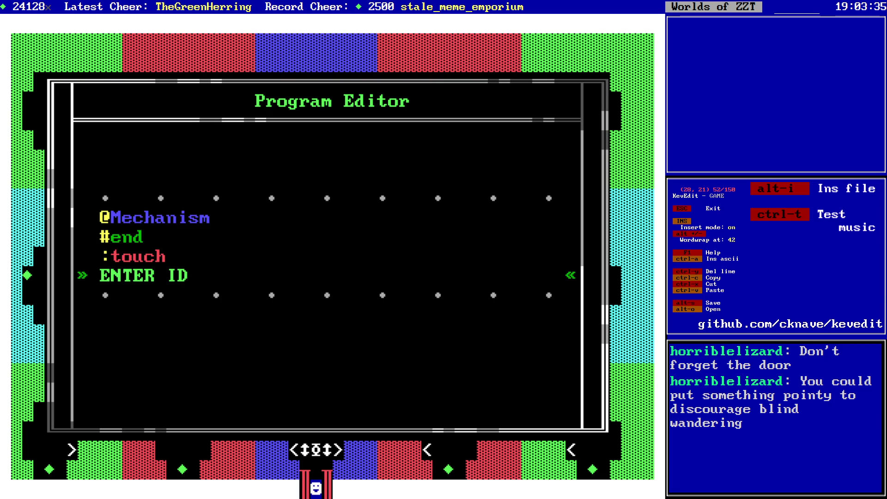
key("Return")
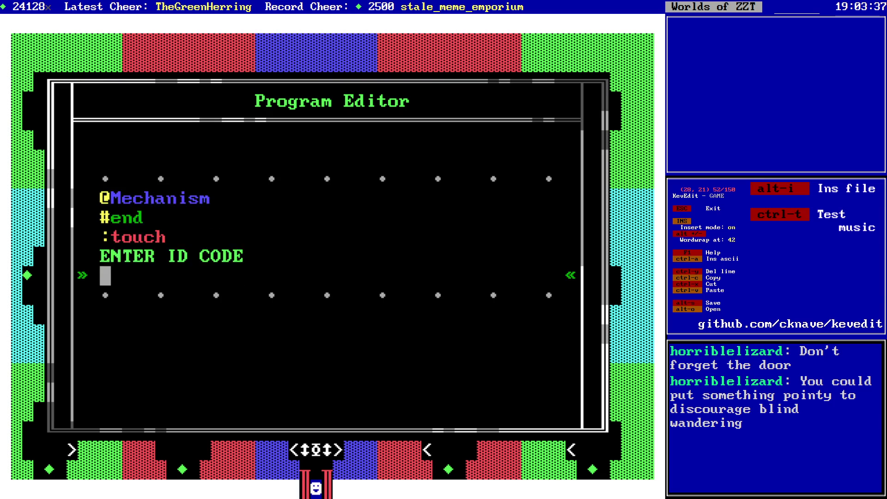
- Start the code choice lines with a 304 choice, labelled as wrong answers
type(";")
key("Return")
type("!;")
key("BackSpace")
type("w")
key("Up")
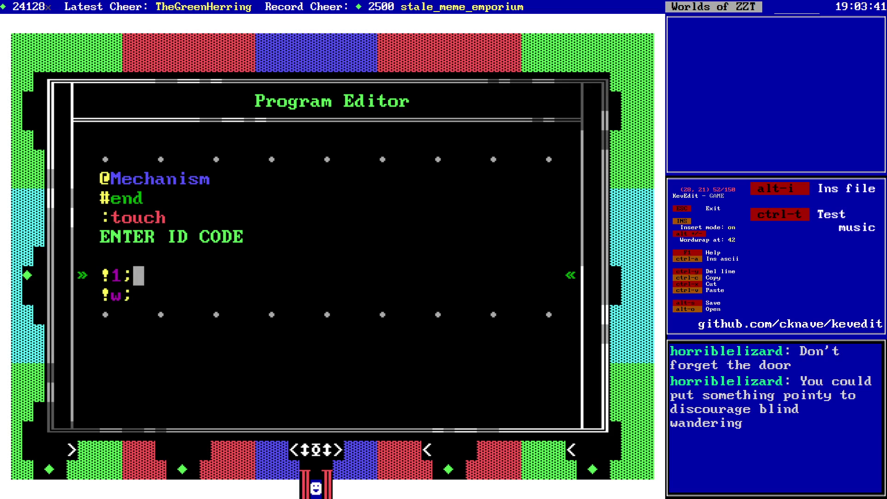
key("Escape")
key("Escape")
key("Return")
key("End")
type("304")
key("Return")
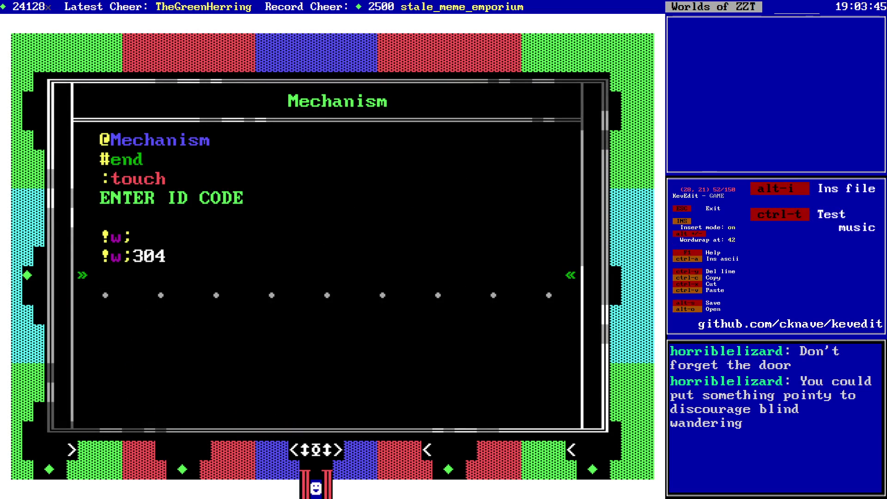
type("!w;")
- Relabel 304 as the correct 'r' choice and add codes 656, 739 and 278
key("Up")
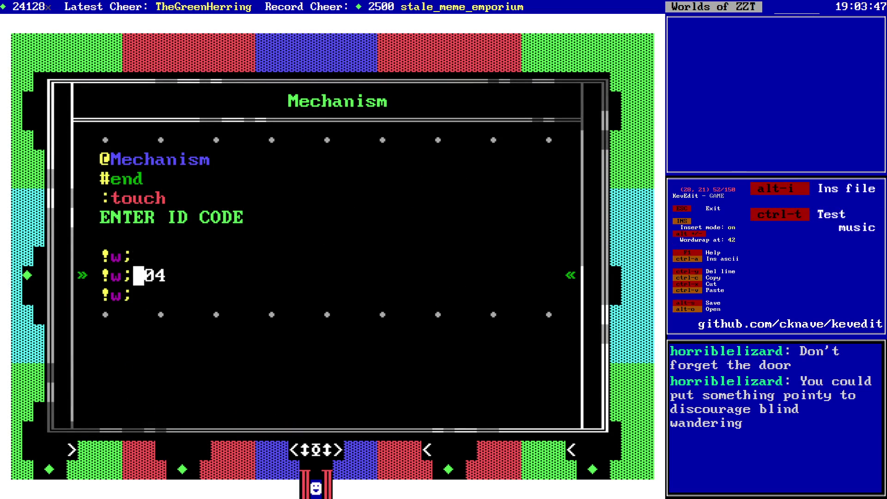
key("Left")
key("BackSpace")
type("r")
key("Right")
key("Up")
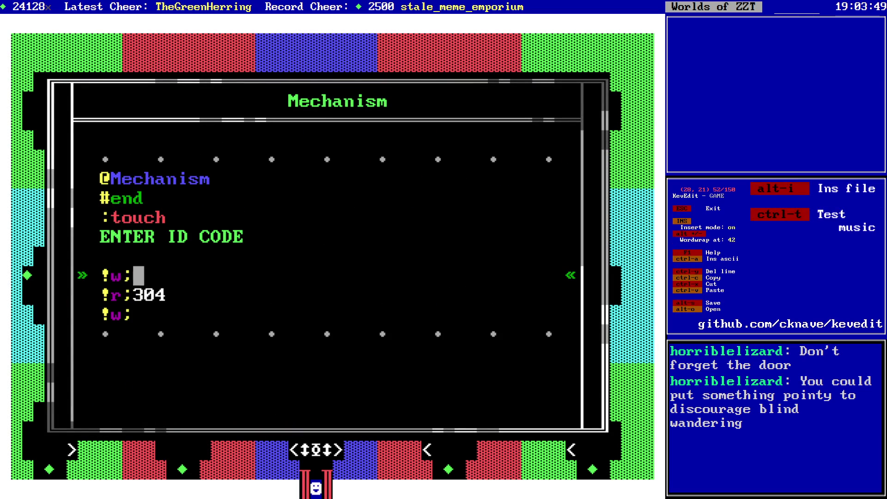
type("6563")
key("BackSpace")
key("Down")
key("Down")
type("739")
key("Return")
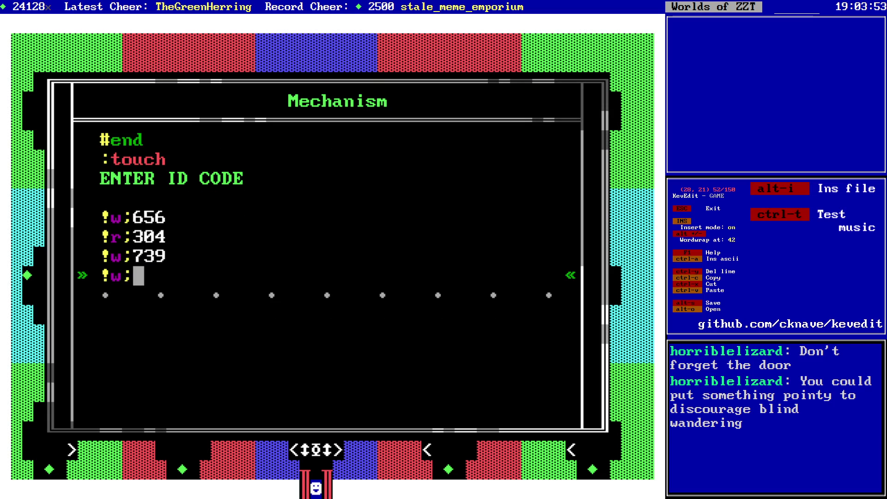
type("278")
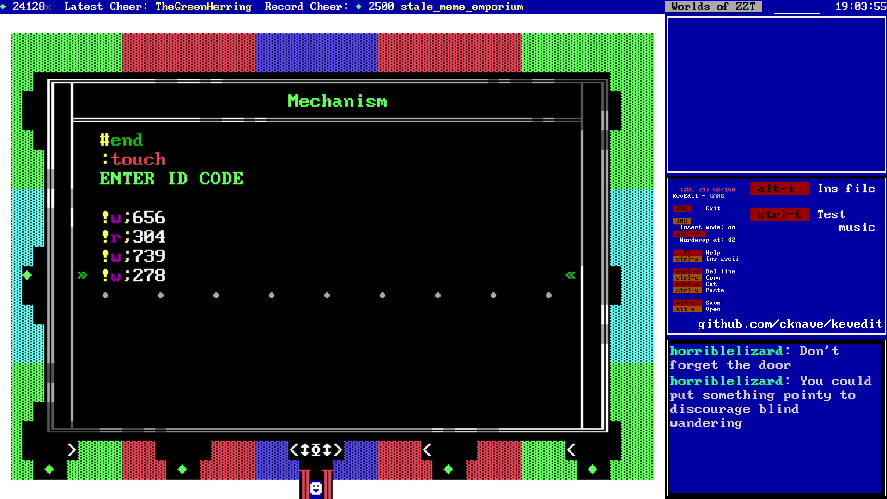
key("Return")
- Add a :w branch saying 'PLEASE VERIFY CODE AND TRY AGAIN' followed by #end
type("#end")
key("Return")
type(":w")
key("Return")
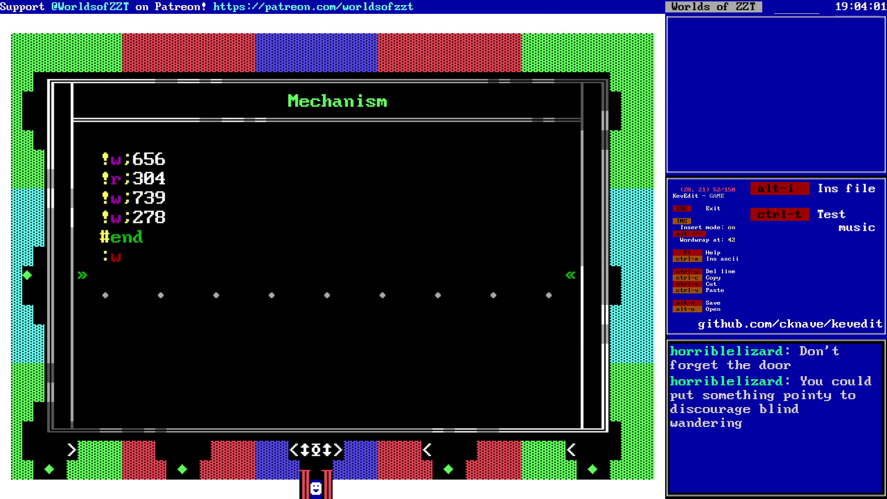
type("PLE")
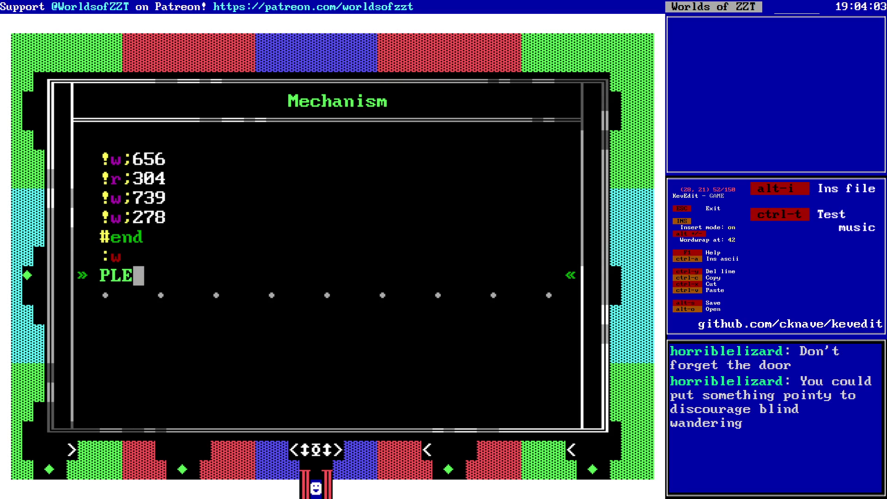
type("ASE VERIFY CODE")
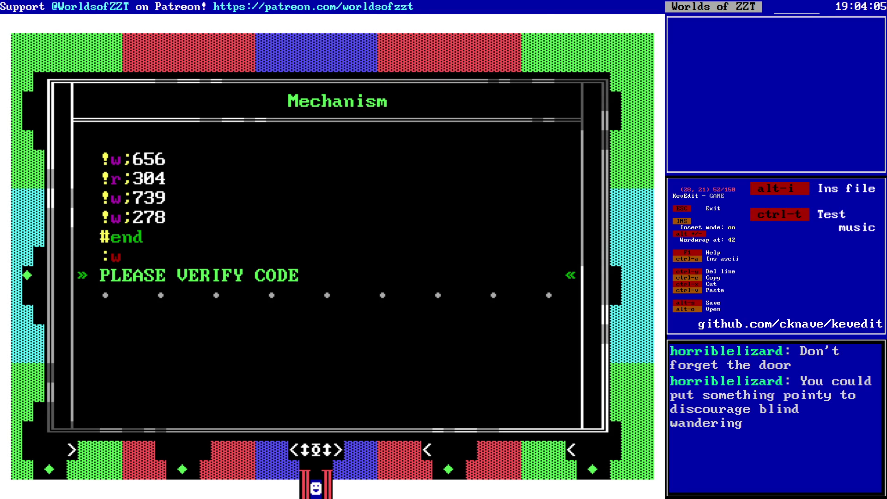
type(" AND TRY AGAIN")
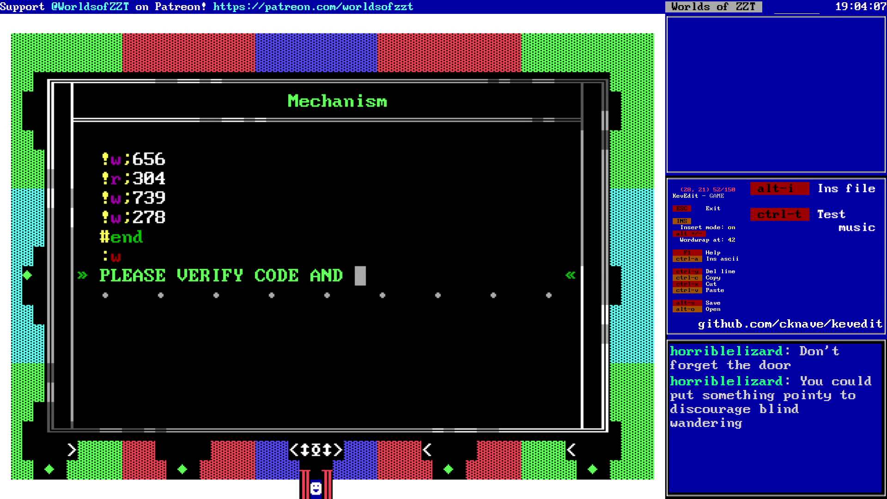
key("Return")
type("#end")
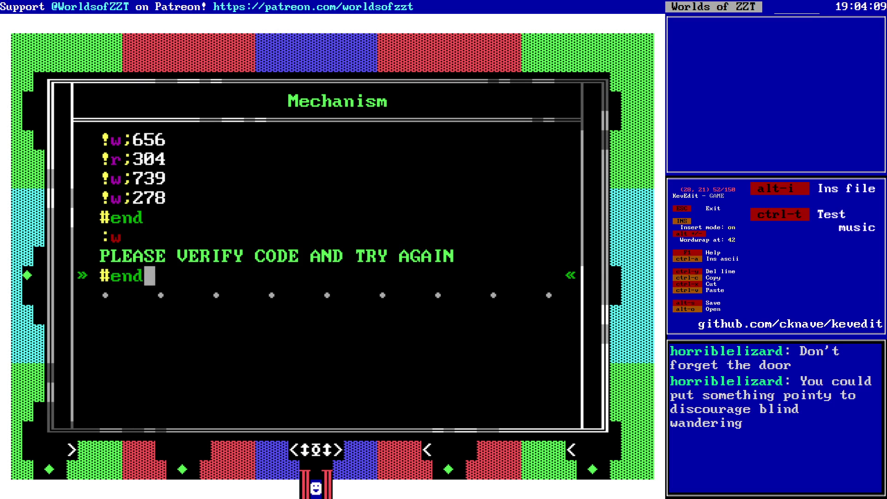
- Try shoot and pause lines under the retry message, then delete them
key("Up")
key("End")
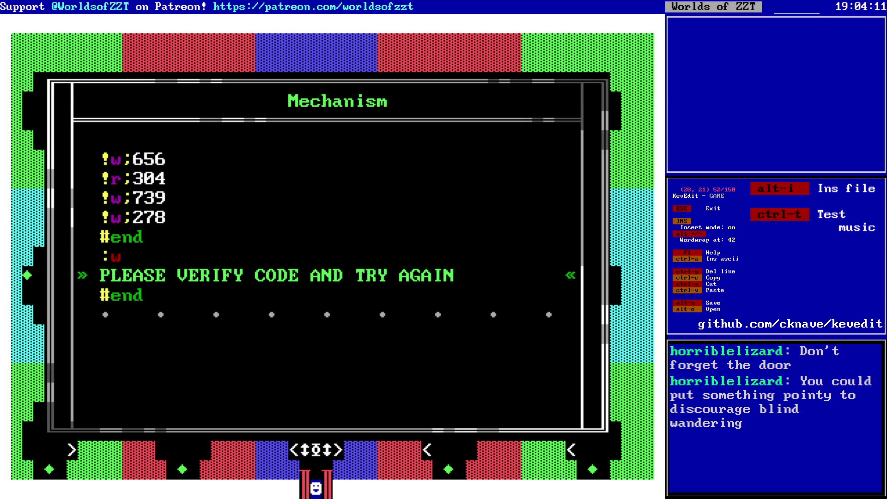
key("Return")
type("shoot seek")
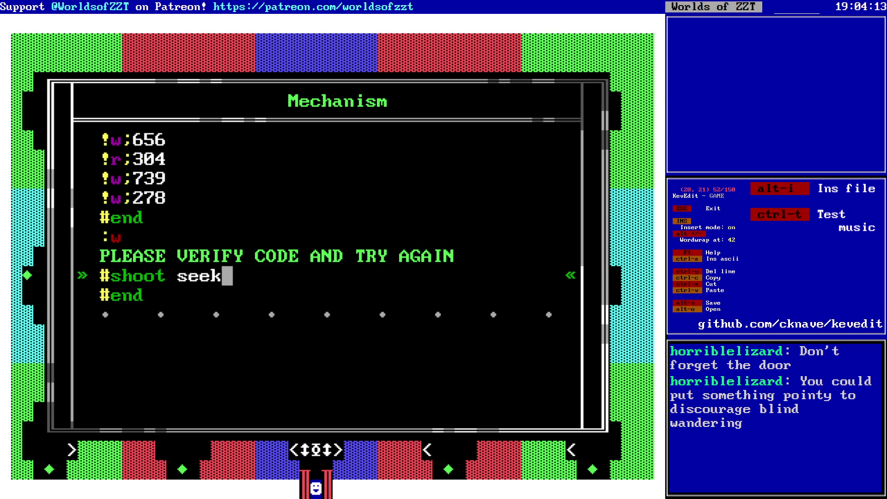
key("ctrl+y")
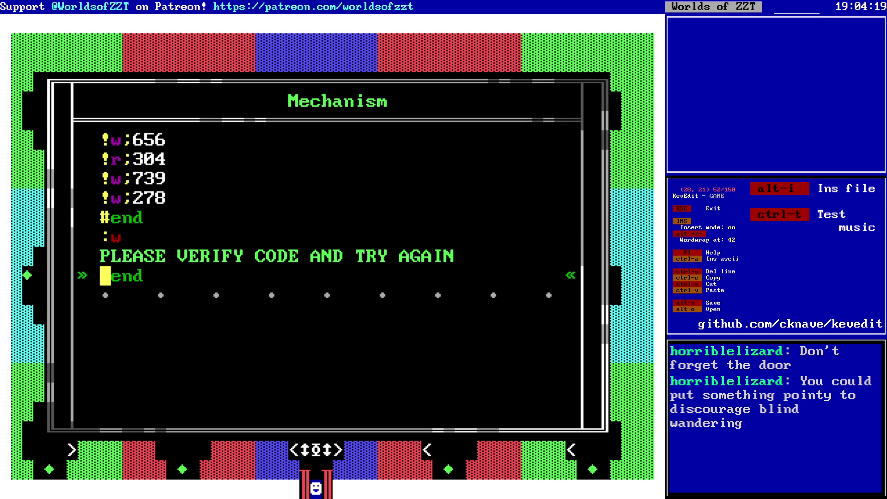
key("Return")
type("i")
key("Return")
type("#shoo")
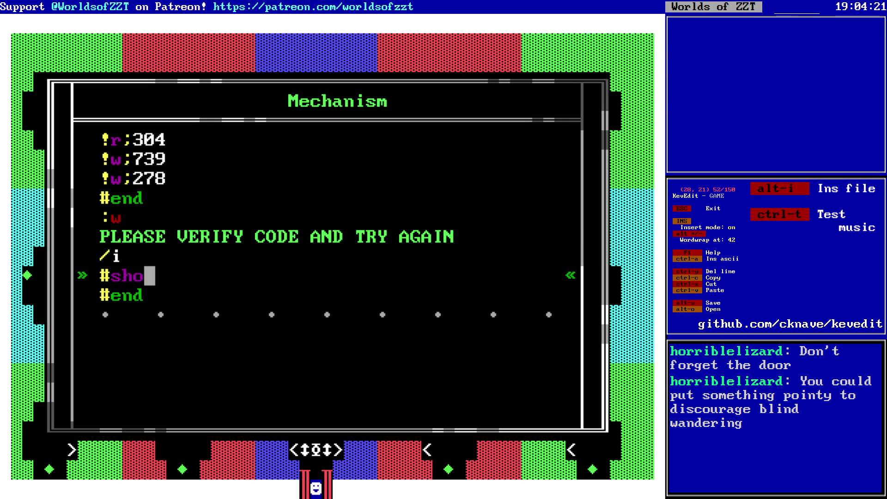
key("ctrl+y")
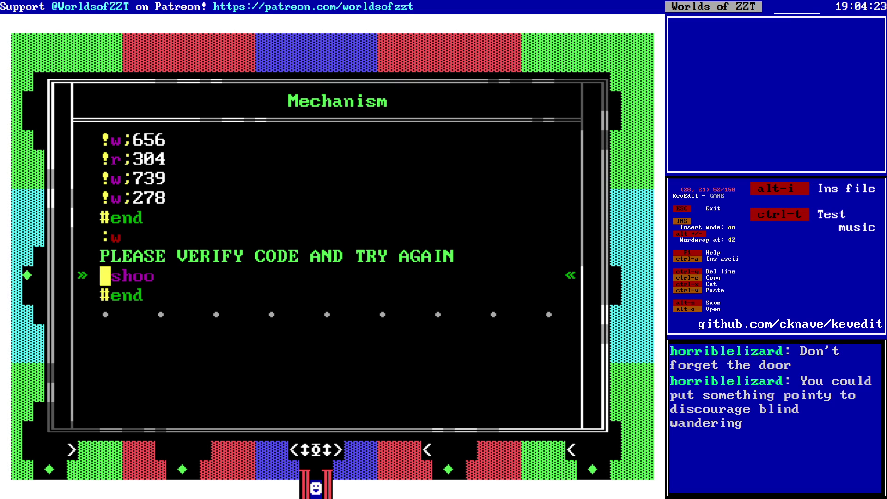
key("End")
key("ctrl+y")
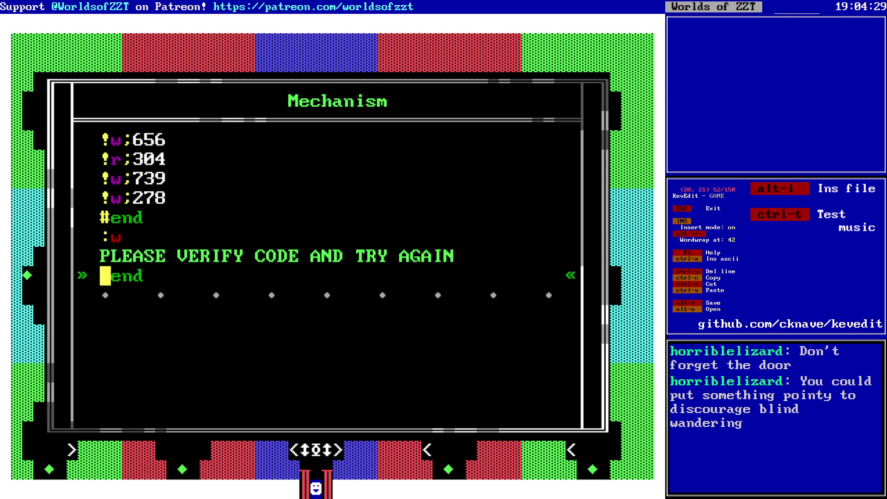
- Begin the :r branch with a #put command, then check the code labels on the board
key("Return")
type(":r")
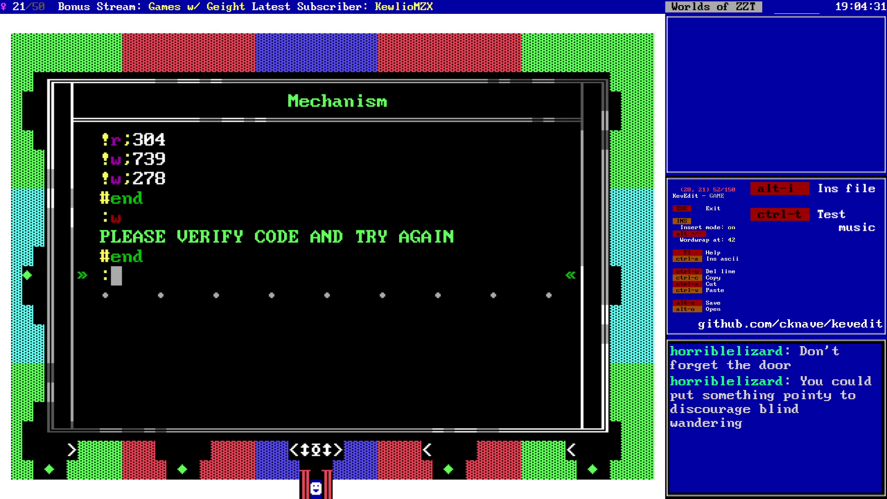
key("Return")
type("#put")
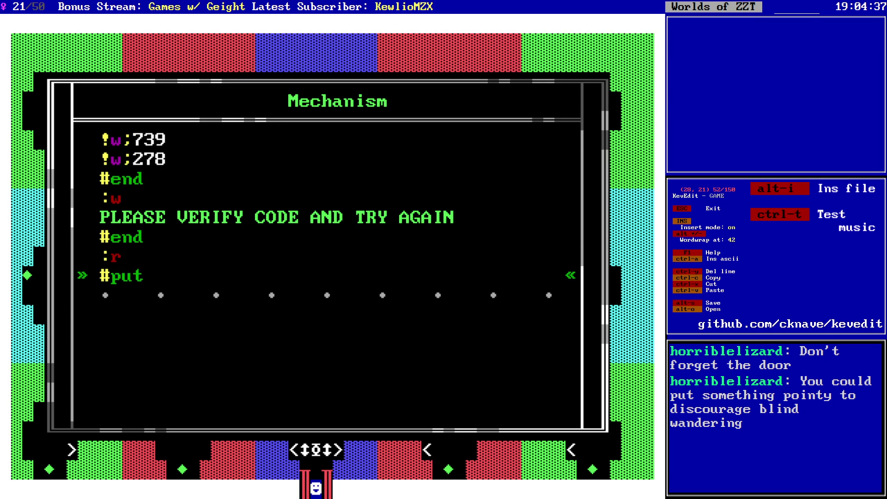
key("Escape")
key("Down")
key("Down")
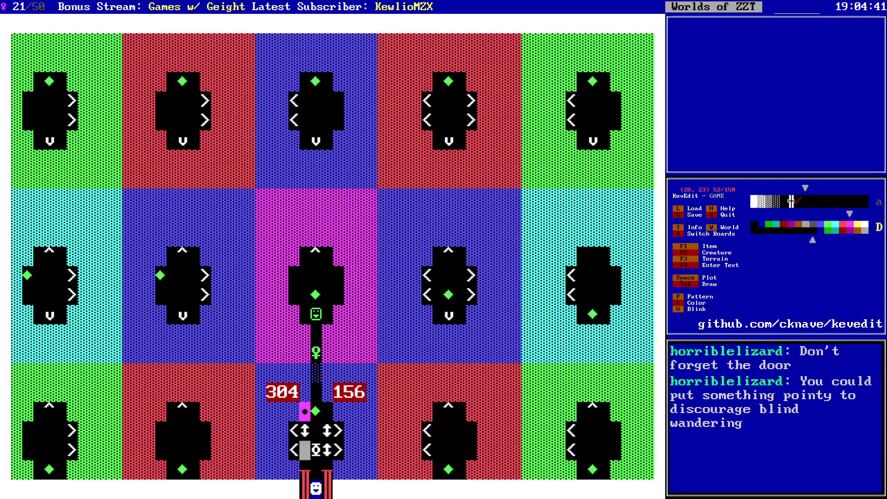
key("Up")
key("Up")
key("Return")
- Make :r run '#change white sliderns empty', show VERIFIED and #lock
key("BackSpace")
key("BackSpace")
key("BackSpace")
type("change white sliderns empty")
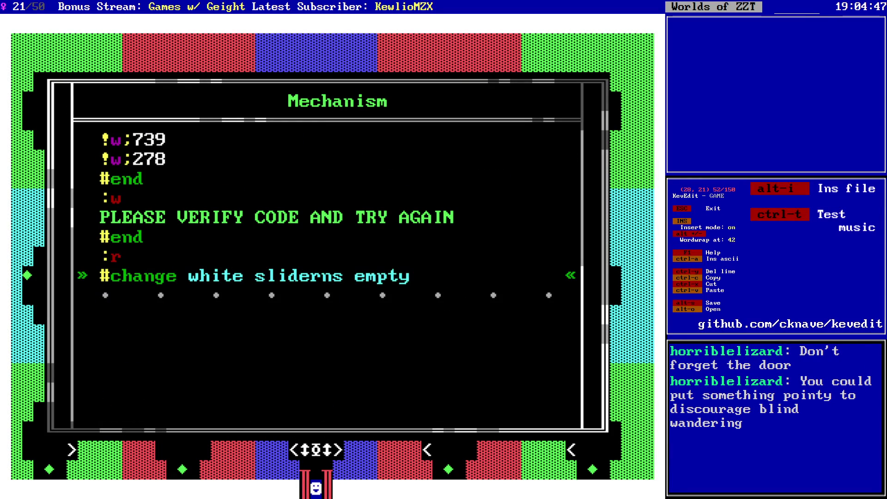
key("Return")
type("VERIFIED")
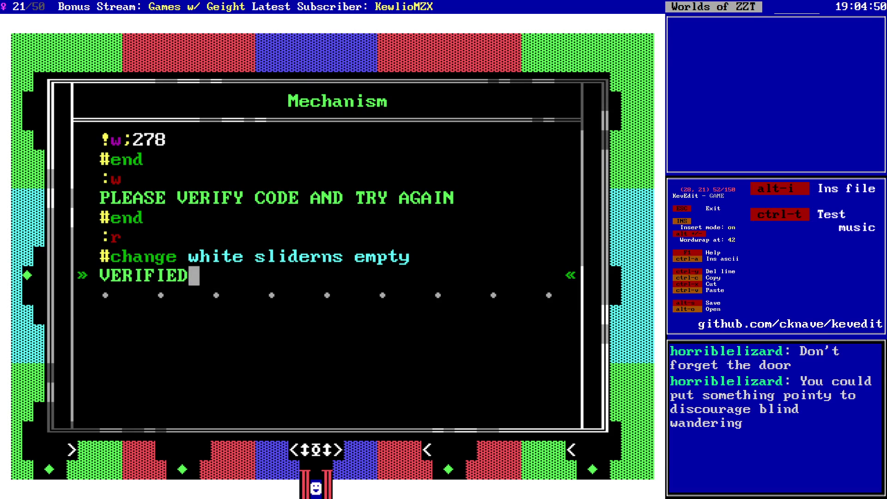
key("Return")
type("#lock")
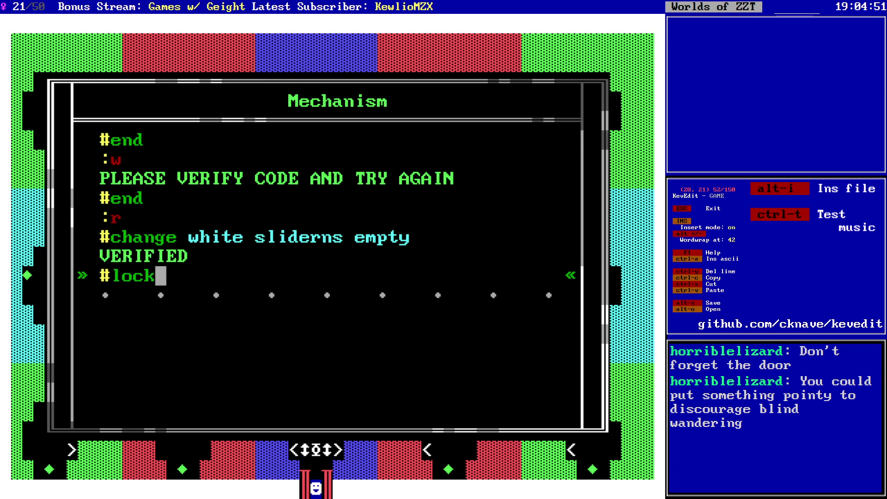
key("Escape")
key("Right")
key("Right")
key("Return")
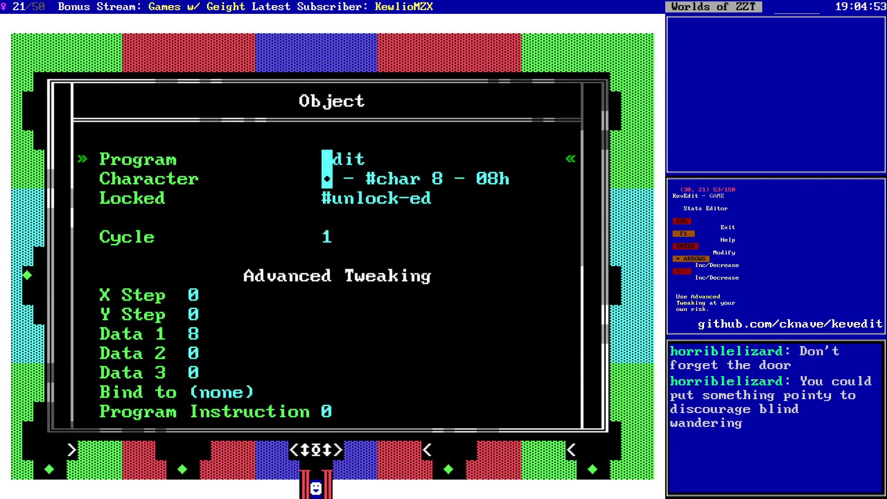
- In the second Mechanism's program, change the 739 code to 156
key("Return")
key("Escape")
key("Return")
key("Return")
key("Down")
key("Down")
key("Down")
type("!")
key("BackSpace")
key("Down")
key("Down")
key("Down")
key("Right")
key("Delete")
type("r")
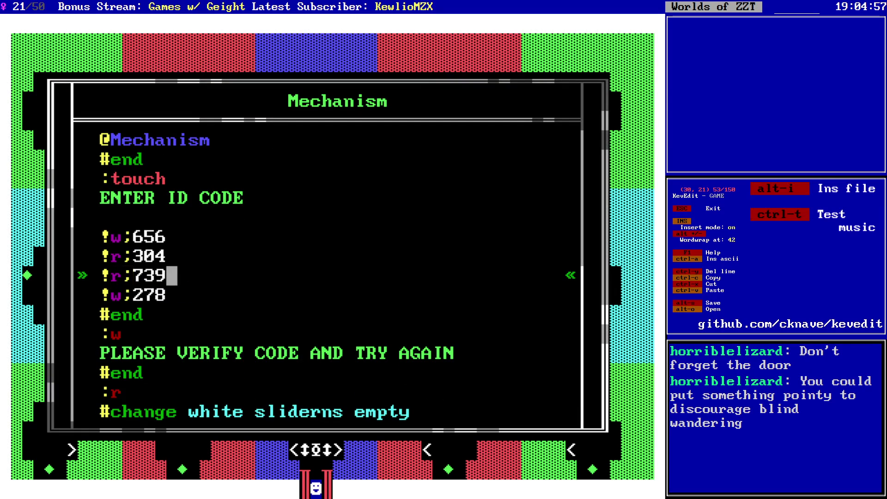
key("BackSpace")
type("1")
- Change the remaining codes 278, 304 and 656 to 735, 625 and 704
key("Down")
key("BackSpace")
key("BackSpace")
key("BackSpace")
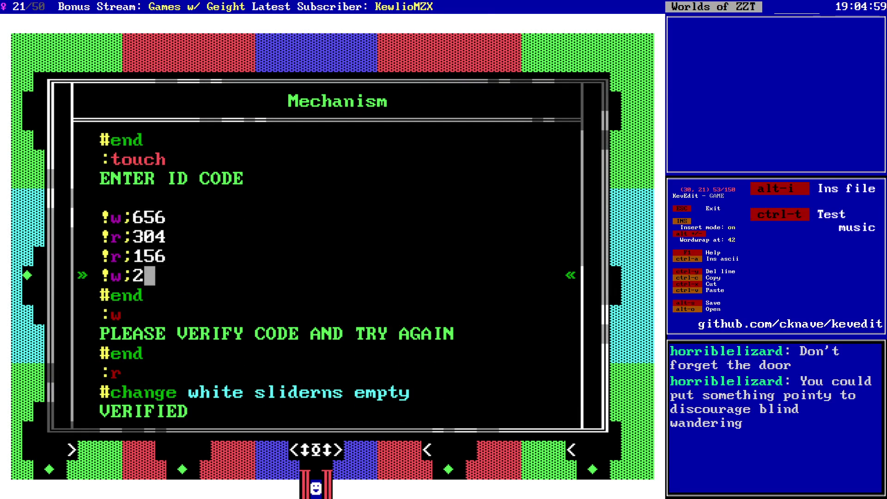
type("7")
key("Up")
key("Up")
key("BackSpace")
key("BackSpace")
key("BackSpace")
type("62")
key("Up")
key("BackSpace")
key("BackSpace")
key("BackSpace")
type("7")
key("BackSpace")
key("BackSpace")
type("0-")
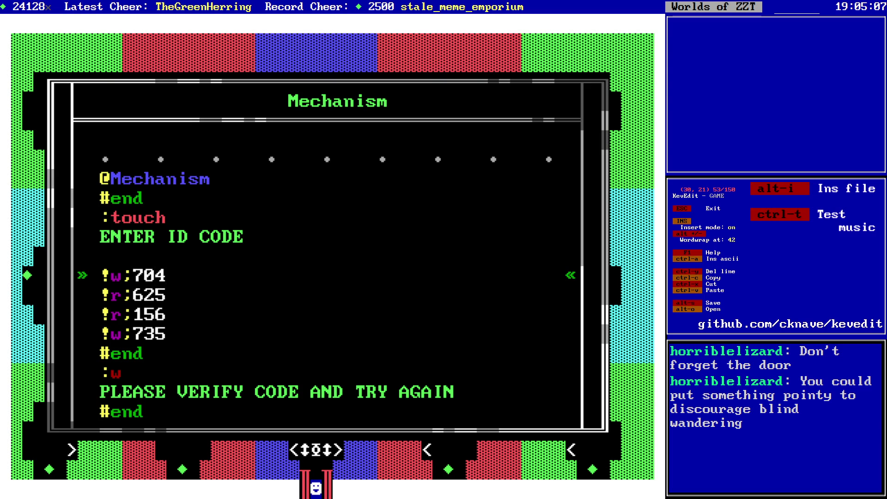
- Compare the first and second Mechanism programs from the board
key("Down")
key("Escape")
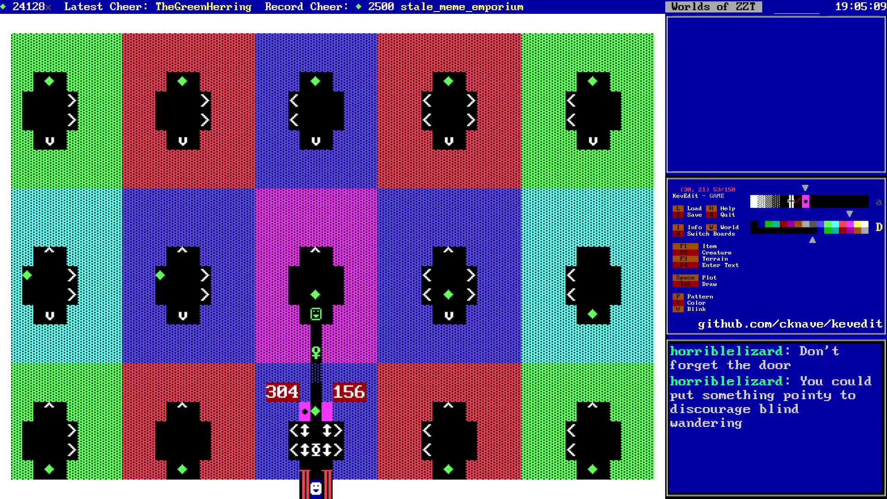
key("Return")
key("Down")
key("Down")
key("Escape")
key("Left")
key("Left")
key("Return")
key("Down")
key("Down")
key("Down")
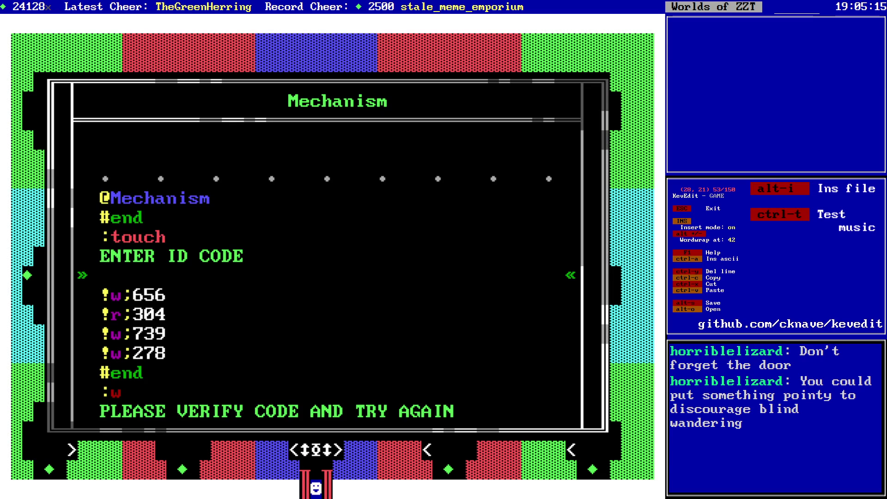
key("Escape")
key("Escape")
key("Right")
key("Right")
- Relabel the choices so 156 is '!r' (verified) and 625 becomes '!w'
key("Return")
key("Down")
key("Down")
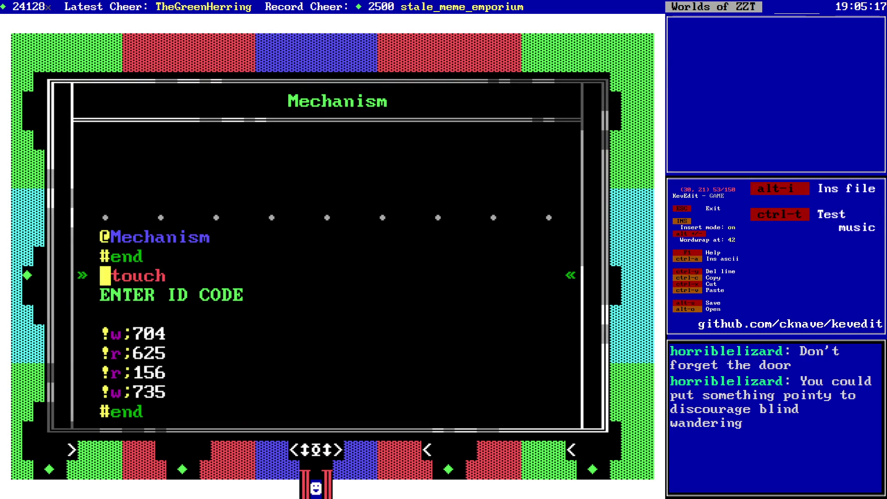
key("Down")
key("Down")
key("Down")
key("Down")
key("Down")
key("Right")
key("Delete")
type("w")
key("Down")
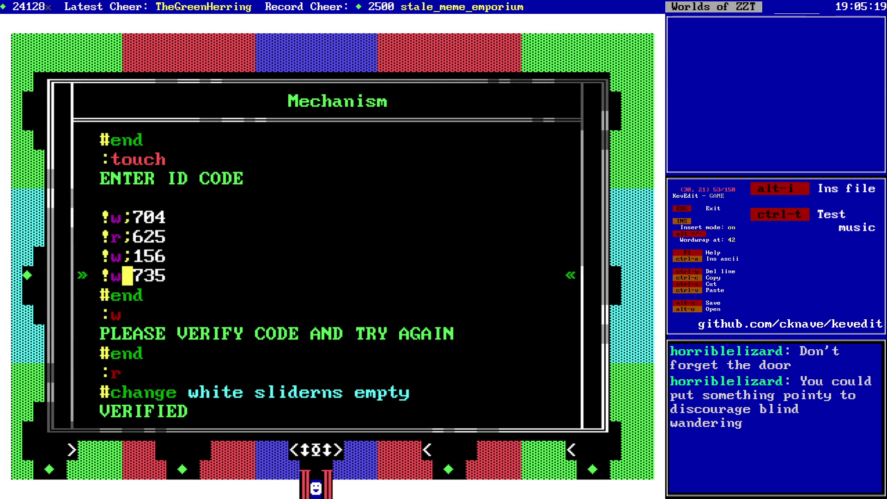
key("Up")
key("BackSpace")
type("r")
key("Up")
key("BackSpace")
type("w")
key("Down")
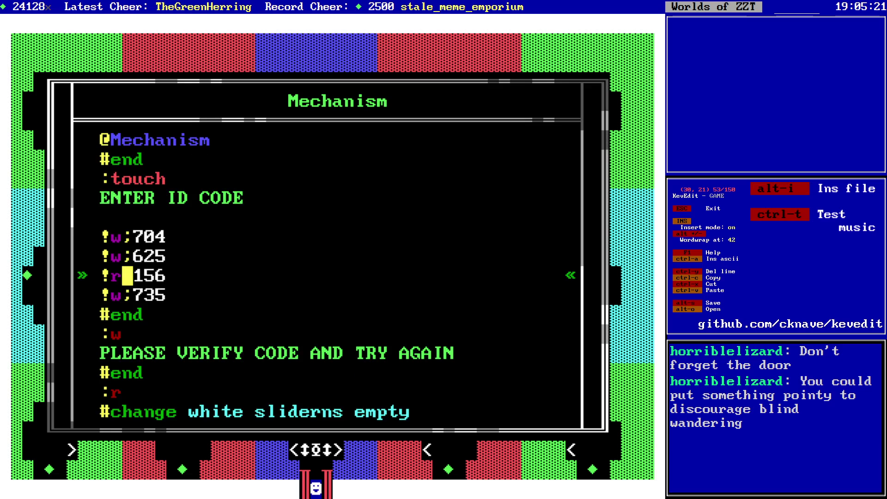
key("Down")
key("Down")
key("Down")
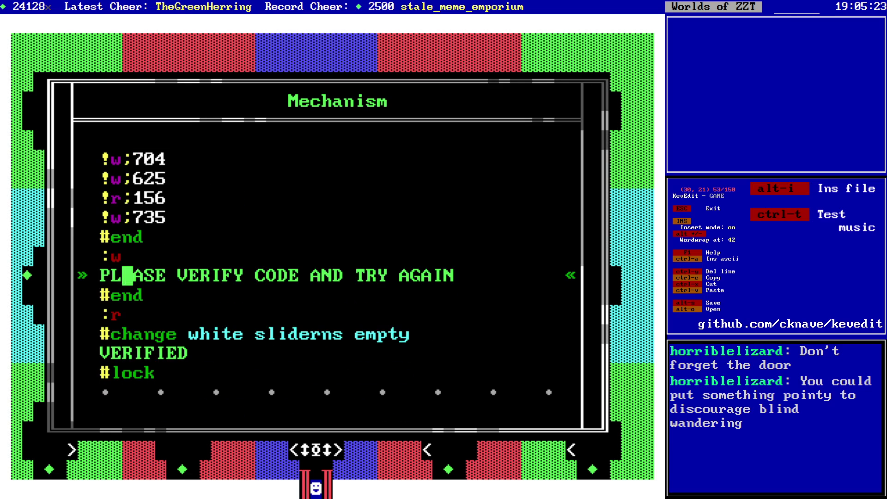
key("Down")
key("Down")
key("Down")
- Close the script and save the world, confirming the overwrite
key("Escape")
key("alt+s")
key("Return")
key("y")
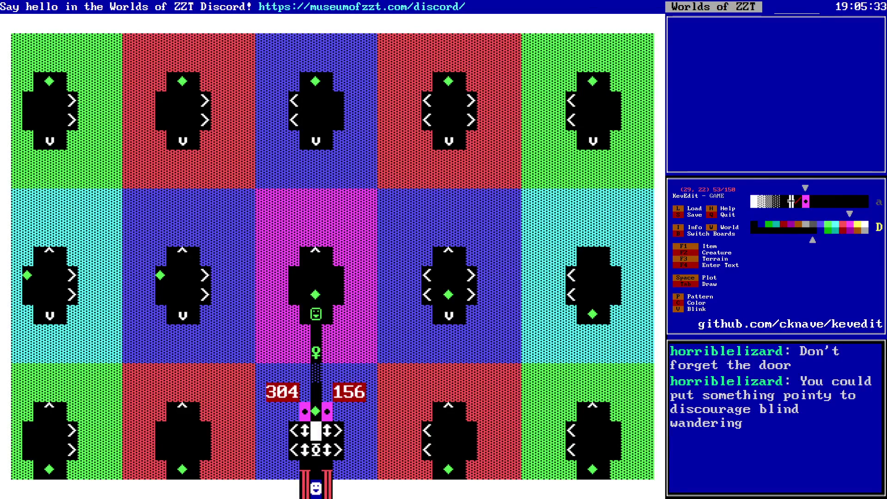
- Place ¥ torches beside the bottom-left and middle-left transporter blocks
key("Left")
key("Left")
key("Left")
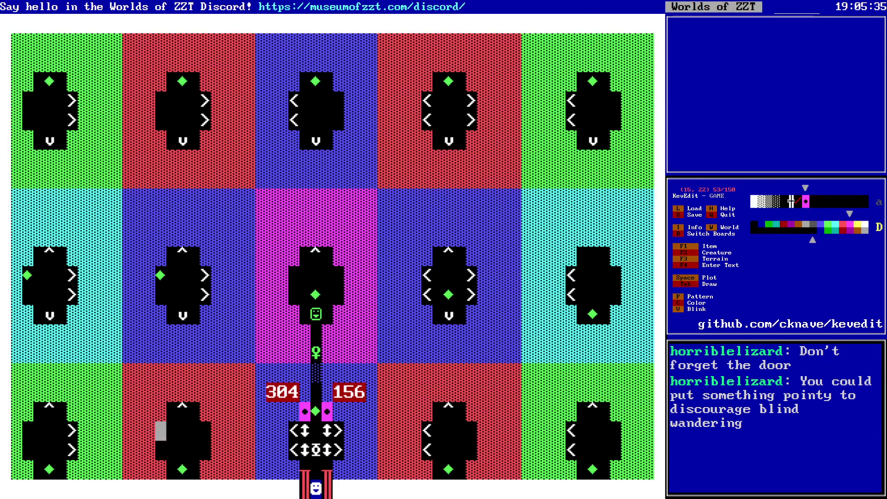
key("Down")
key("Down")
key("Right")
- Place ¥ torches beside the bottom block and the top-row and top-right transporter blocks
key("Right")
key("Left")
key("Left")
key("Left")
key("space")
key("Up")
key("Up")
key("Up")
key("Left")
key("Up")
key("Up")
key("Up")
key("space")
key("Up")
key("Up")
key("Up")
key("Right")
key("Up")
key("Up")
key("Up")
key("Up")
key("Up")
key("space")
key("Right")
key("Right")
key("Right")
key("space")
key("Right")
key("Right")
key("Right")
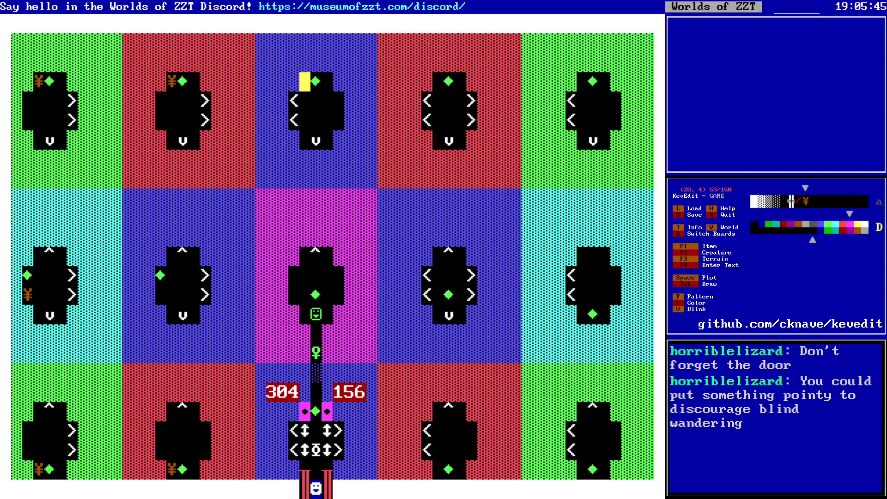
key("Right")
key("Right")
key("space")
key("Right")
key("Right")
key("Right")
key("space")
- Add ¥ torches beside the bottom-right, bottom and middle-left transporter blocks
key("Down")
key("Down")
key("Down")
key("Down")
key("Down")
key("Down")
key("Down")
key("Down")
key("space")
key("Left")
key("Left")
key("Left")
key("Left")
key("Left")
key("Left")
key("space")
key("Up")
key("Up")
key("Up")
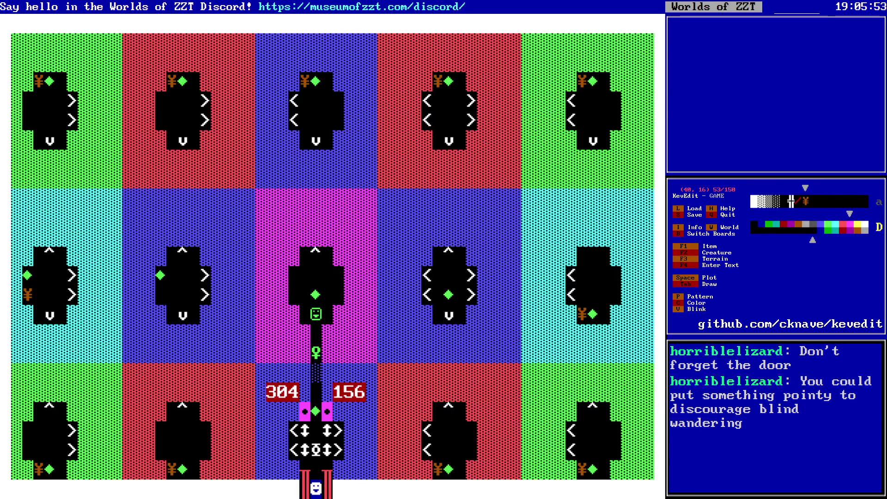
key("Left")
key("Left")
key("Left")
key("Up")
key("space")
- Pick up the magenta centre-room floor as the drawing tile, then flip to the neighbouring board and back
key("Right")
key("Right")
key("Right")
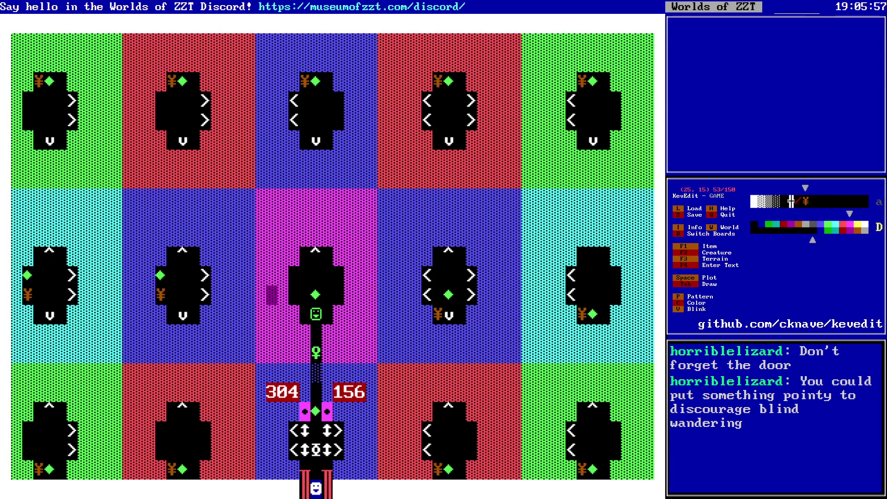
key("Up")
key("Up")
key("Right")
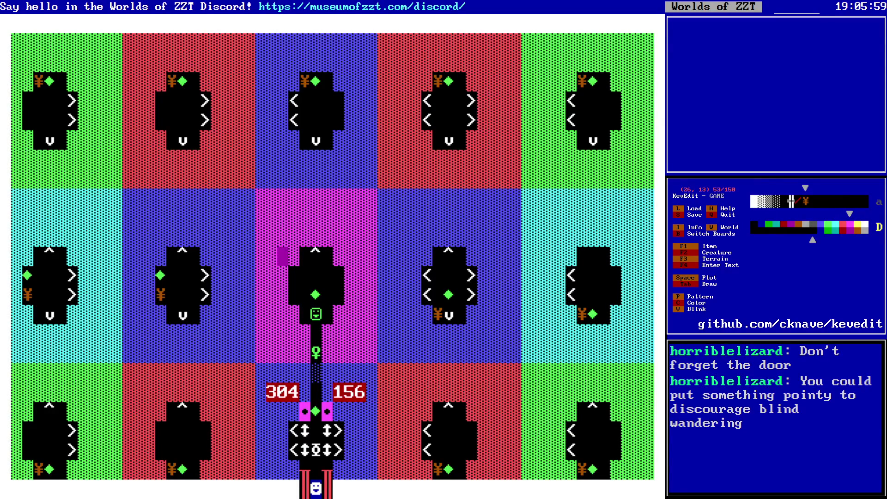
key("Return")
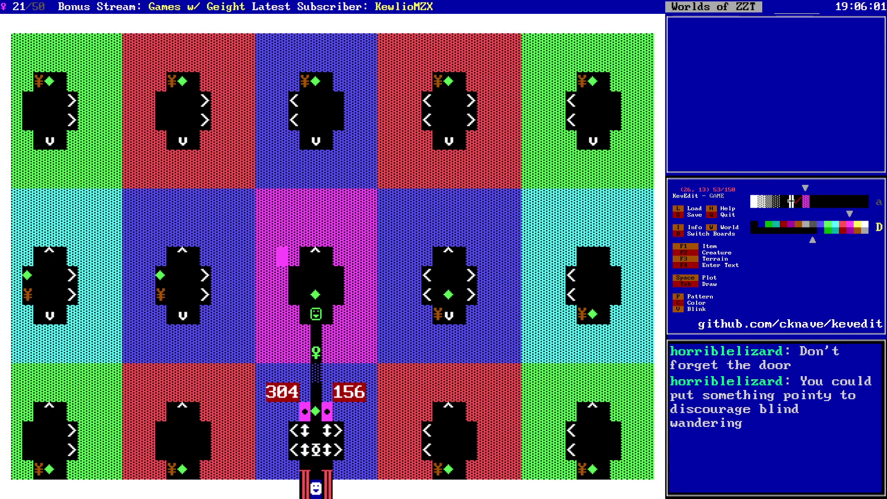
key("Page_Down")
key("Page_Up")
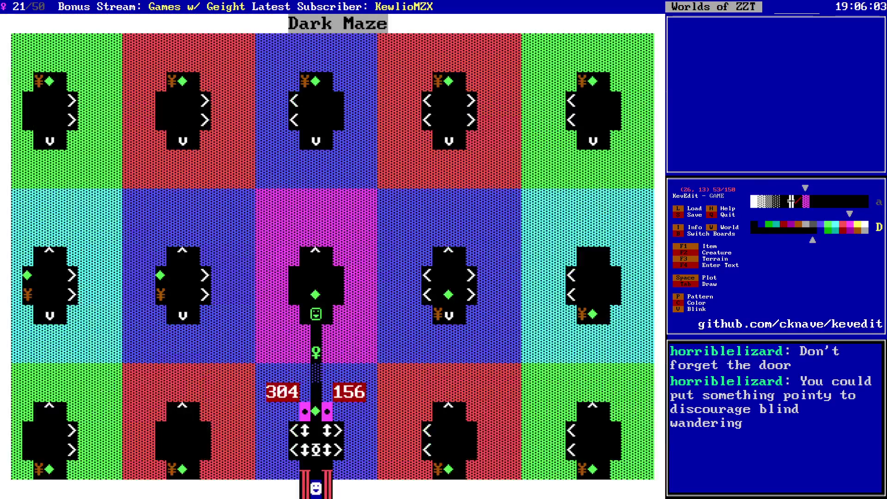
- Start a test play, end it, and begin playing the GAME world from its title screen
key("alt+t")
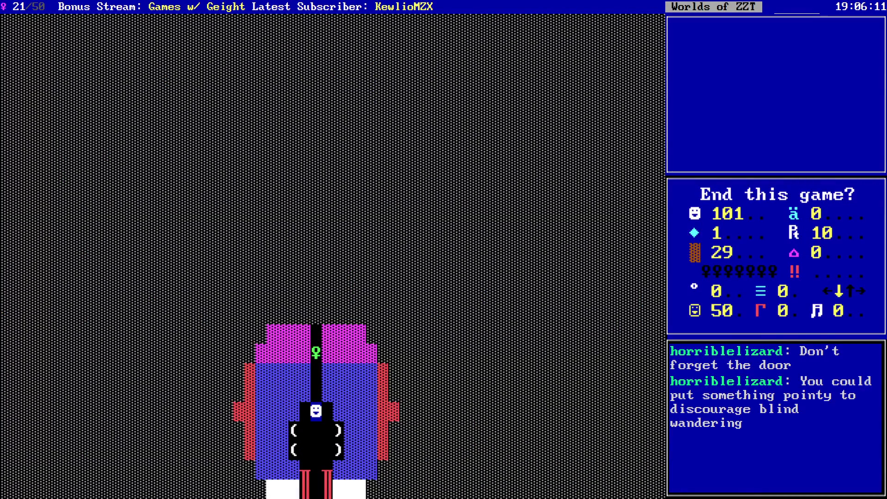
key("y")
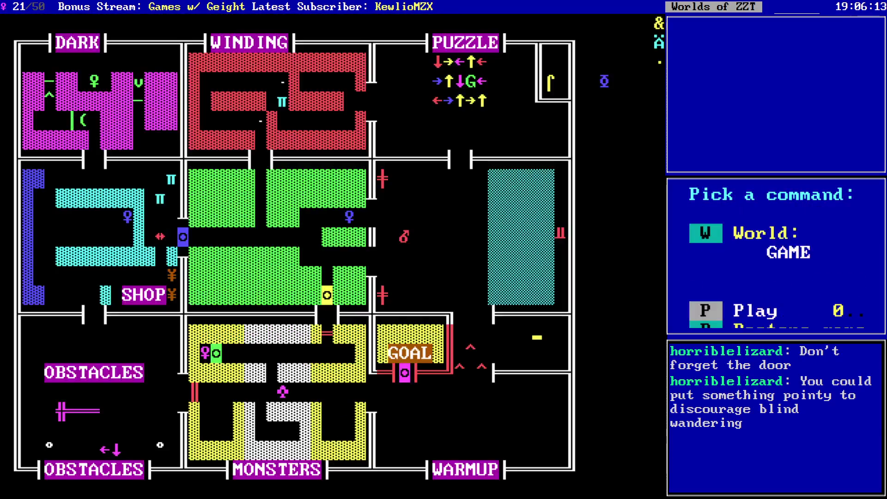
key("w")
key("Down")
key("Escape")
key("p")
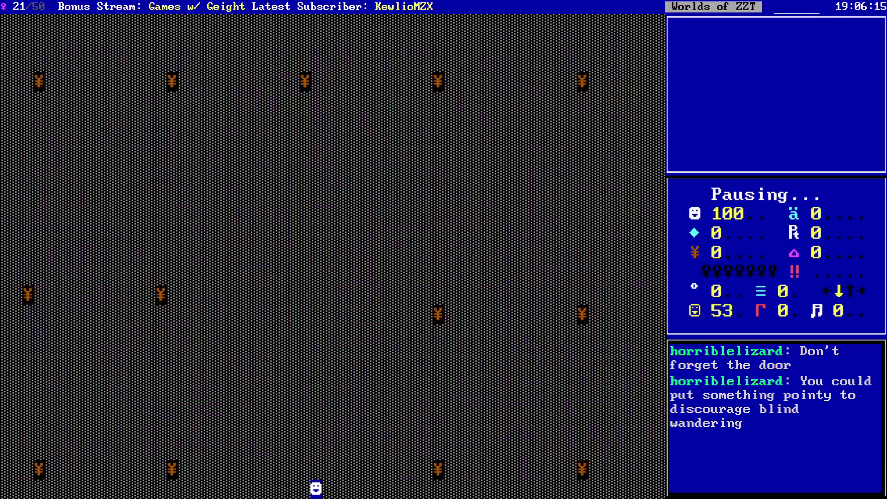
- Use the ?torch cheat, light a torch, read the warning scroll, walk up, then quit the test
key("question")
type("torch")
key("Return")
key("t")
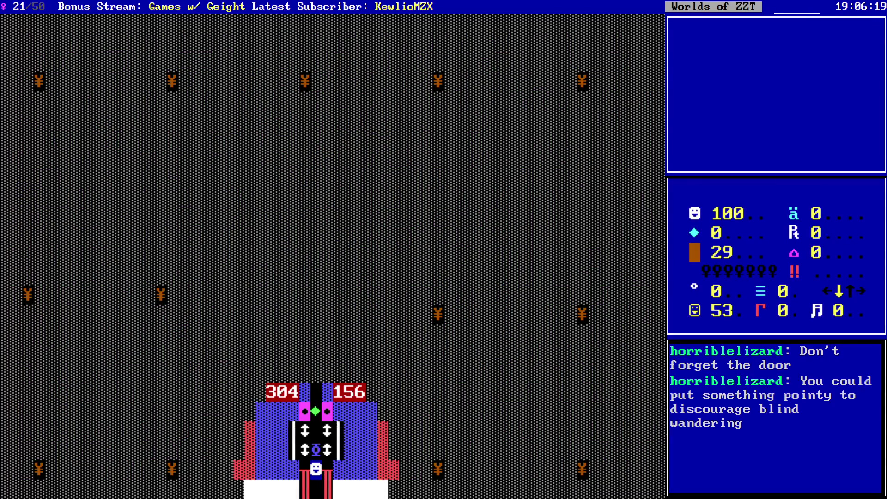
key("Up")
key("Escape")
key("Up")
key("Up")
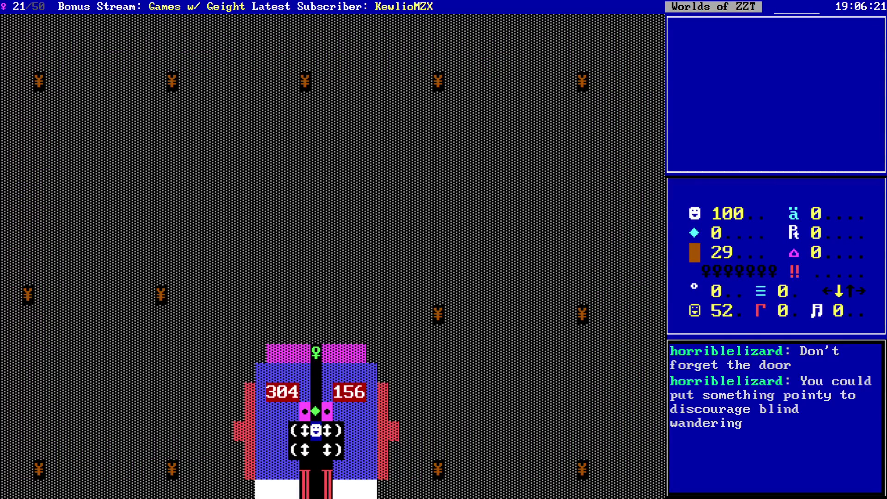
key("Escape")
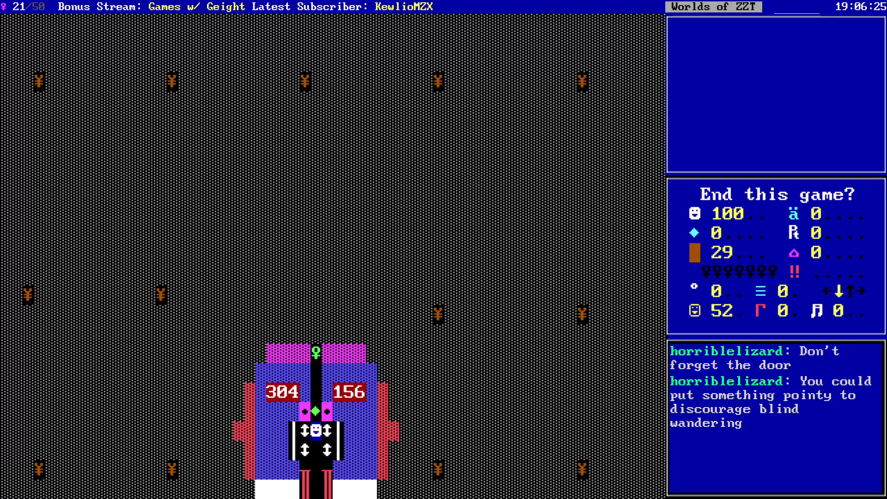
key("y")
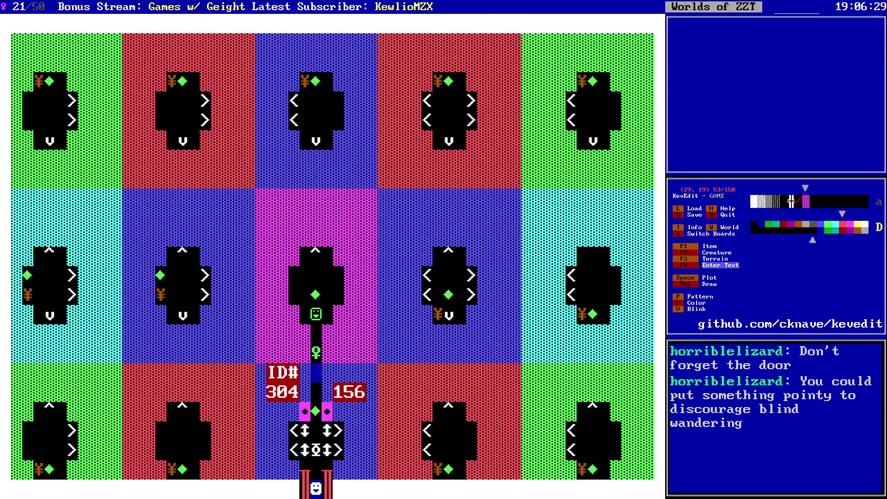
- Type an 'ID#' label above the 156 code, then launch a test play of the board
key("Right")
key("Right")
type("ID")
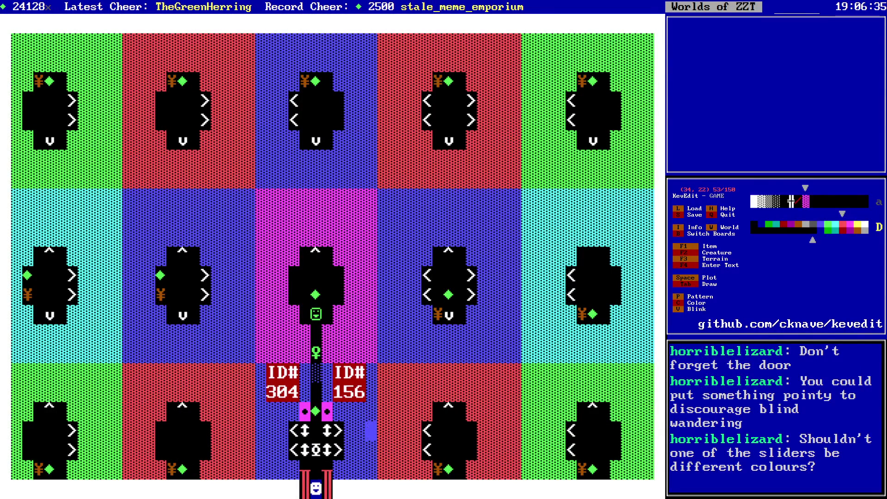
key("alt+t")
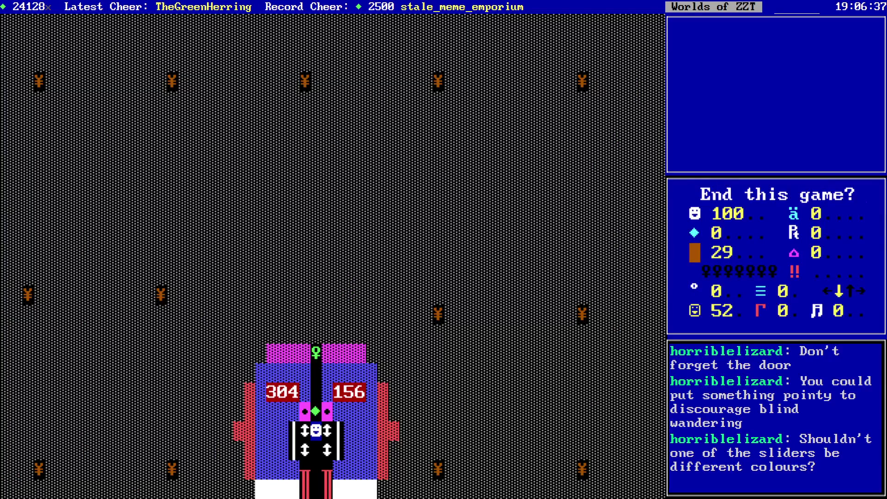
- At the first Mechanism, submit a wrong code, then enter the correct code 304
key("n")
key("Up")
key("Down")
key("Return")
key("Down")
key("Down")
key("Down")
key("Down")
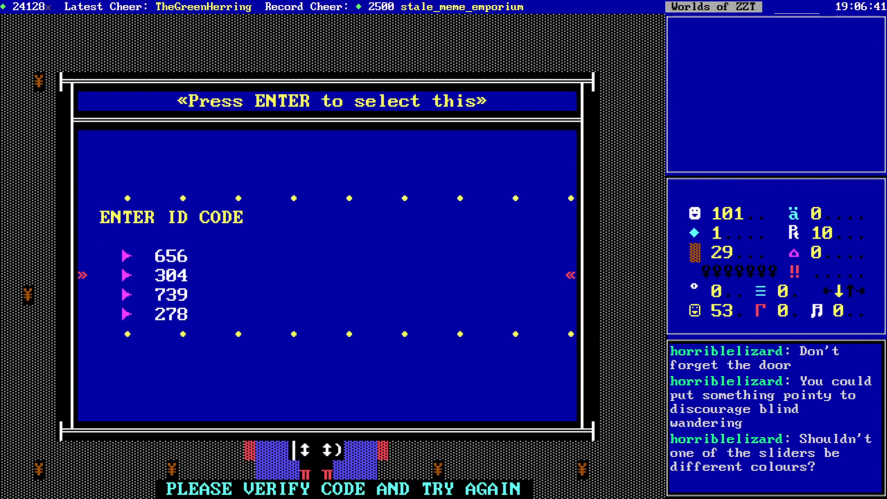
key("Return")
key("Escape")
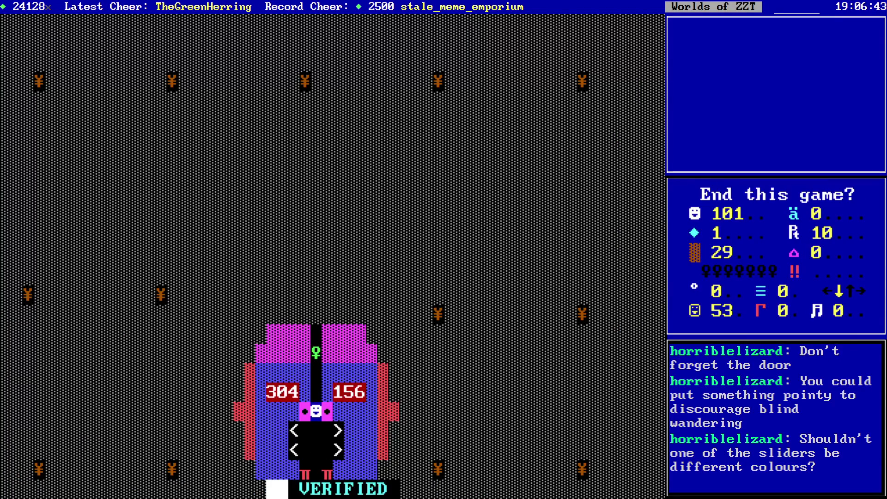
- At the second Mechanism, submit a wrong code, then 156, and end the test game
key("n")
key("Up")
key("Down")
key("Down")
key("Down")
key("Down")
key("Return")
key("Up")
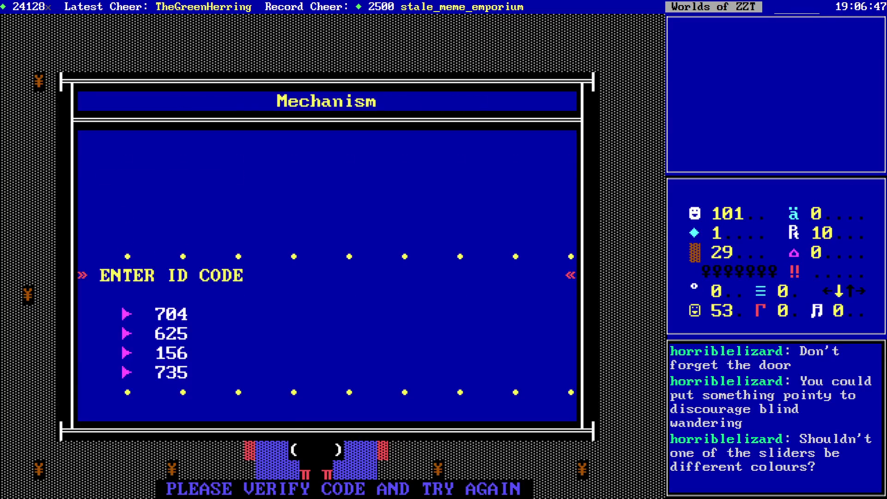
key("Down")
key("Return")
key("Escape")
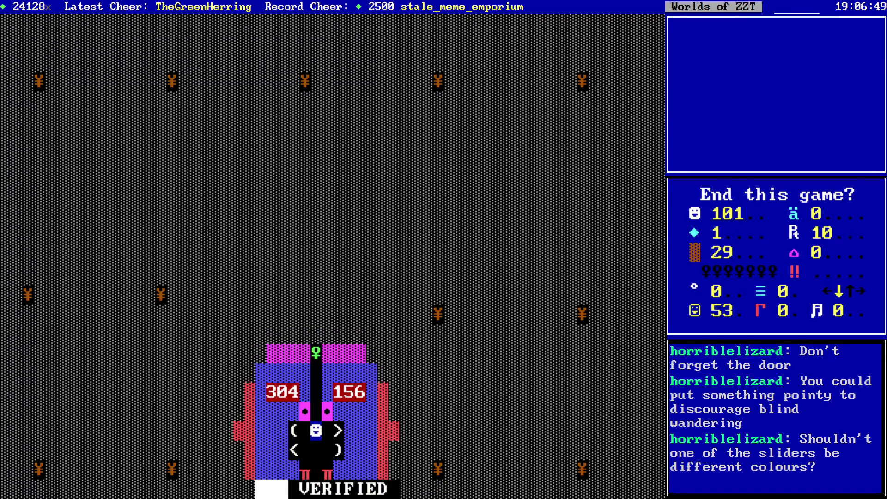
key("y")
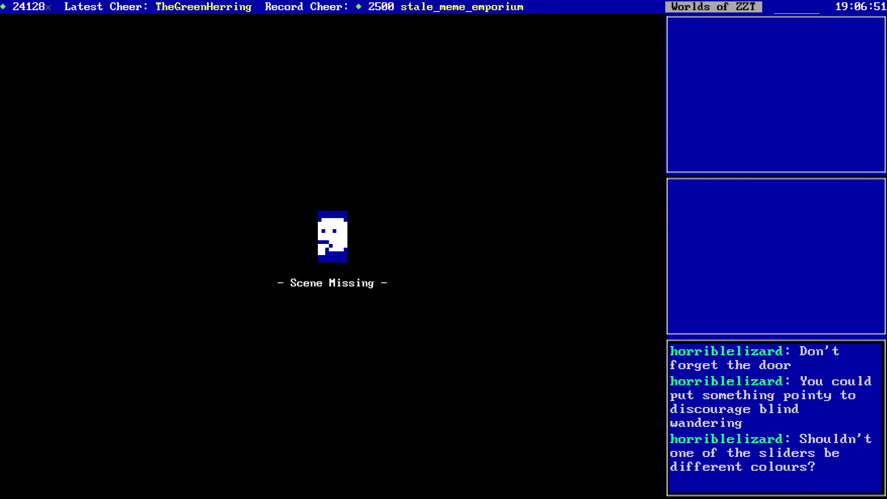
- Change the second Mechanism's :r #change line from white to yellow sliders
key("alt+Left")
key("Up")
key("Return")
key("Return")
key("Down")
key("Down")
key("Down")
key("Up")
key("Down")
key("Right")
key("Delete")
key("Delete")
key("Delete")
type("yell")
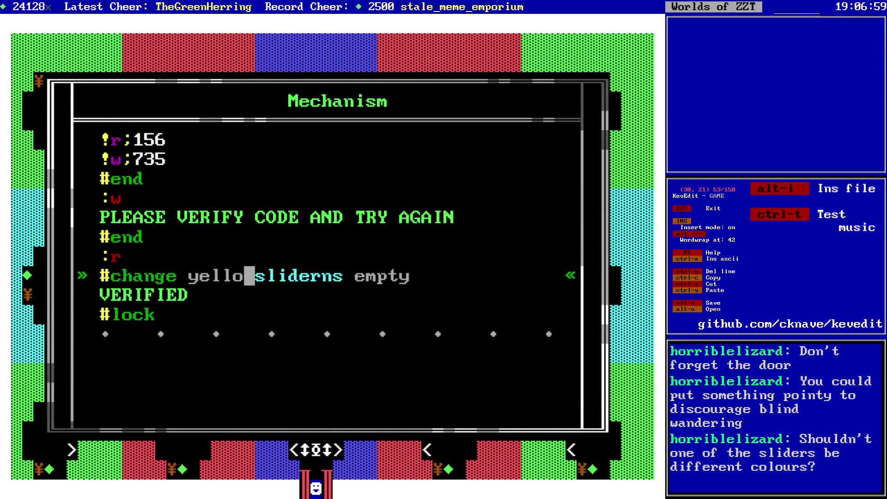
type("ow")
key("Escape")
key("Escape")
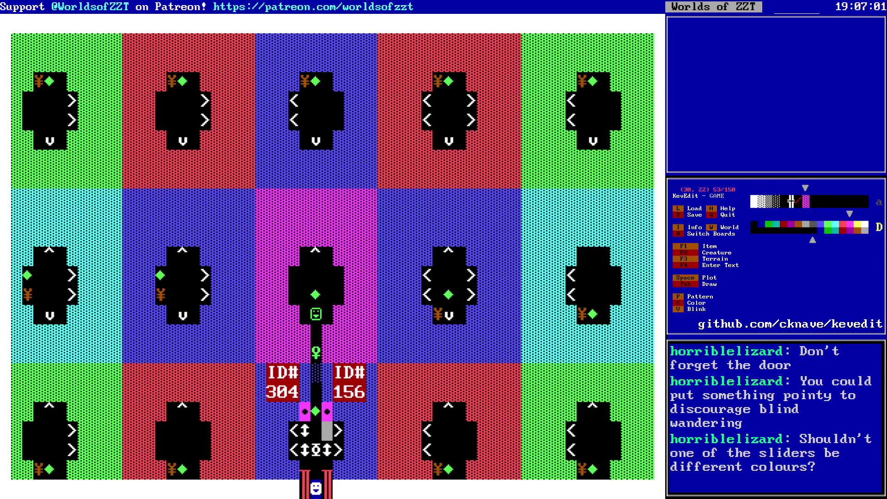
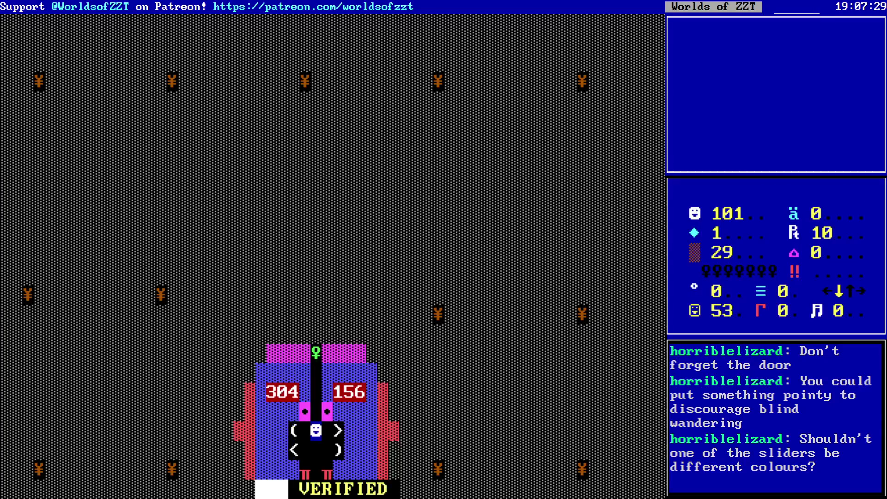
- Walk the player up through the colour chamber and back down
key("Up")
key("Up")
key("Up")
key("Down")
key("Down")
key("Down")
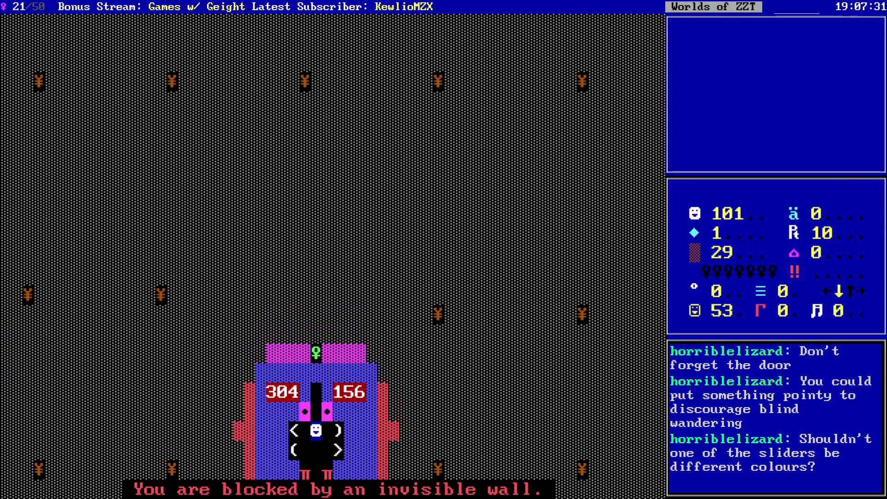
key("Down")
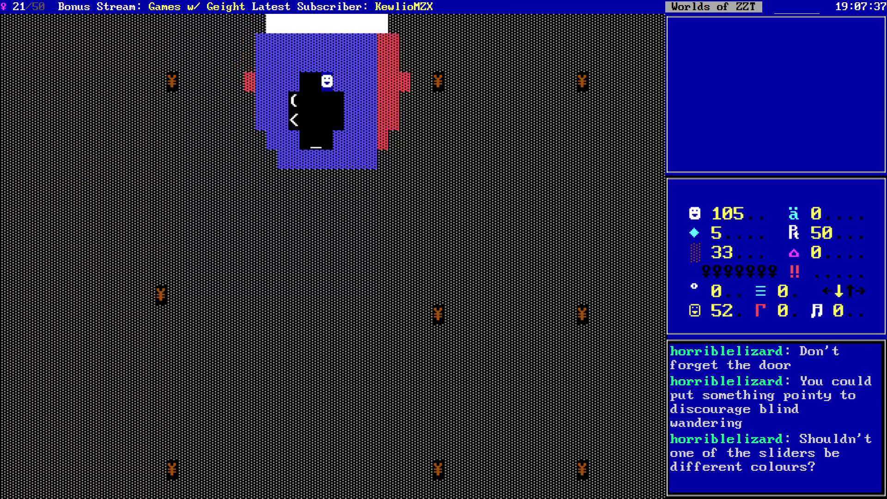
- Answer Gemma with 'Here they are, all fifteen gems' and dismiss her reply
key("Down")
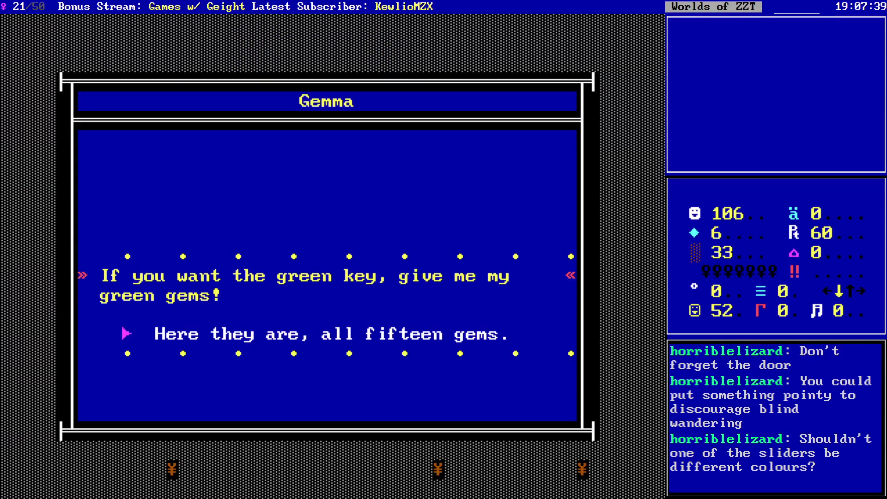
key("Down")
key("Return")
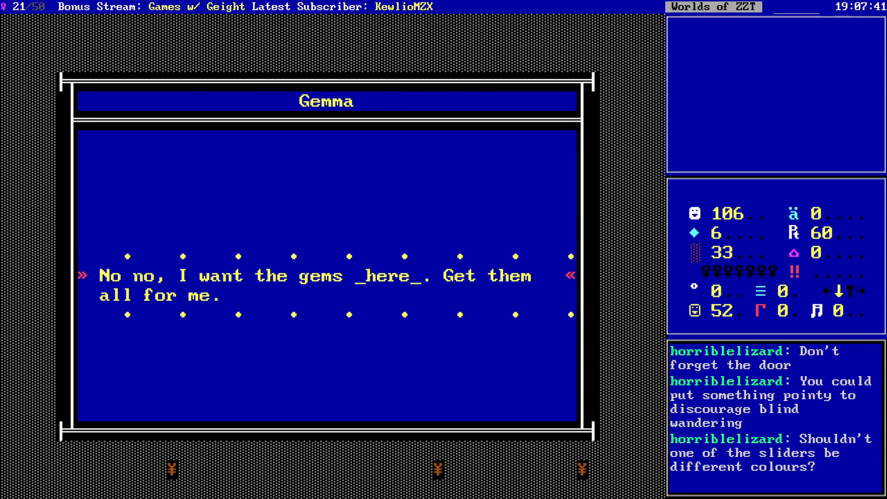
key("Return")
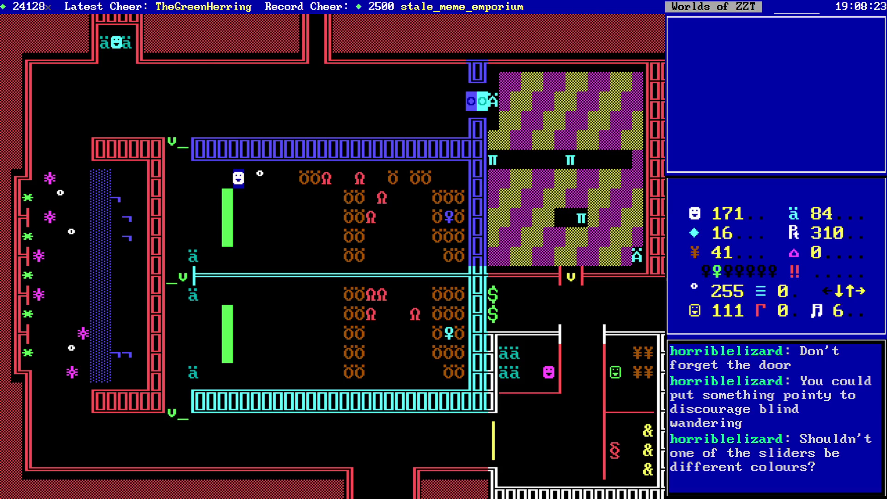
- Advance right across the arena, shooting the creatures along the way
key("shift+Right")
key("Right")
key("Right")
key("Down")
key("shift+Right")
key("shift+Right")
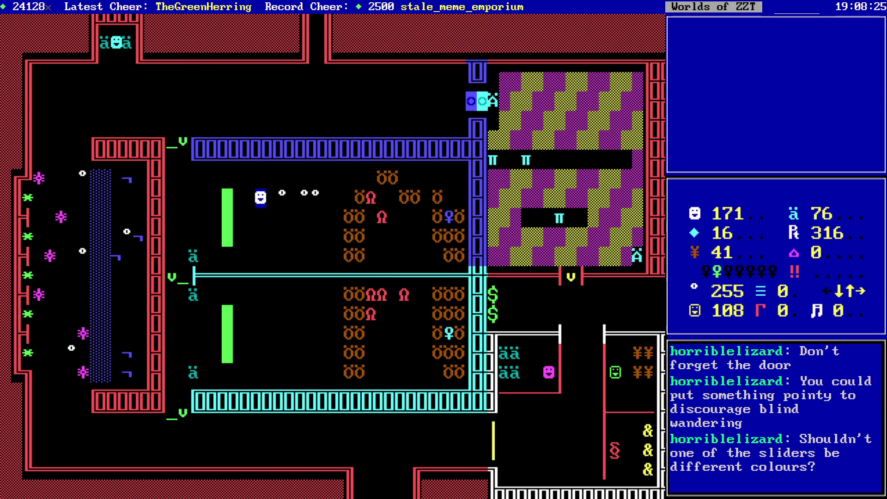
key("Right")
key("Right")
key("Right")
key("Down")
key("shift+Right")
key("shift+Right")
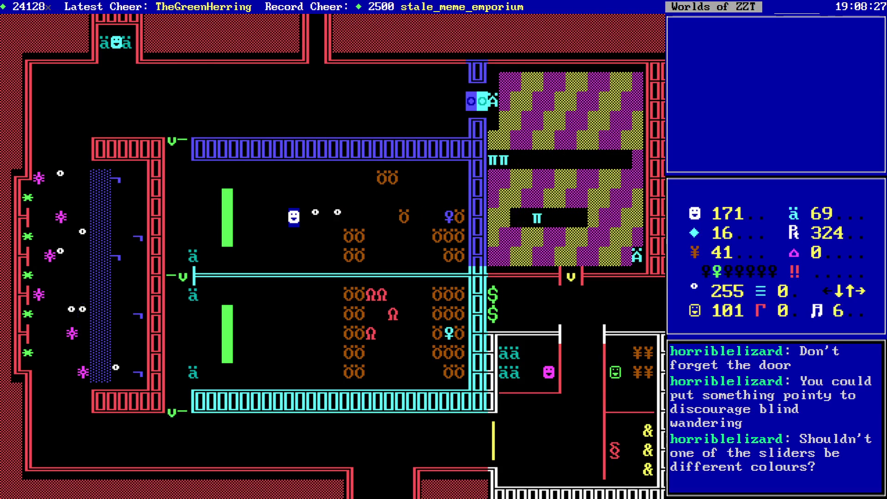
key("Down")
key("Down")
key("Up")
key("shift+Right")
key("shift+Right")
key("Right")
key("shift+Right")
key("shift+Right")
key("Right")
key("Right")
key("shift+Right")
key("Up")
key("Up")
key("Up")
key("shift+Right")
key("shift+Right")
key("Right")
key("Right")
key("Right")
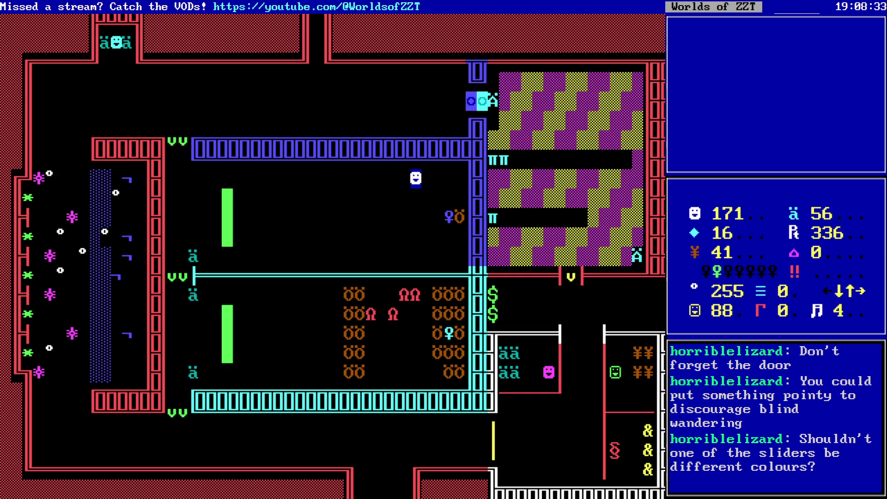
- Pick up the Blue key and step back from it
key("Right")
key("Right")
key("Right")
key("Down")
key("shift+Right")
key("Left")
key("Down")
key("Left")
key("Left")
key("Left")
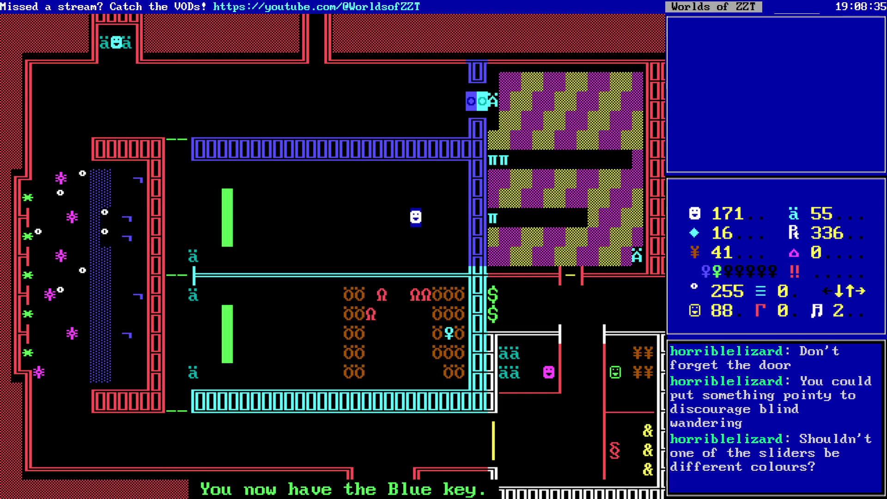
- Walk left across the room and collect the ammo pickups
key("Left")
key("Left")
key("Left")
key("Left")
key("Left")
key("Left")
key("Left")
key("Left")
key("Left")
key("Left")
key("Left")
key("Down")
key("Down")
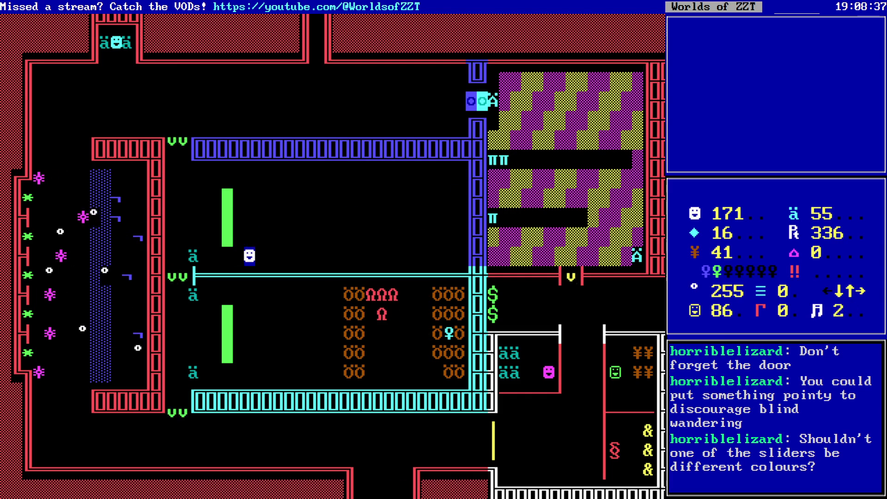
key("Left")
key("Left")
key("Left")
key("Left")
key("Left")
key("Left")
key("Down")
key("Right")
key("Down")
key("Right")
key("Down")
key("Down")
key("Down")
key("Left")
key("Up")
key("Right")
key("Down")
key("Right")
key("Right")
key("Right")
- Fire east to clear the remaining creatures, including the Ω enemy
key("shift+Right")
key("shift+Right")
key("shift+Right")
key("shift+Right")
key("Up")
key("shift+Right")
key("shift+Right")
key("shift+Right")
key("shift+Right")
key("Up")
key("shift+Right")
key("shift+Right")
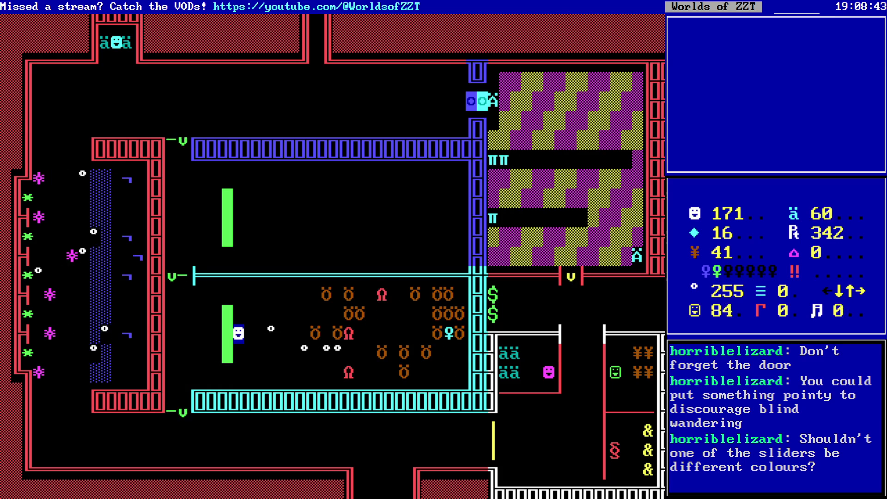
key("shift+Right")
key("shift+Right")
key("shift+Right")
key("Up")
key("shift+Right")
key("shift+Right")
key("shift+Right")
key("shift+Right")
key("Up")
key("shift+Right")
key("shift+Right")
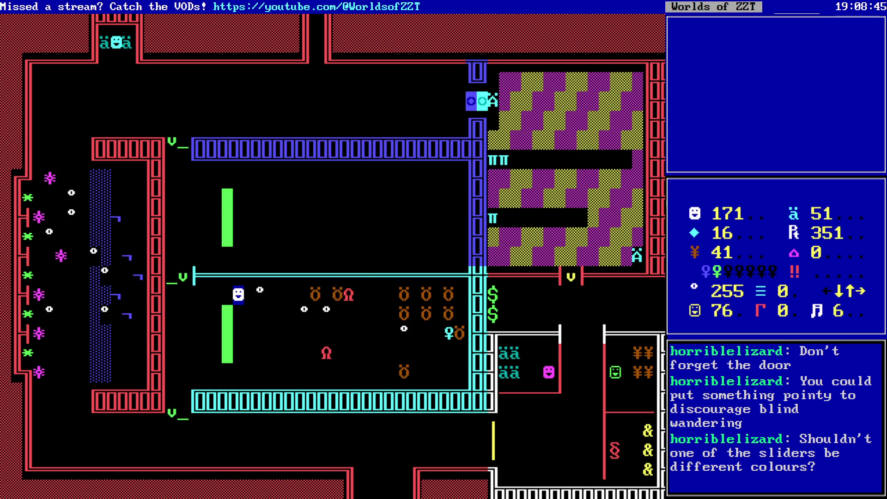
key("shift+Right")
key("shift+Right")
key("shift+Right")
key("shift+Right")
key("shift+Right")
key("Down")
key("shift+Right")
key("Down")
key("shift+Right")
key("Right")
key("shift+Right")
key("shift+Right")
key("Right")
key("Down")
key("Down")
key("Right")
key("shift+Right")
key("shift+Right")
key("Up")
key("shift+Right")
key("shift+Right")
key("shift+Right")
key("Right")
key("Right")
key("Right")
- Collect the Cyan key
key("Right")
key("Right")
key("Right")
key("Down")
key("Right")
key("Right")
key("Right")
key("shift+Up")
key("Up")
key("Up")
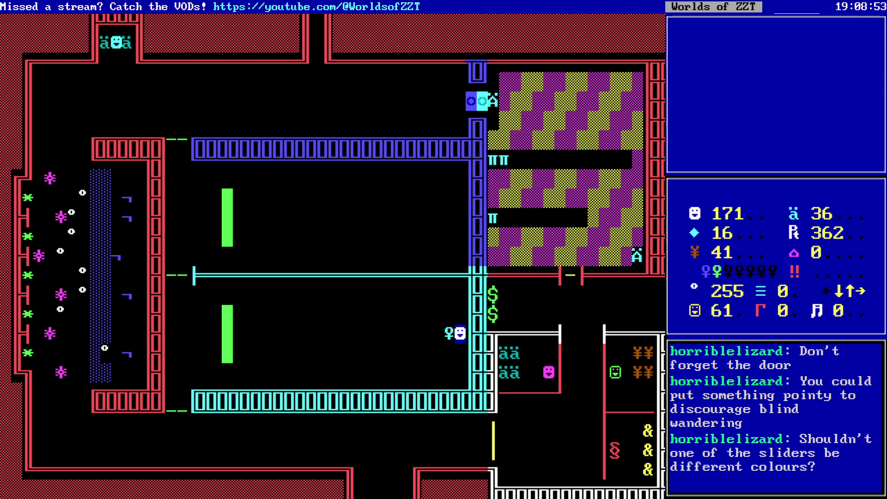
key("Left")
key("Left")
key("Left")
- Follow the bottom corridor left, run up the left side and along the top passage
key("Left")
key("Left")
key("Left")
key("Down")
key("Down")
key("Left")
key("Left")
key("Left")
key("Down")
key("Down")
key("Down")
key("Left")
key("Left")
key("Left")
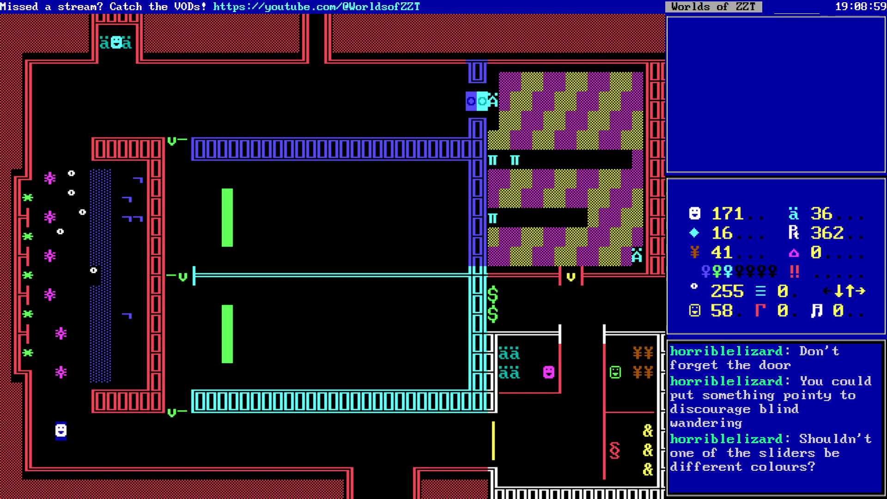
key("Left")
key("Up")
key("Up")
key("Right")
key("Down")
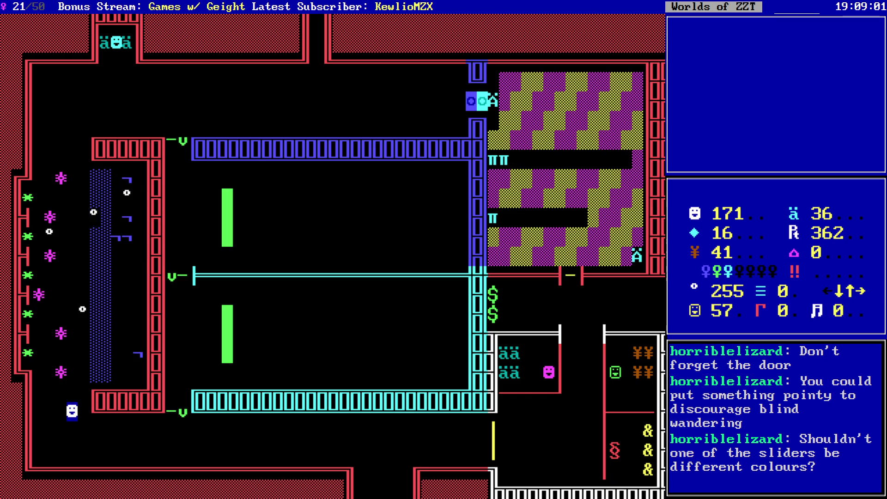
key("Up")
key("Up")
key("Up")
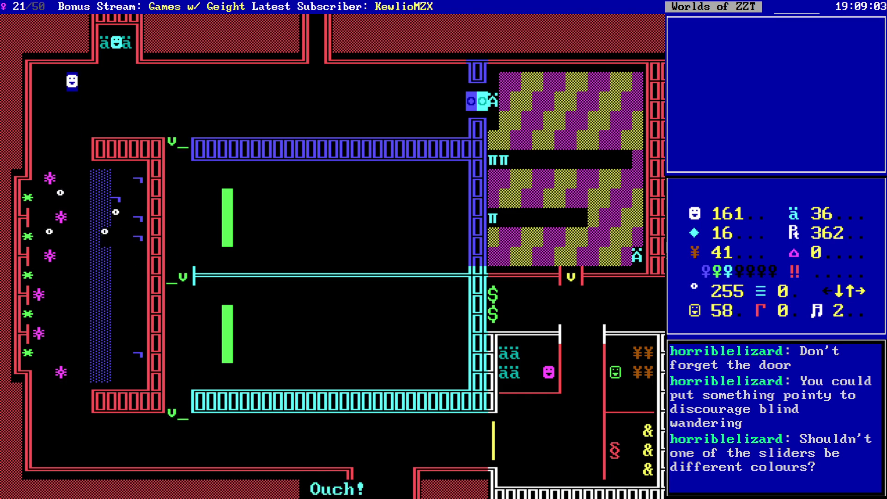
key("Right")
key("Right")
key("Right")
key("Up")
key("Up")
key("Right")
key("Right")
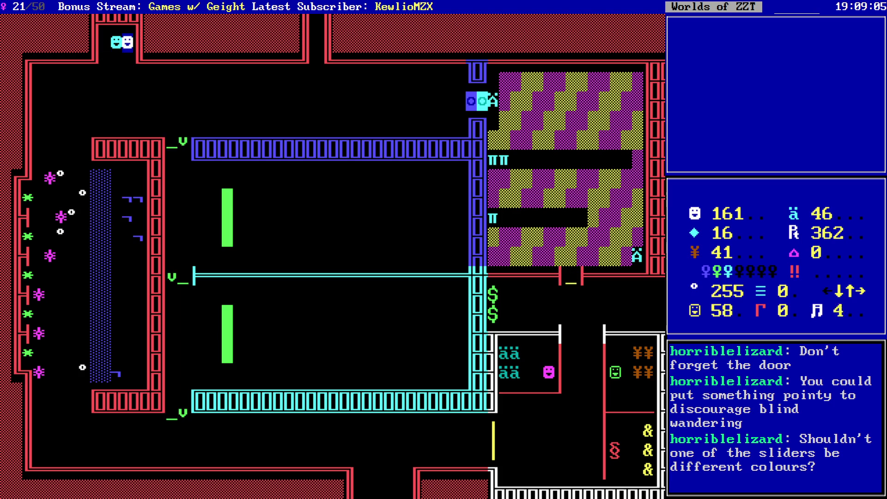
key("Right")
key("Down")
key("Right")
key("Right")
key("Down")
key("Right")
key("Up")
key("Right")
key("Right")
key("Right")
key("Right")
key("Right")
key("Right")
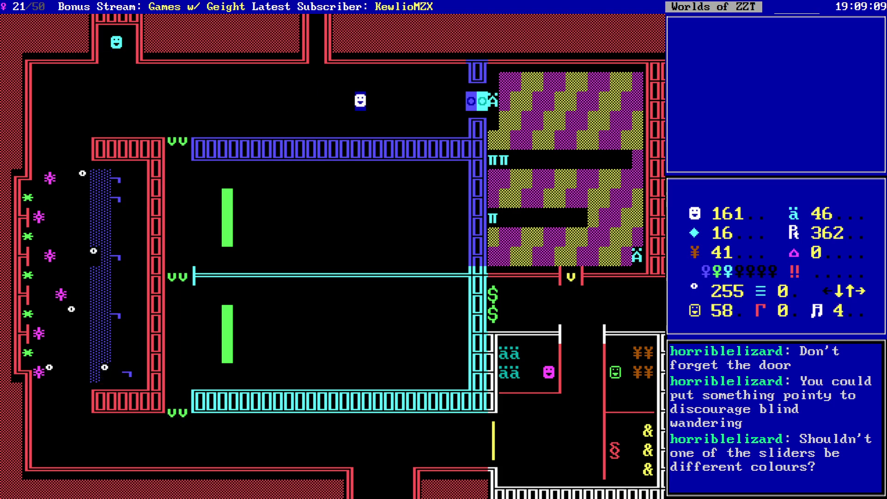
- Grab the ammo and shoot through the breakable checker wall beside the blue wall
key("Right")
key("Right")
key("Right")
key("Right")
key("Right")
key("Right")
key("Right")
key("Down")
key("shift+Down")
key("shift+Down")
key("shift+Down")
key("shift+Down")
key("Down")
key("Down")
key("Down")
key("Down")
key("Down")
key("Down")
key("Down")
key("shift+Right")
key("shift+Right")
key("shift+Right")
key("shift+Right")
key("shift+Right")
key("Right")
key("Right")
key("Right")
key("Right")
key("Right")
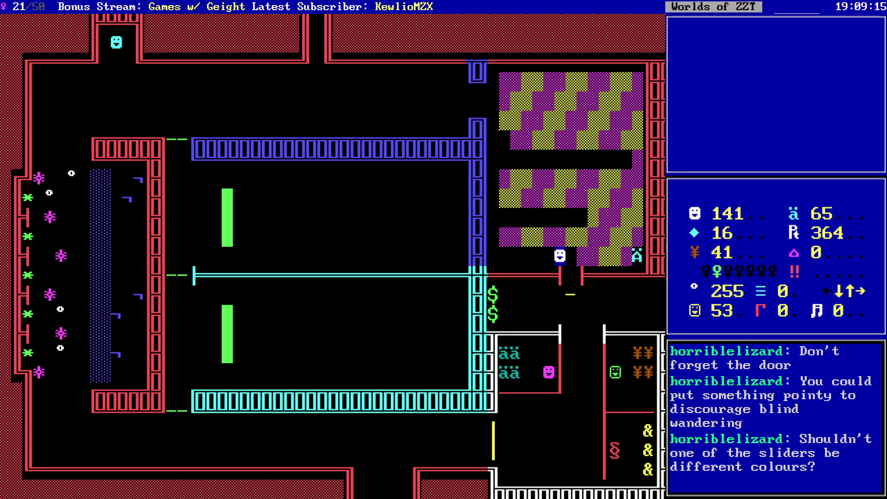
key("Right")
key("Down")
key("Down")
key("Down")
- Collect the two ten-buck pickups, raising gems to 36, then request ending the game
key("Up")
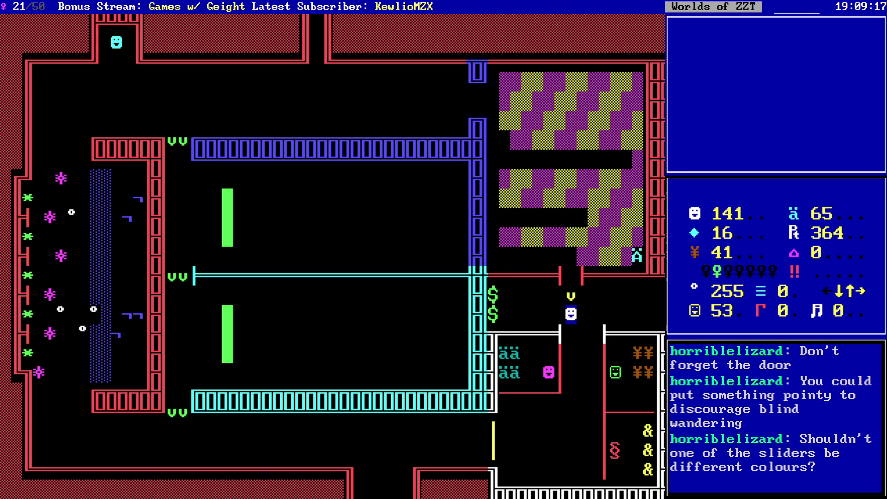
key("Right")
key("Down")
key("Left")
key("Left")
key("Left")
key("Left")
key("Left")
key("Left")
key("Left")
key("Right")
key("Right")
key("Right")
key("Right")
key("Right")
key("Right")
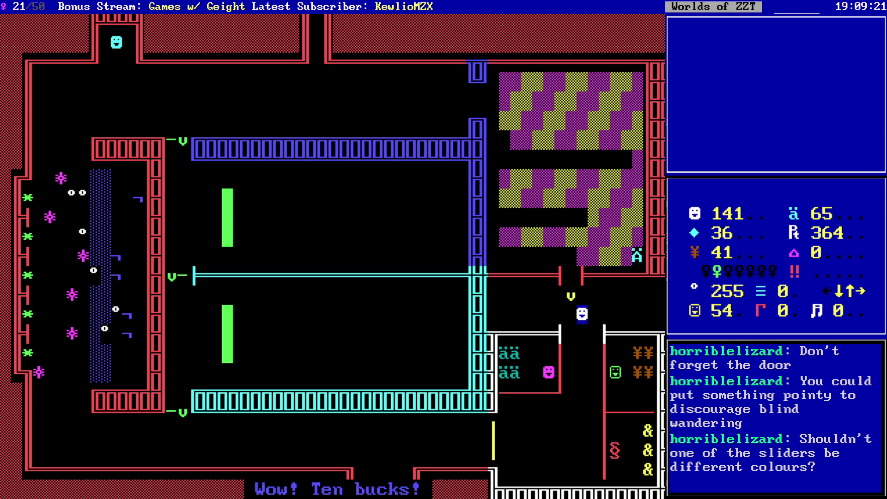
key("Right")
key("Right")
key("Right")
key("Escape")
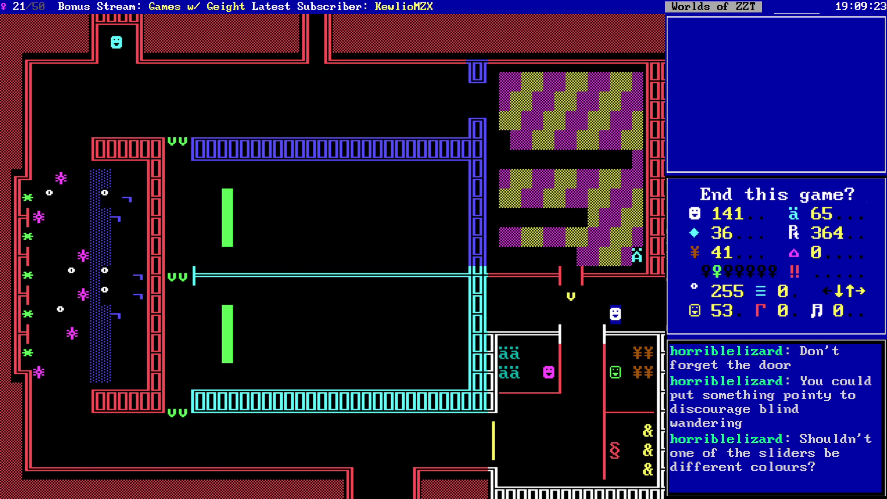
key("y")
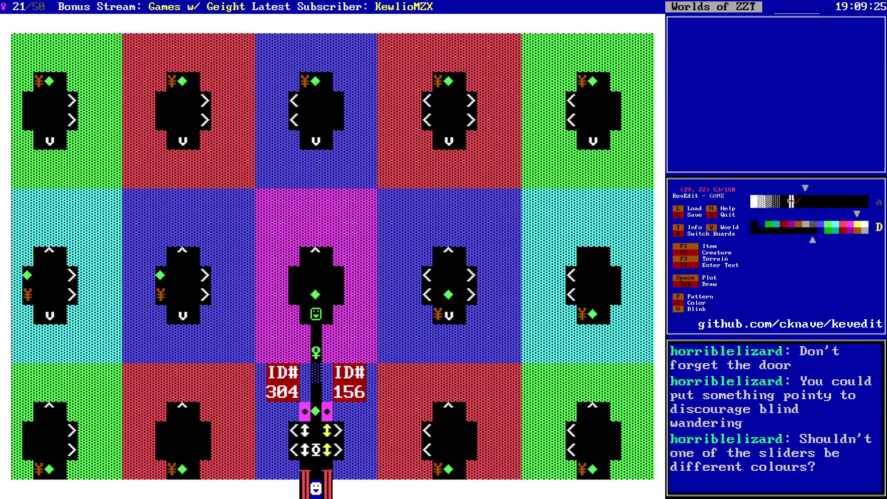
key("Page_Down")
key("Page_Down")
key("Right")
key("Right")
key("Right")
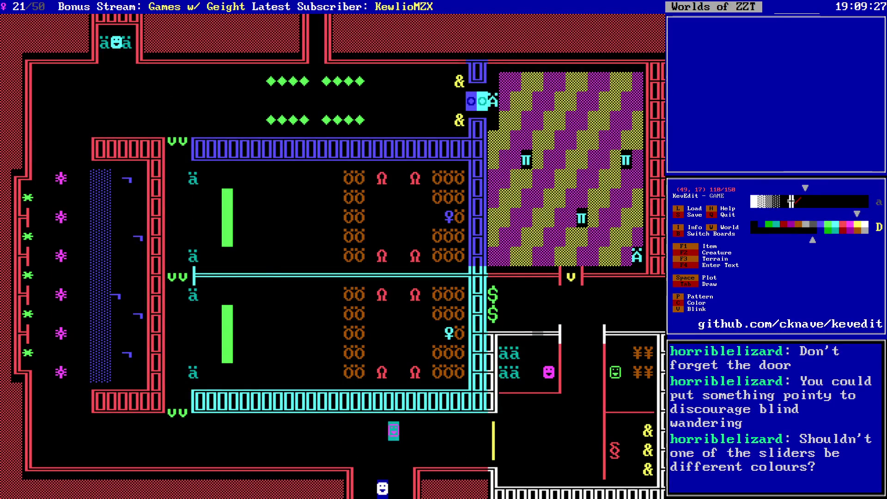
key("alt+s")
key("Page_Down")
key("Page_Down")
key("Page_Down")
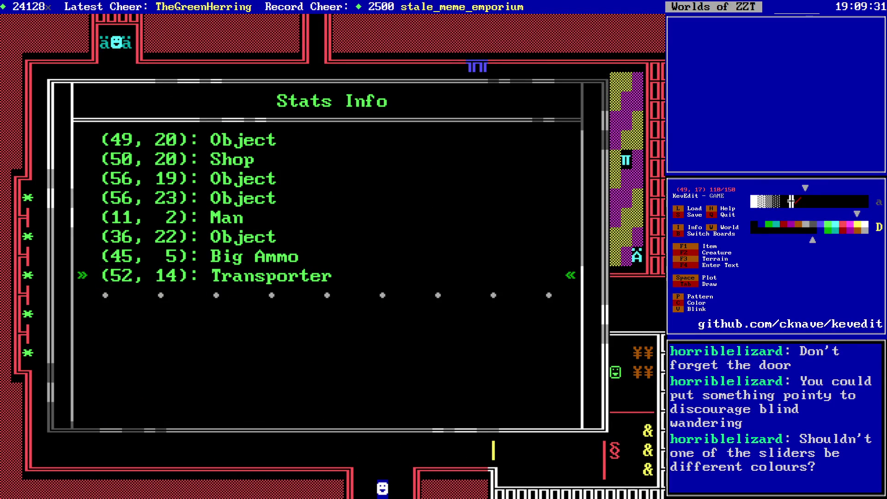
key("Escape")
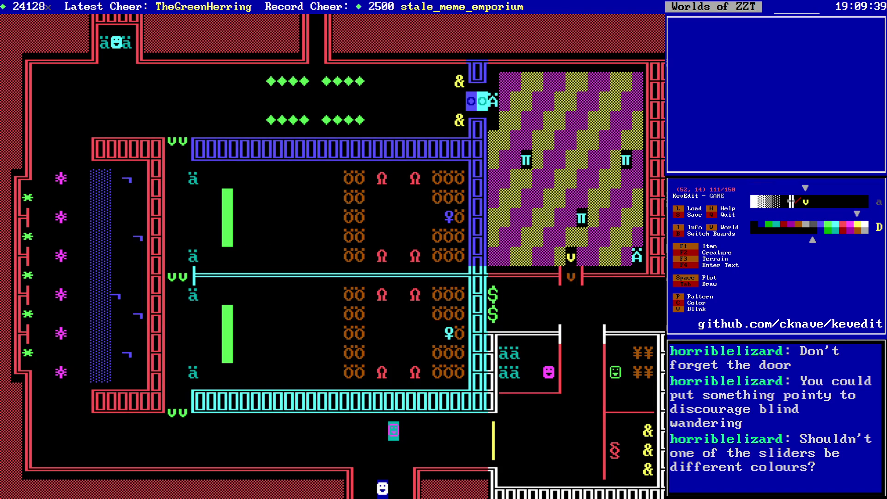
key("Up")
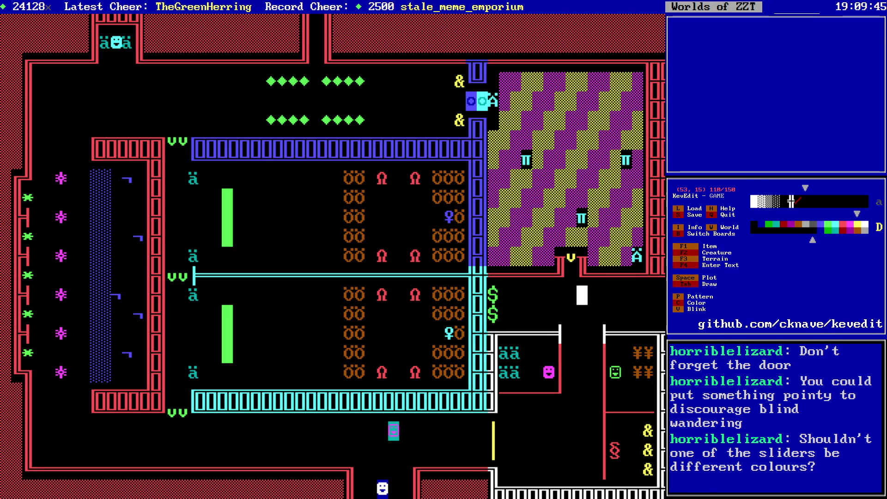
key("q")
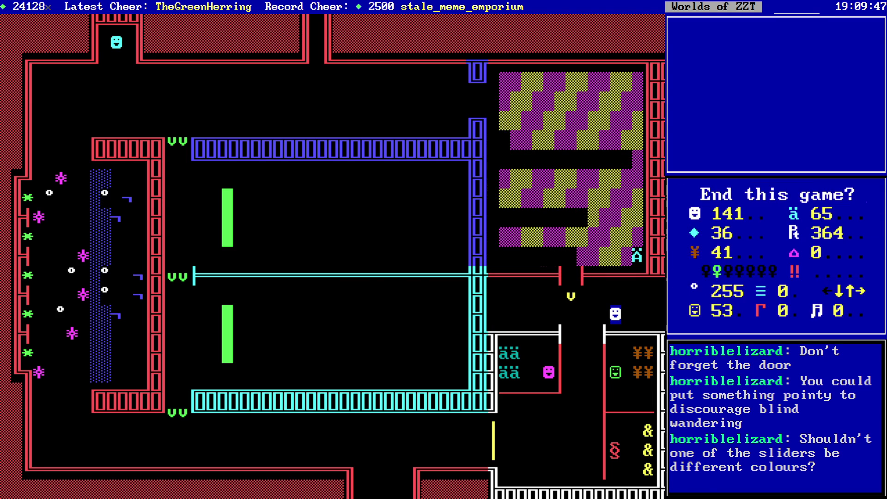
- Decline ending the game and save the game as 1.SAV
key("n")
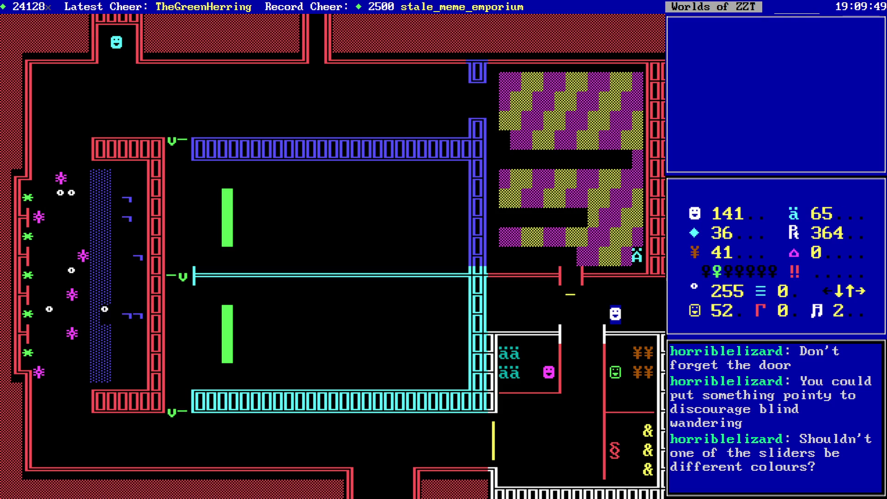
key("Right")
key("Right")
key("s")
key("Return")
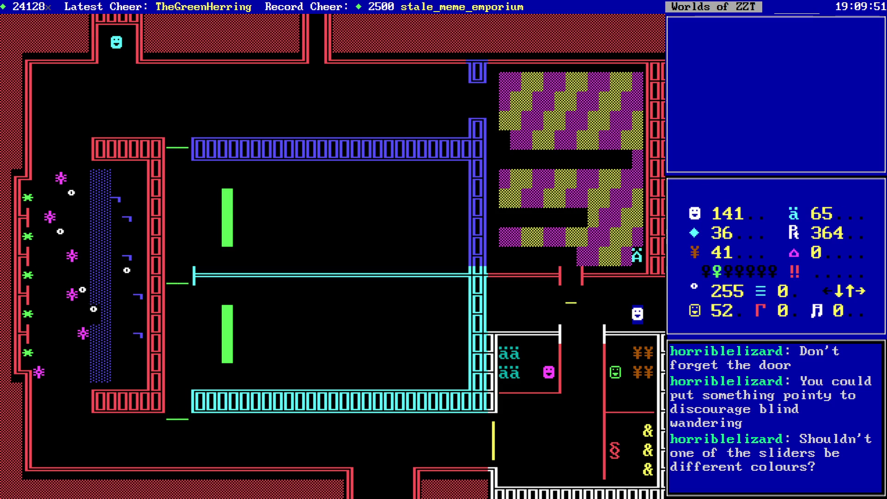
- Enter the forest board and tunnel through the grass past the sign along the upper path
key("Right")
key("Right")
key("Right")
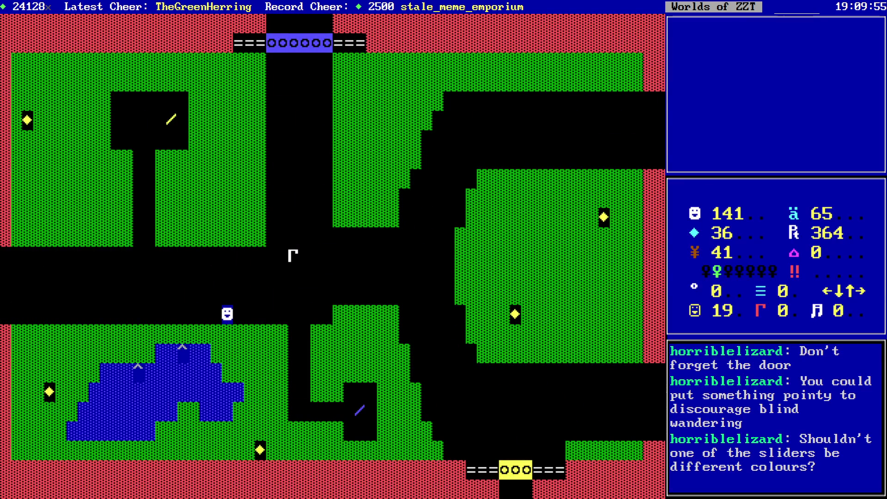
key("Up")
key("Left")
key("Left")
key("Left")
key("Left")
key("Left")
key("Left")
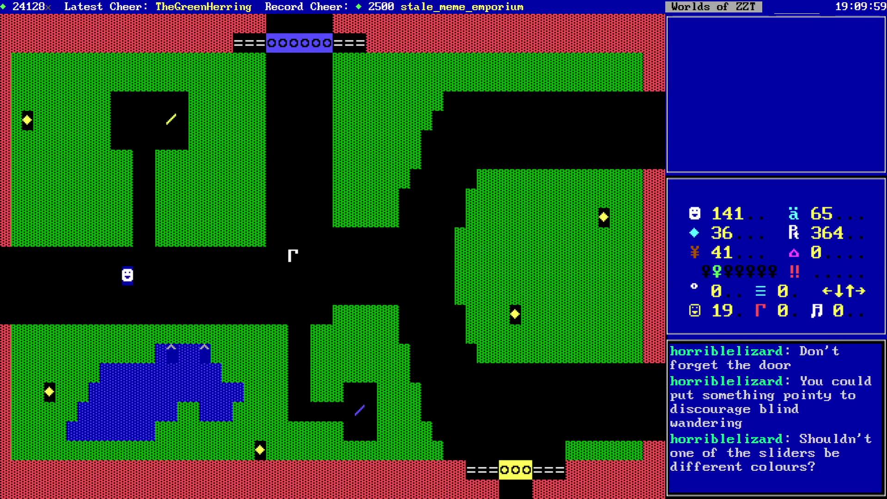
key("Up")
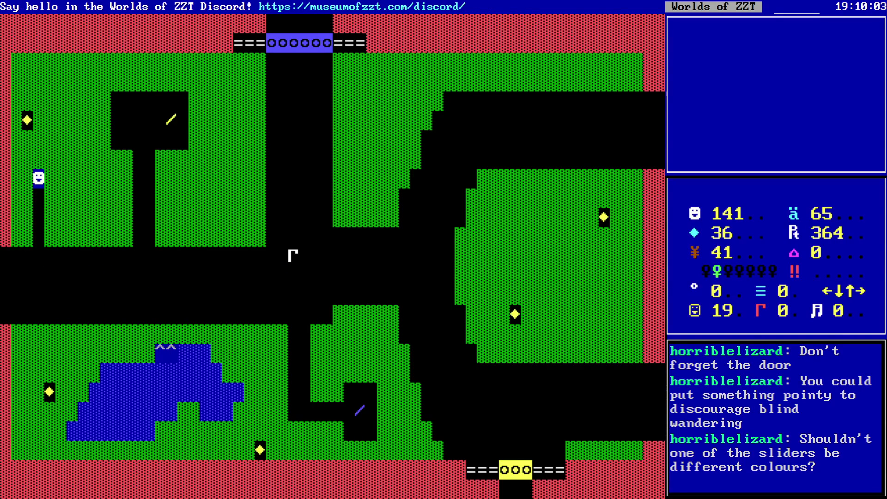
key("Right")
key("Up")
key("Up")
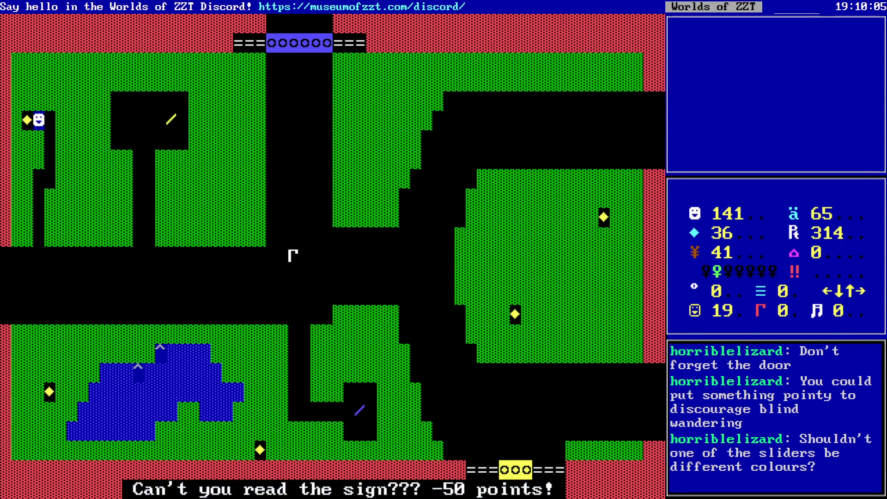
key("Right")
key("Right")
key("Right")
key("Down")
key("Right")
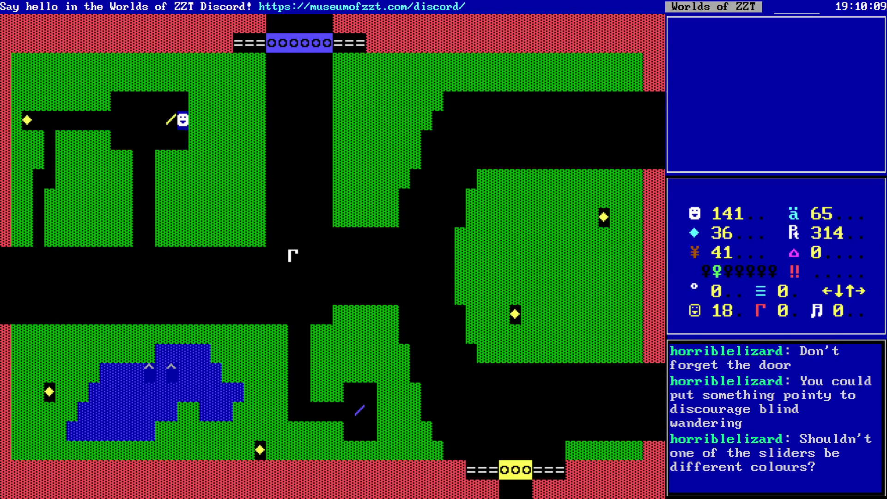
key("Right")
key("Right")
key("Right")
key("Right")
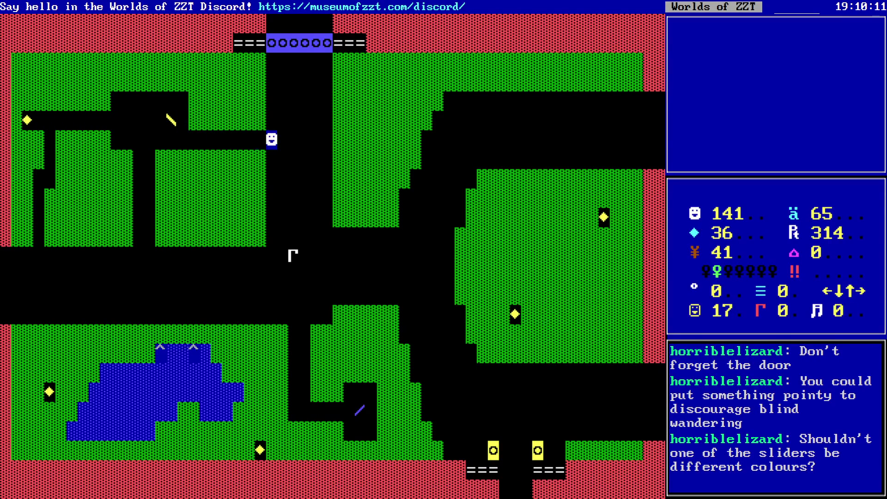
key("Right")
key("Right")
key("Right")
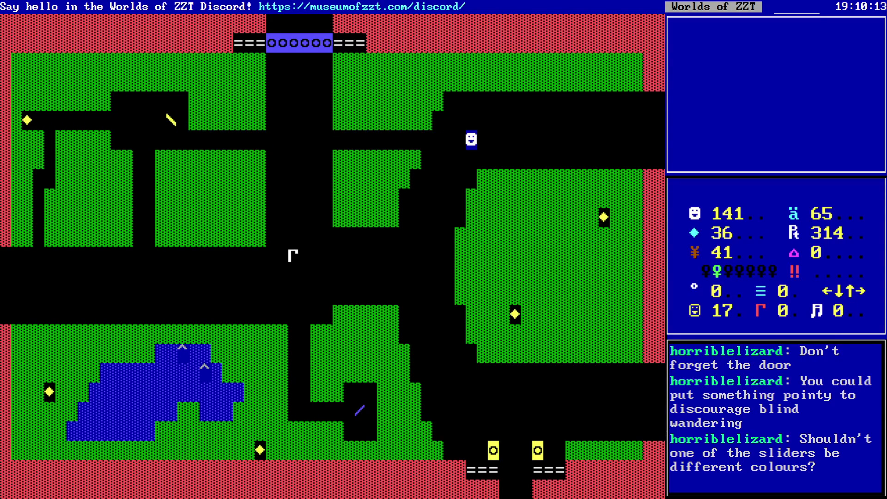
- Exit past the yellow boulder through the bottom edge, check the board below, and return
key("Down")
key("Down")
key("Down")
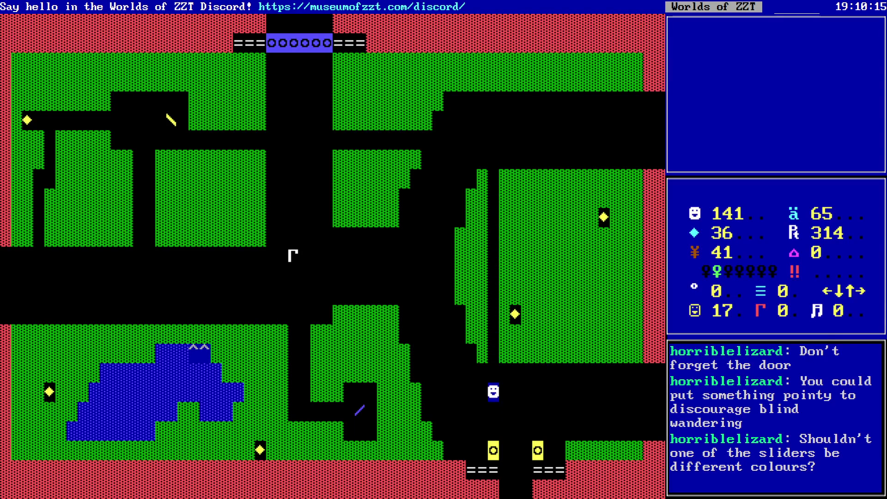
key("Right")
key("Down")
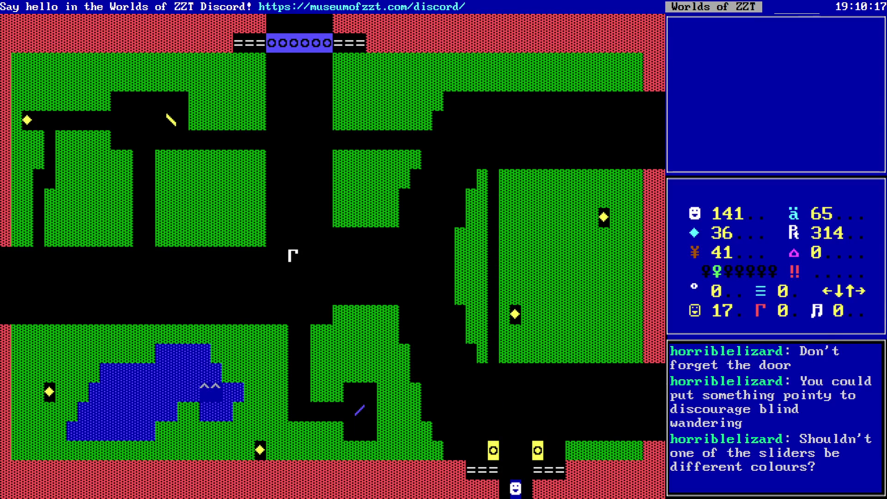
key("Down")
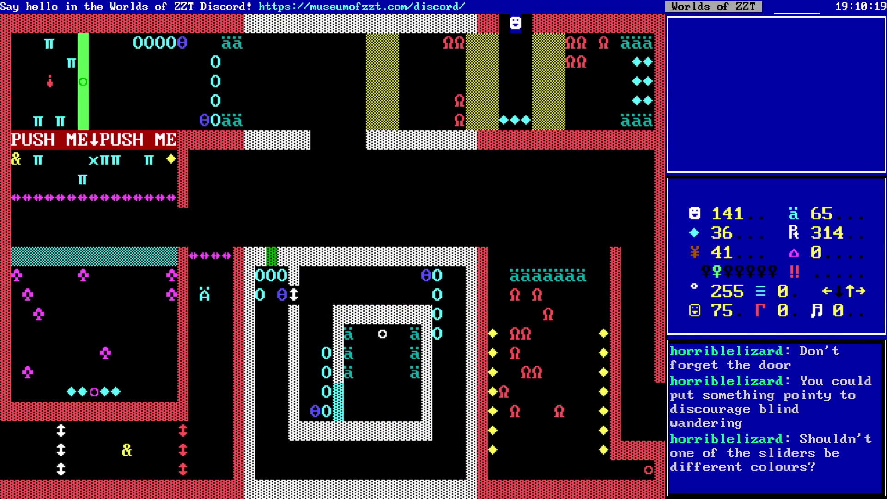
key("Down")
key("Down")
key("Down")
key("Up")
key("Up")
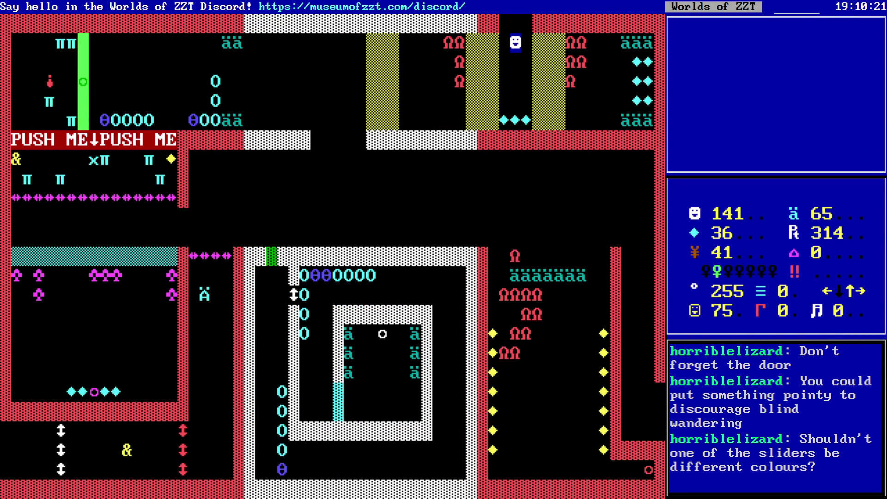
key("Up")
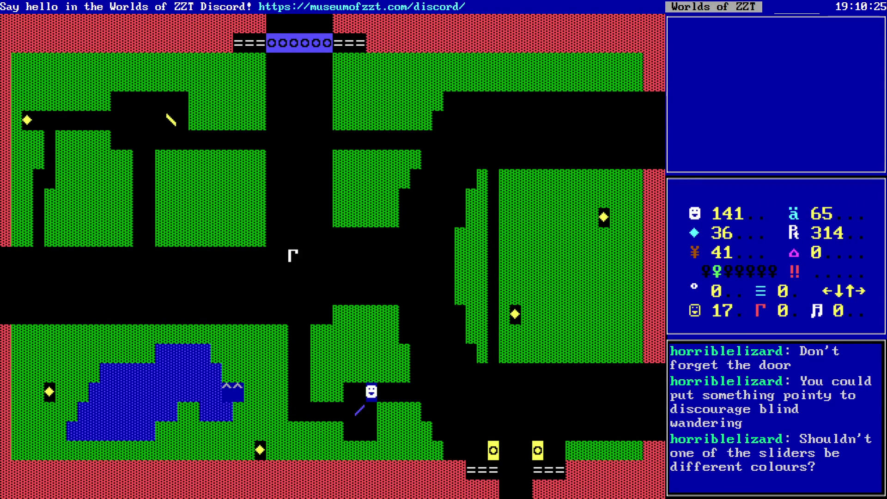
- Walk left, up between the blue pillars, and out the top into A FEW LAPS
key("Left")
key("Left")
key("Left")
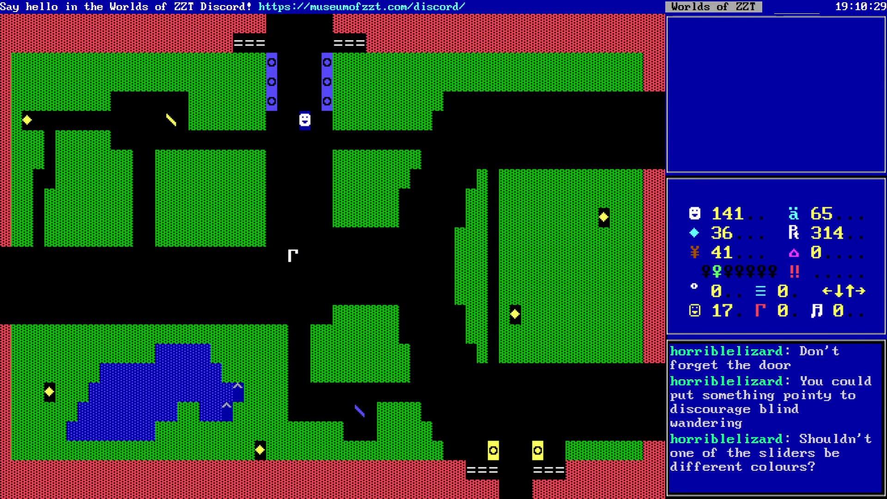
key("Up")
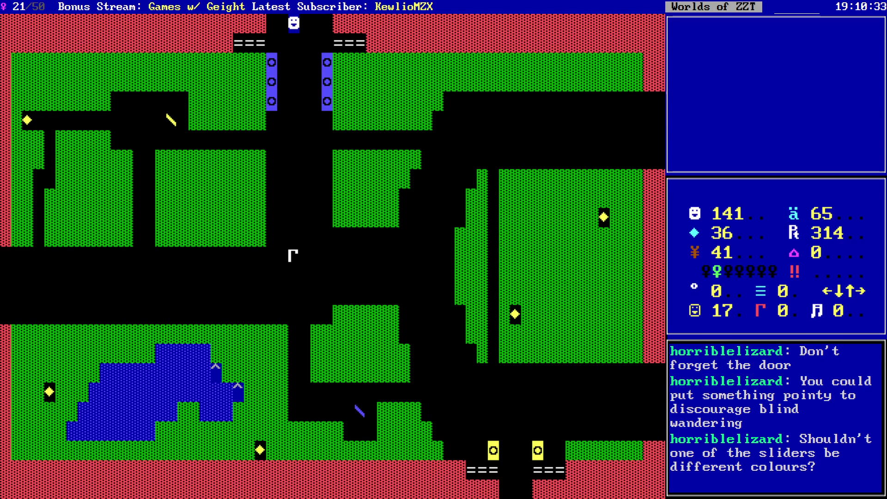
key("Up")
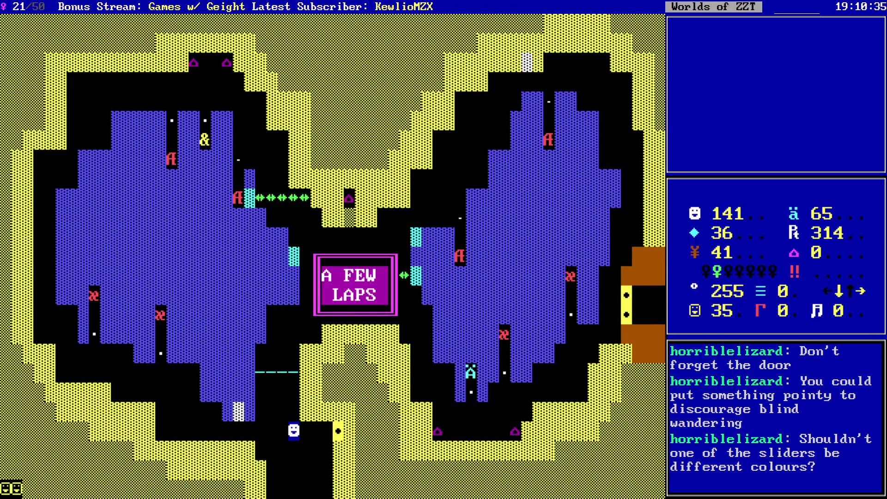
- Run left along the bottom corridor and up the left side, eating the pretzel and grabbing the purple gem
key("Left")
key("Left")
key("Left")
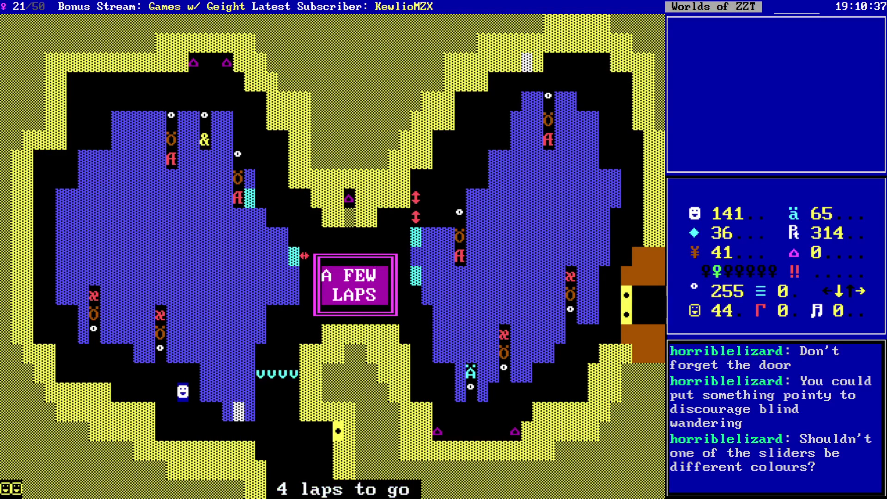
key("Left")
key("Left")
key("Left")
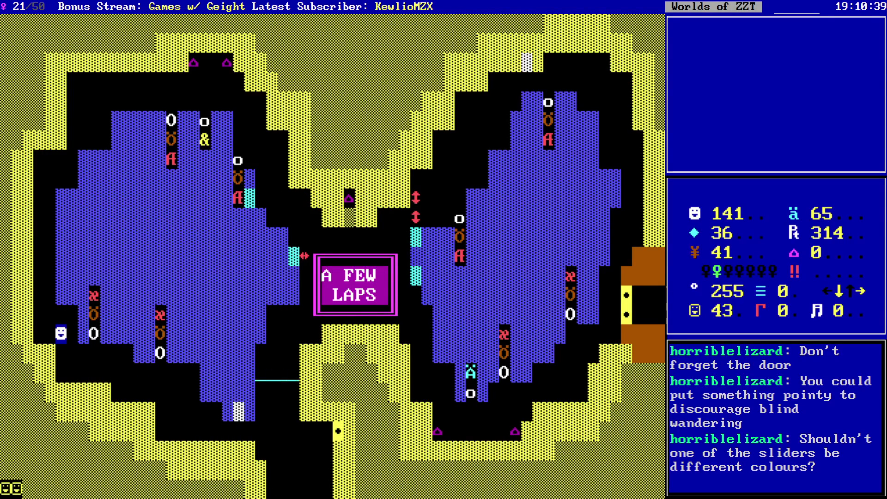
key("Up")
key("Up")
key("Up")
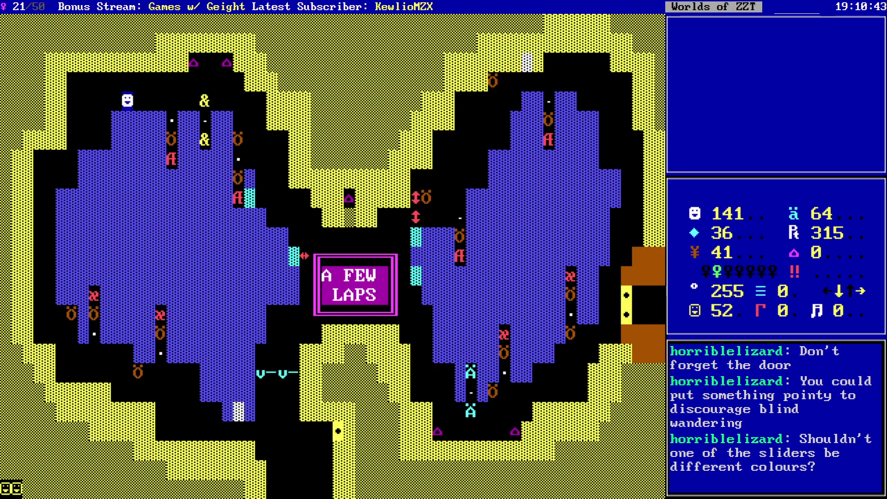
key("Right")
key("Right")
key("Right")
key("Up")
key("Up")
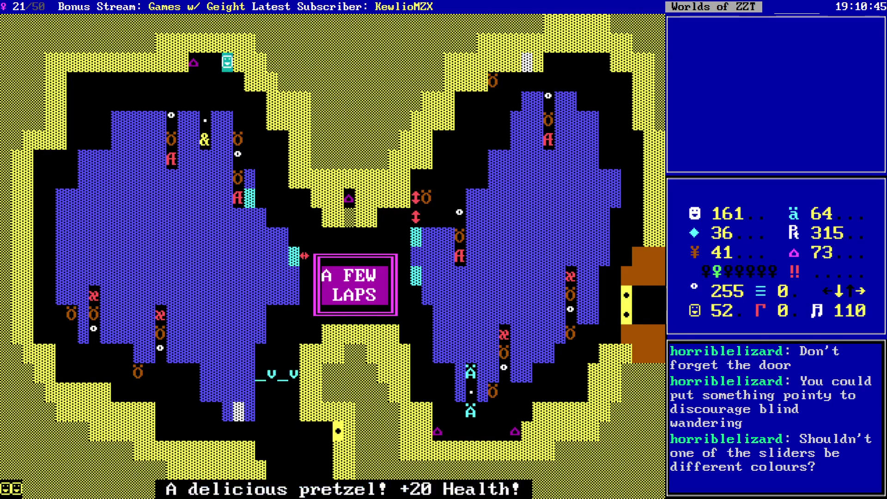
key("Down")
key("Down")
key("Right")
key("Right")
key("Right")
key("Right")
key("Down")
key("Down")
key("Down")
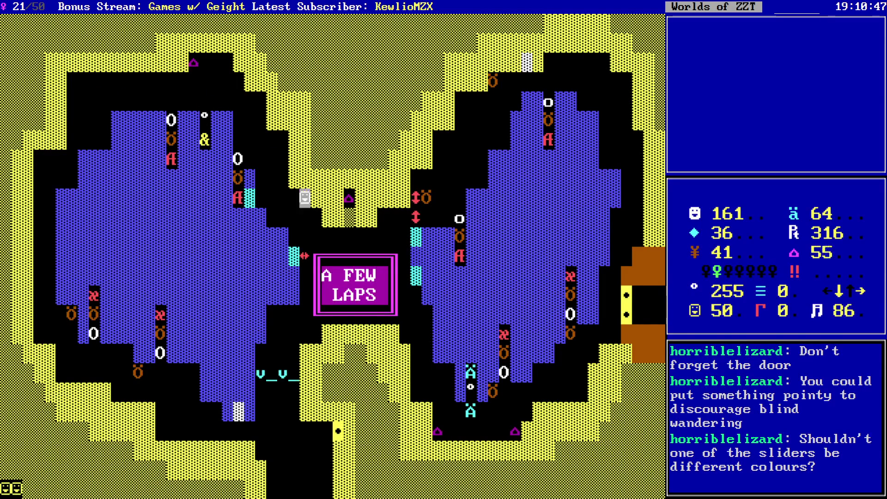
- Head right toward the red arrows and pick up the box of ammunition
key("Right")
key("Right")
key("Right")
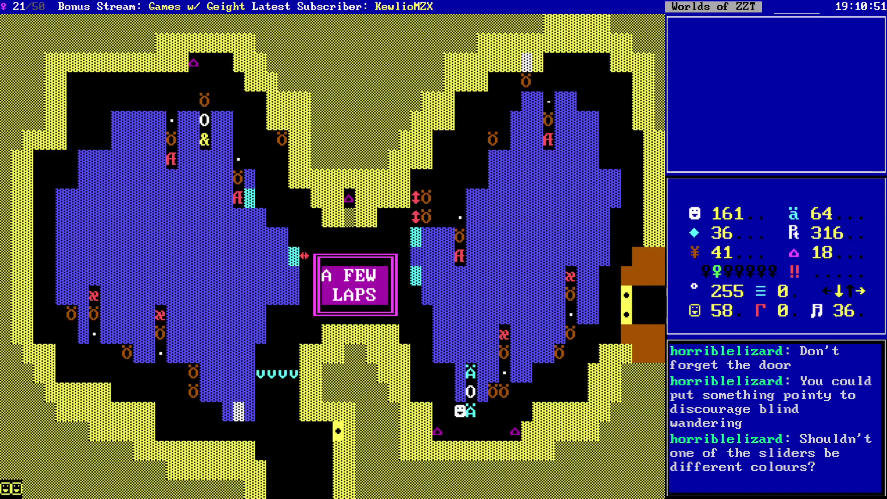
key("Right")
key("Right")
key("Right")
key("Up")
key("Right")
key("Right")
key("Right")
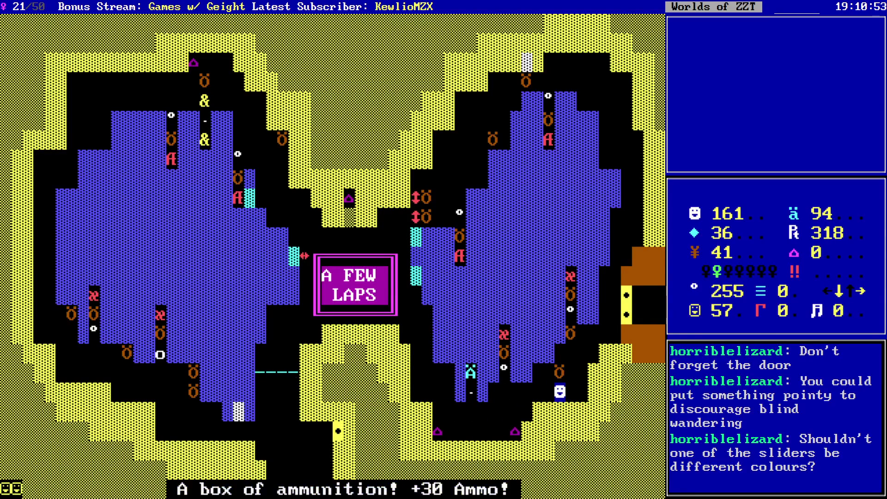
key("Right")
key("Right")
key("Up")
key("Up")
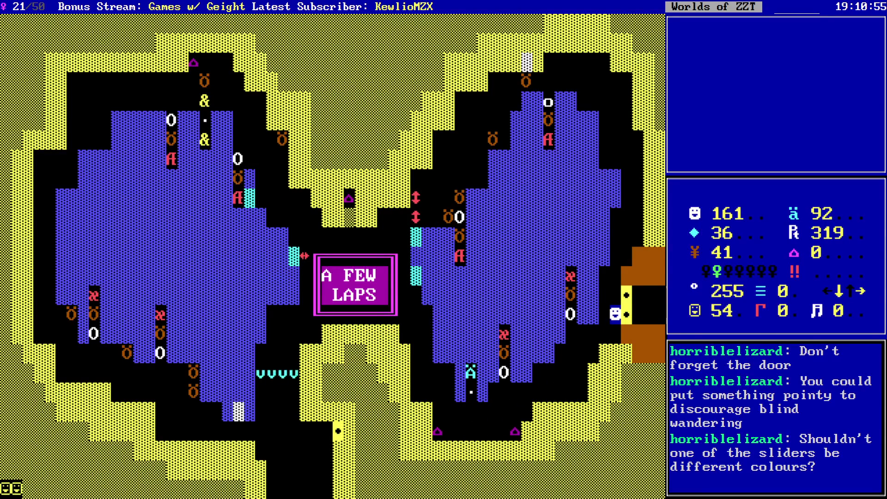
- Climb the right corridor, run left along the top, and cross the start line
key("Up")
key("Up")
key("Up")
key("Right")
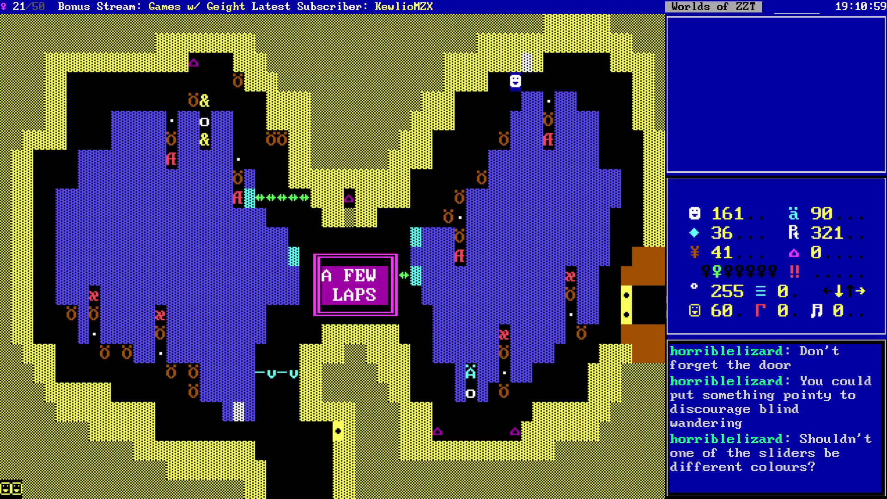
key("Left")
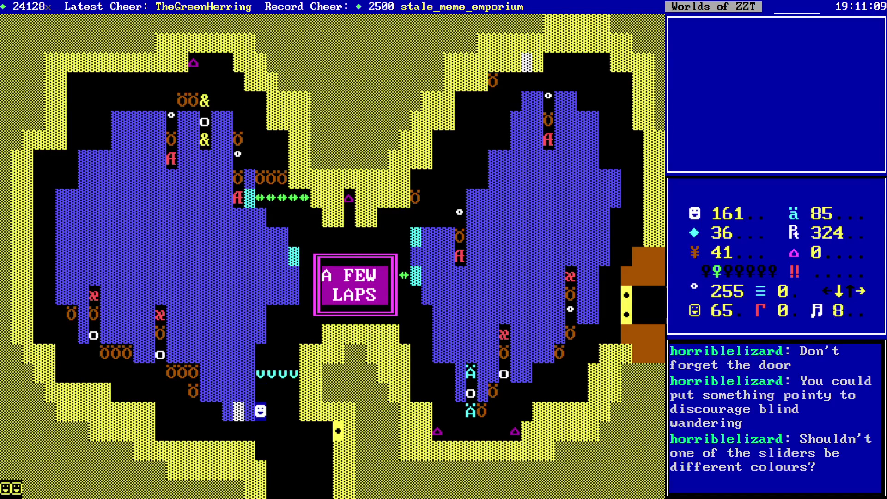
key("Down")
key("Down")
key("Left")
key("Left")
key("Left")
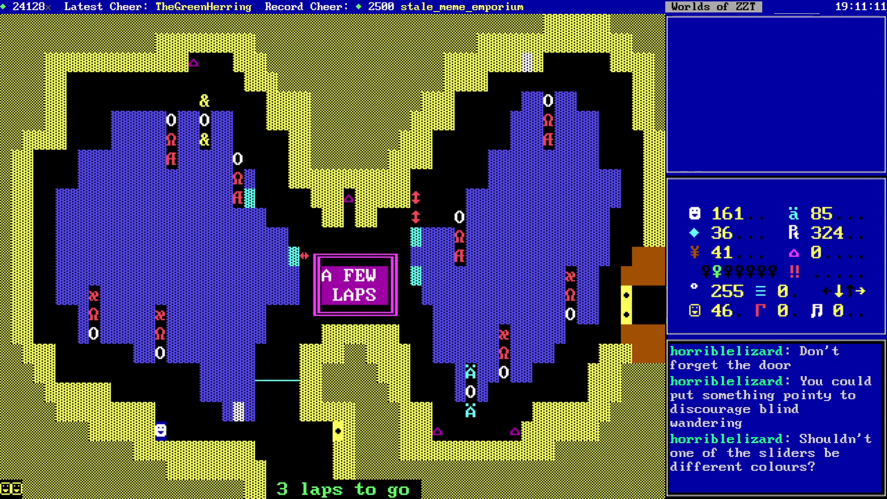
- Start the next lap up the left corridor and round the top-left corner
key("Up")
key("Up")
key("Left")
key("Left")
key("Up")
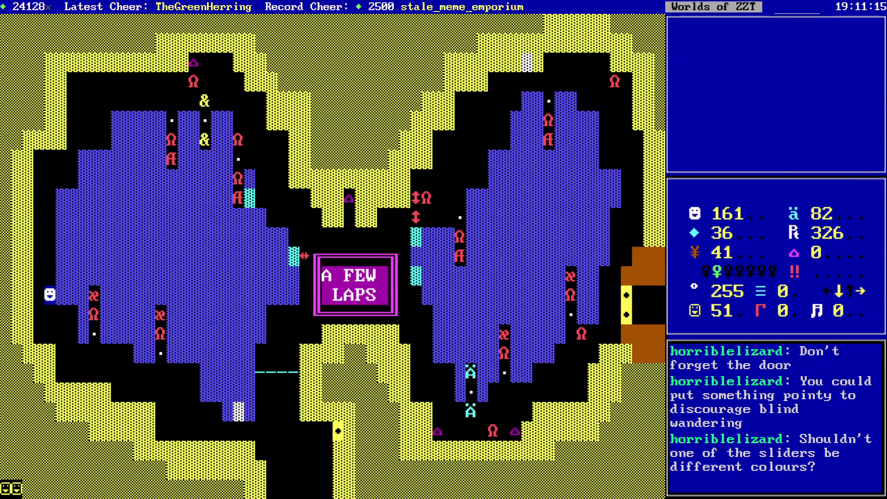
key("Up")
key("Up")
key("Up")
key("Up")
key("Up")
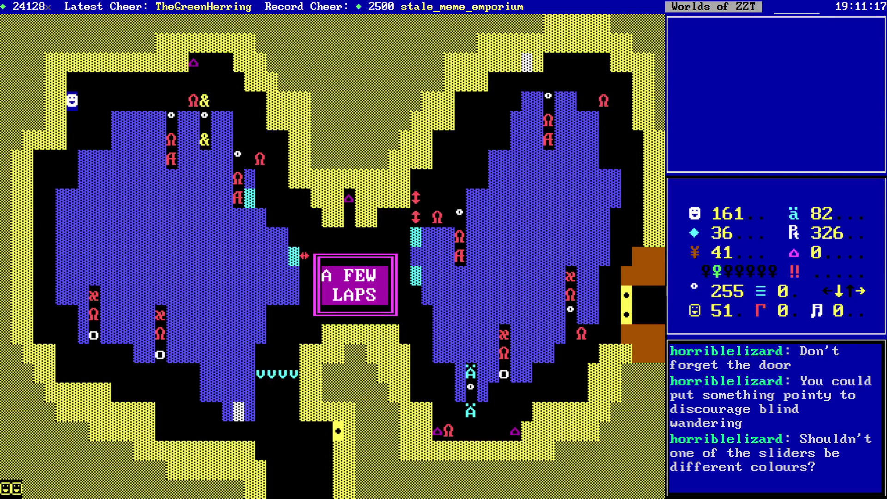
key("Right")
- Eat the pretzel along the top corridor and continue right past the sign
key("Right")
key("Right")
key("Right")
key("Right")
key("Right")
key("Right")
key("Right")
key("Up")
key("Up")
key("Right")
key("Down")
key("Down")
key("Right")
key("Right")
key("Right")
key("Down")
key("Right")
key("Down")
key("Down")
key("Right")
key("Right")
key("Right")
key("Down")
key("Down")
key("Down")
key("Down")
key("Down")
key("Right")
key("Right")
key("Right")
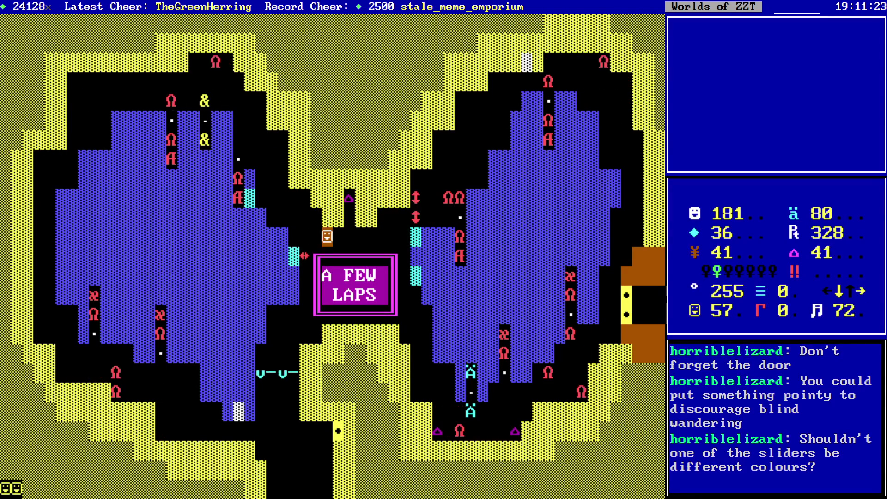
- Drop into the right loop's lower corridor and keep moving right along it
key("Down")
key("Down")
key("Down")
key("Down")
key("Down")
key("Right")
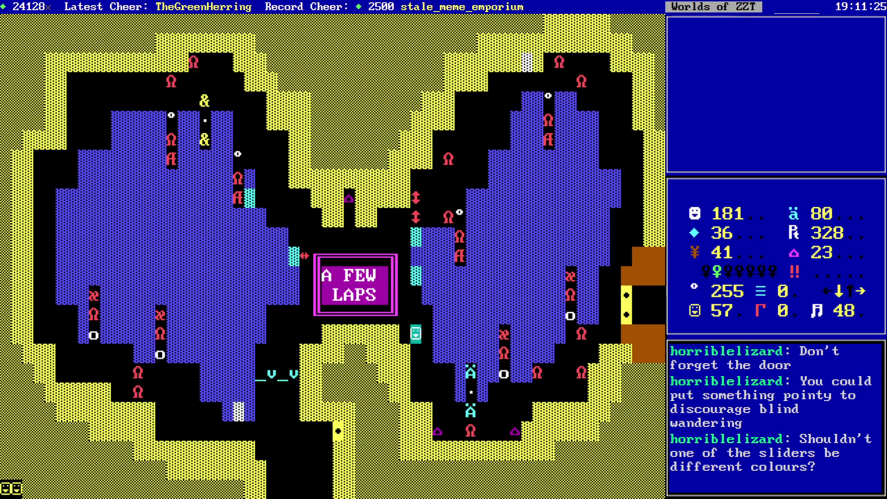
key("Down")
key("Right")
key("Down")
key("Down")
key("Down")
key("Right")
key("Right")
key("Down")
key("Right")
key("Right")
key("Right")
key("Up")
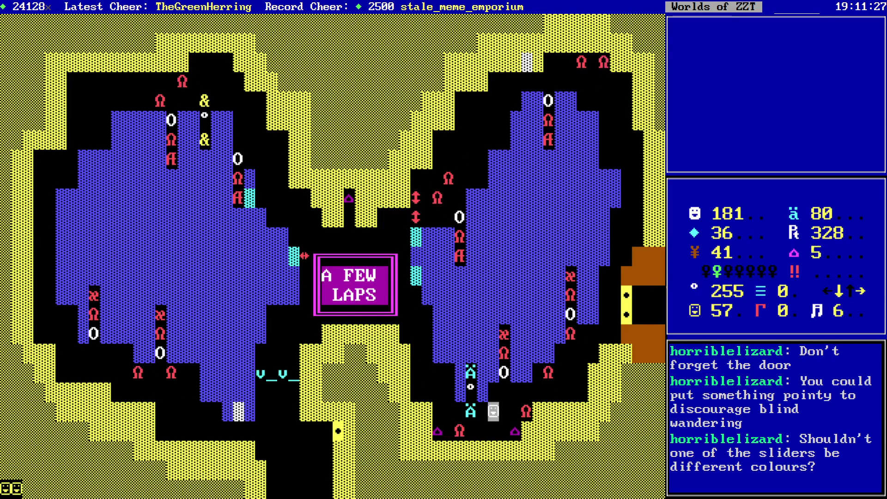
- Climb straight up the right side of the track
key("Right")
key("Right")
key("Right")
key("Down")
key("Up")
key("Right")
key("Up")
key("Right")
key("Right")
key("Up")
key("Right")
key("Up")
key("Right")
key("Up")
key("Right")
key("Right")
key("Up")
key("Right")
key("Up")
key("Right")
key("Up")
key("Up")
key("Up")
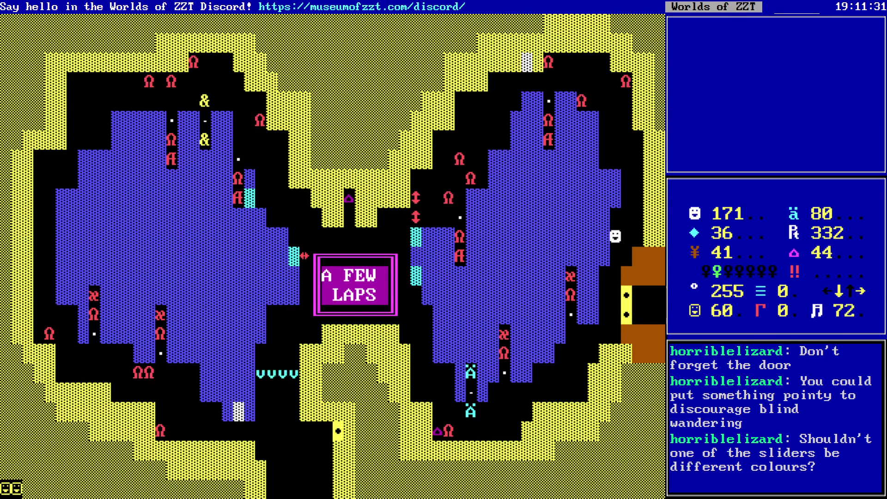
key("Up")
key("Up")
key("Up")
key("Up")
key("Up")
key("Up")
key("Up")
key("Up")
- Run left along the top corridor, then work down and to the left
key("Left")
key("Left")
key("Left")
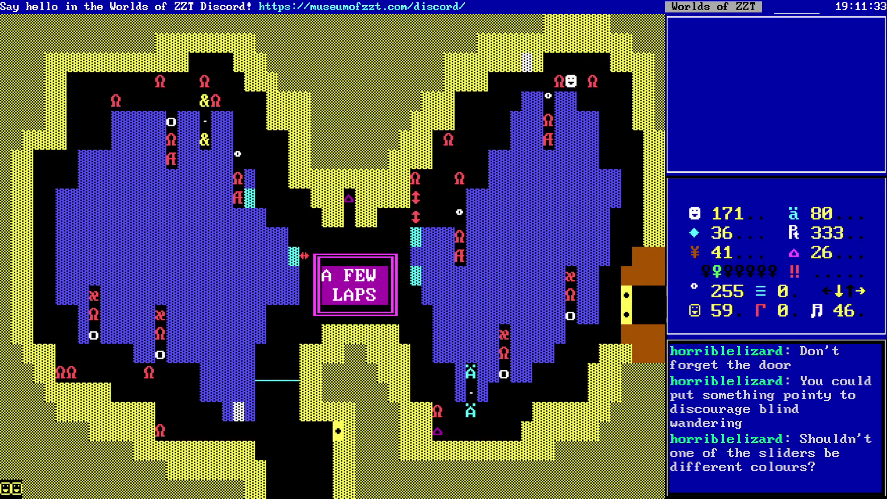
key("Left")
key("Left")
key("Left")
key("Left")
key("Left")
key("Left")
key("Down")
key("Left")
key("Down")
key("Left")
key("Down")
key("Left")
key("Down")
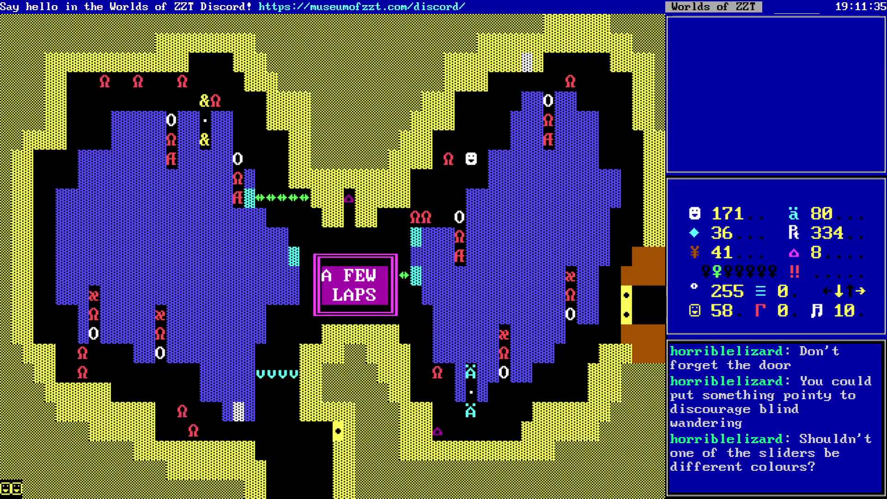
key("Left")
key("Down")
key("Left")
key("Right")
key("Right")
key("Right")
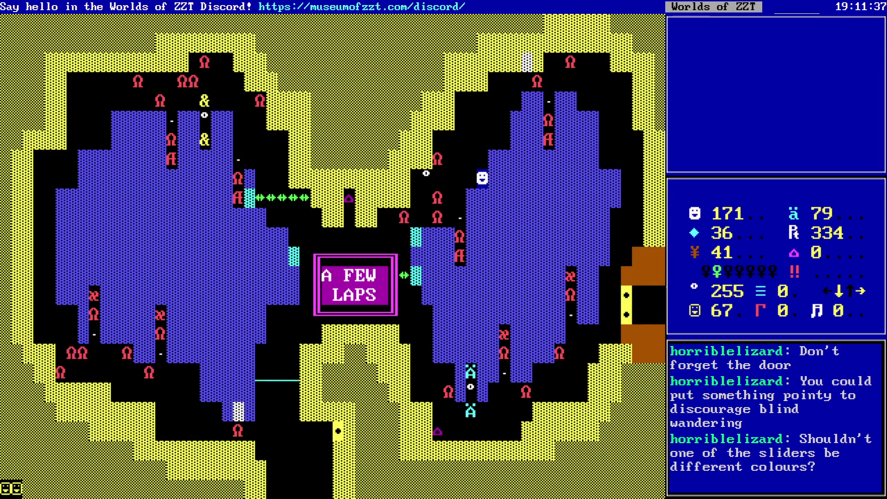
- Maneuver the player a cell left, up and right, then back down-left
key("Left")
key("Down")
key("Up")
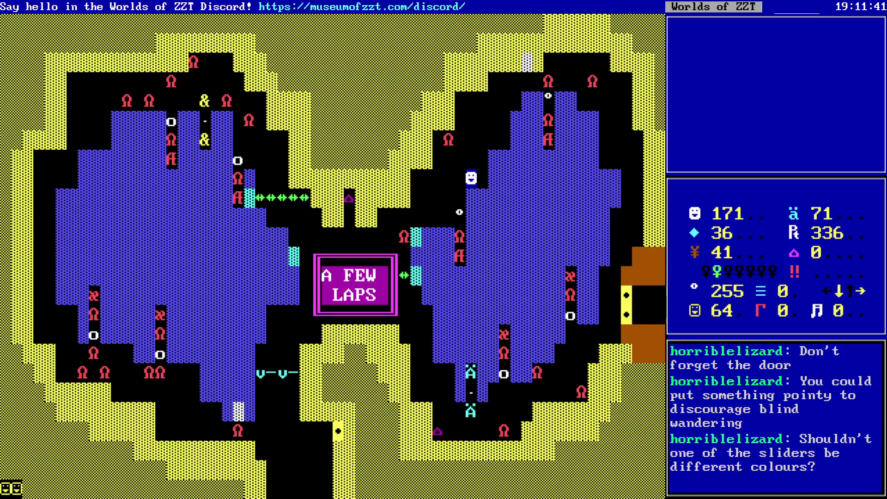
key("Right")
key("Up")
key("Up")
key("Down")
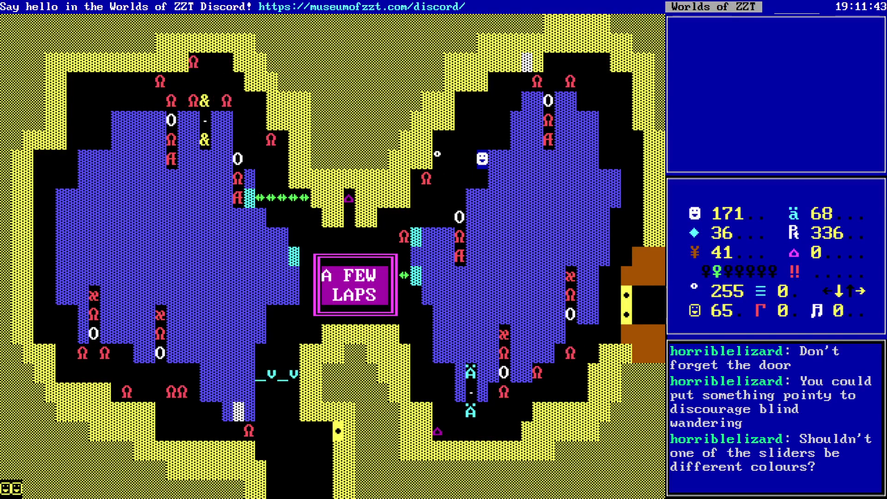
key("Down")
key("Left")
- Head down-left along the lower passage, attacking the Ω enemy blocking the way
key("Left")
key("Down")
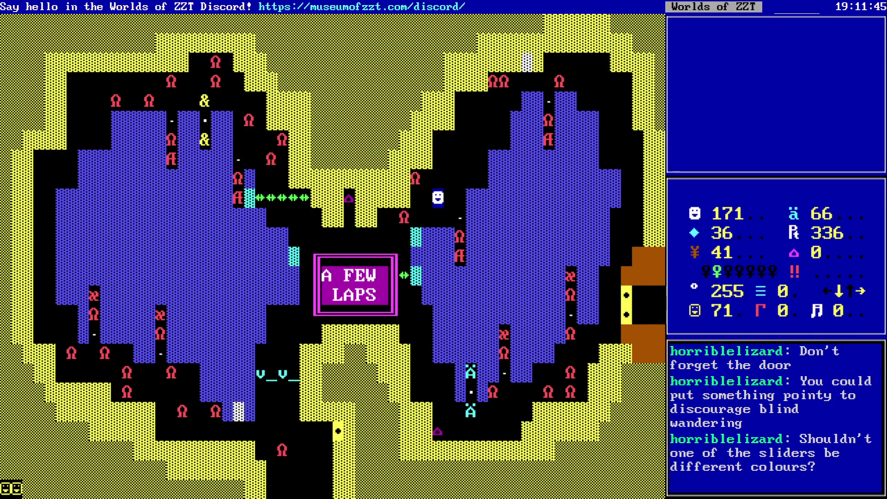
key("Down")
key("Left")
key("Left")
key("Left")
key("Left")
key("Down")
key("Left")
key("Left")
key("Left")
key("Left")
key("Down")
key("Down")
key("Down")
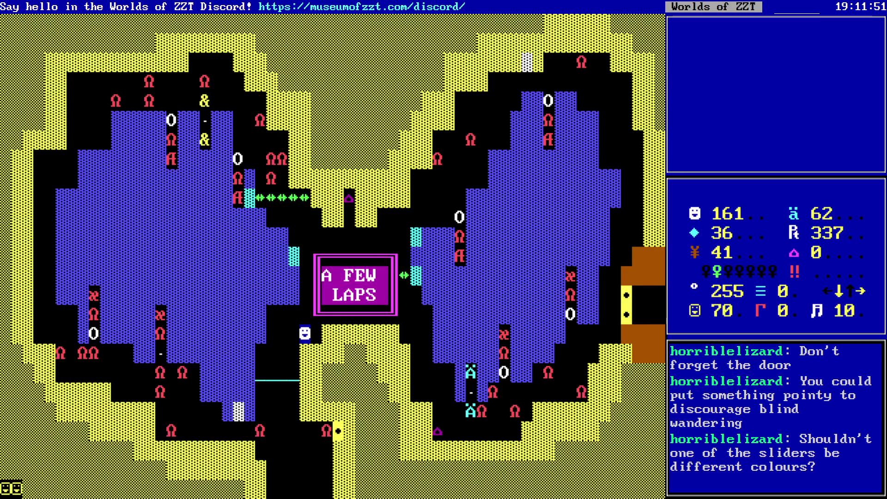
key("Left")
key("Left")
key("Left")
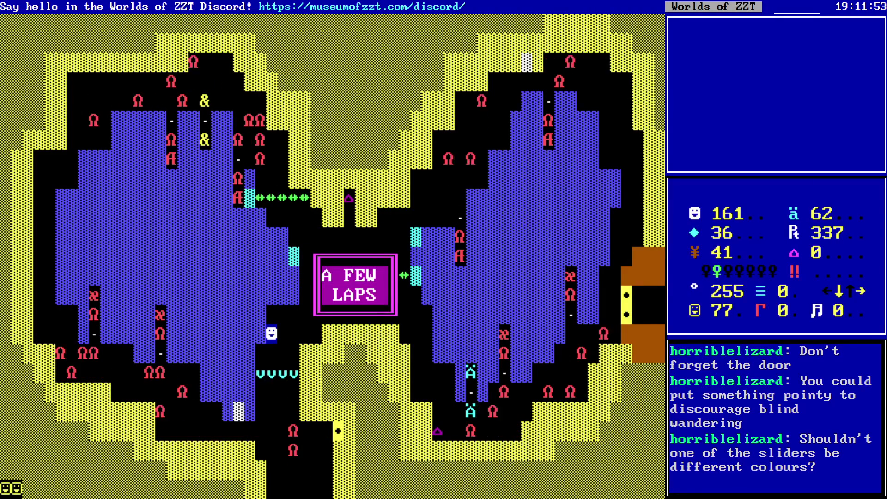
- Finish the lap along the bottom corridor
key("Down")
key("Down")
key("Down")
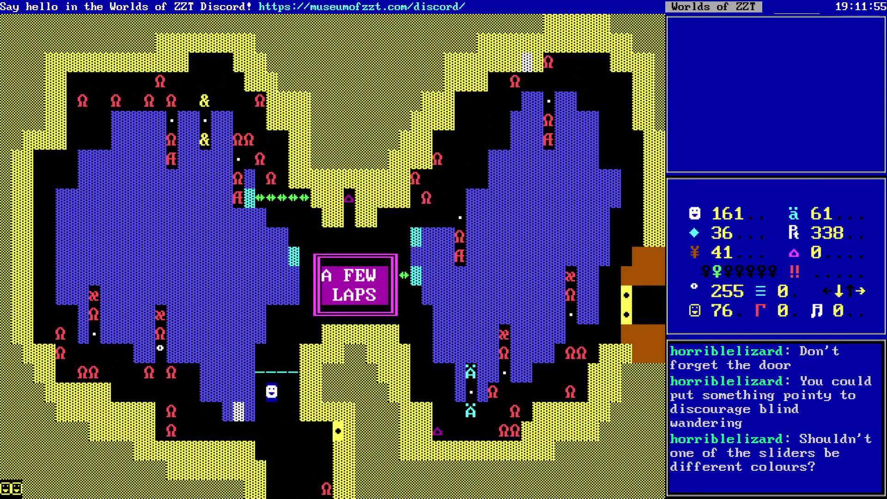
key("Down")
key("Left")
key("Left")
key("Down")
key("Left")
key("Left")
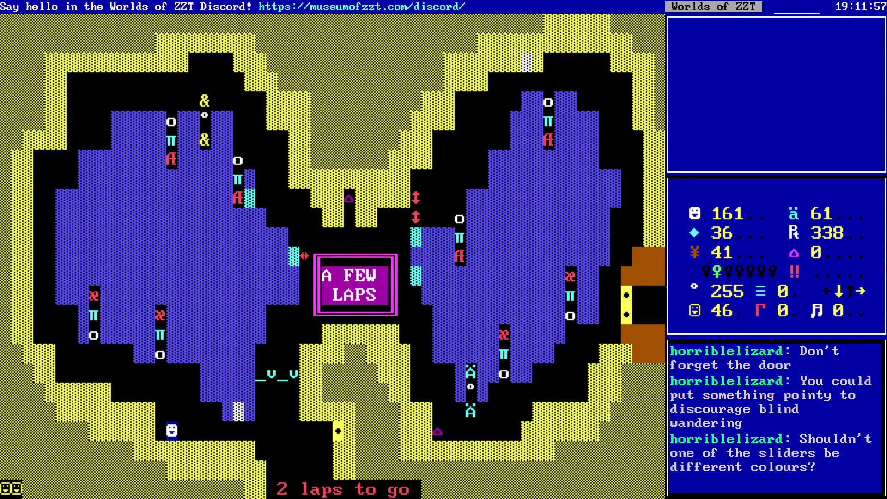
- Run up the left side and along the top corridor, collecting the pretzel, purple item and ammo
key("Up")
key("Up")
key("Up")
key("Left")
key("Left")
key("Left")
key("Left")
key("Left")
key("Left")
key("Up")
key("Up")
key("Up")
key("Left")
key("Up")
key("Up")
key("Up")
key("Up")
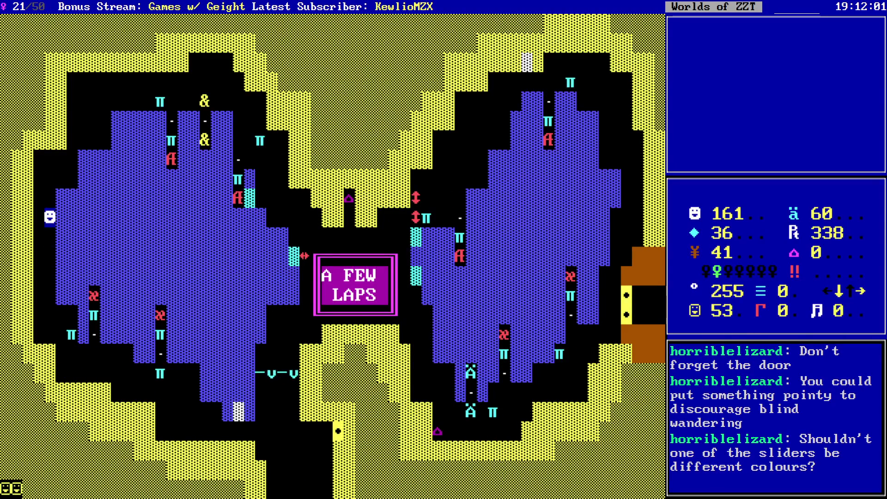
key("Up")
key("Up")
key("Up")
key("Up")
key("Up")
key("Up")
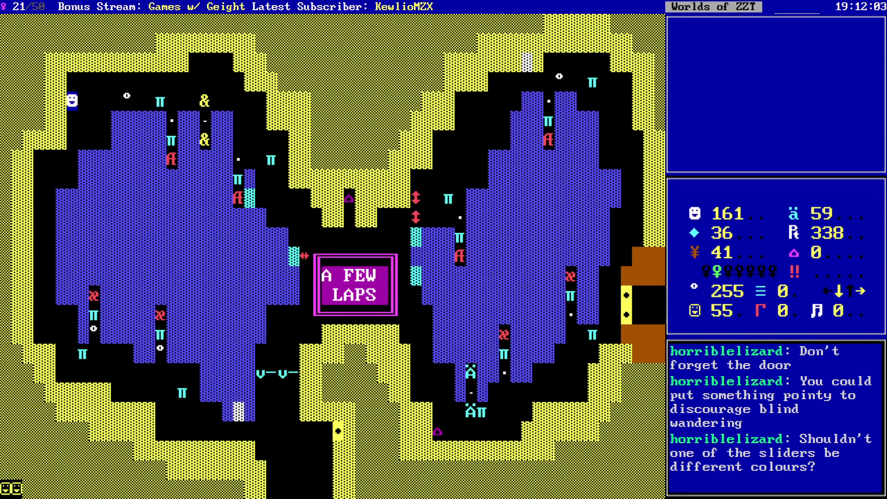
key("Right")
key("Right")
key("Right")
key("Right")
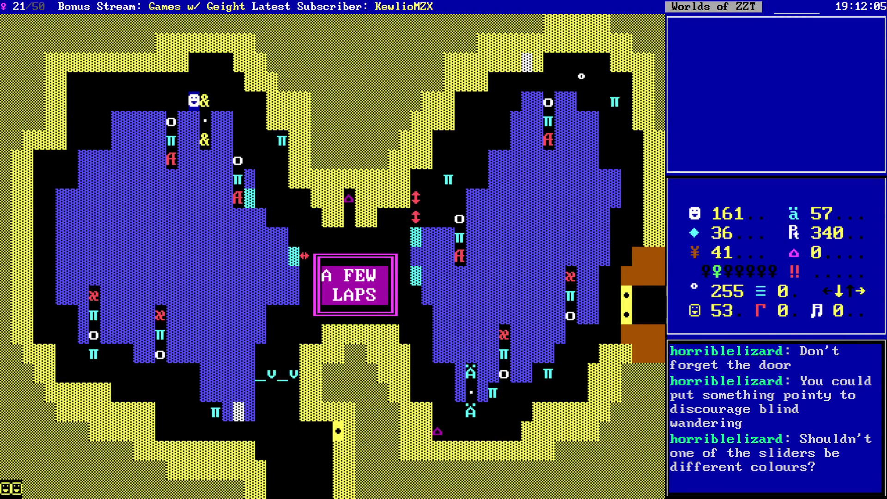
key("Down")
key("Down")
key("Right")
key("Right")
key("Down")
key("Down")
key("Down")
key("Down")
key("Right")
key("Right")
key("Down")
key("Right")
key("Right")
key("Right")
key("Right")
key("Up")
key("Up")
key("Down")
key("Down")
key("Right")
key("Right")
key("Right")
key("Right")
key("Right")
key("Down")
key("Right")
key("Down")
key("Down")
key("Down")
key("Down")
key("Down")
key("Right")
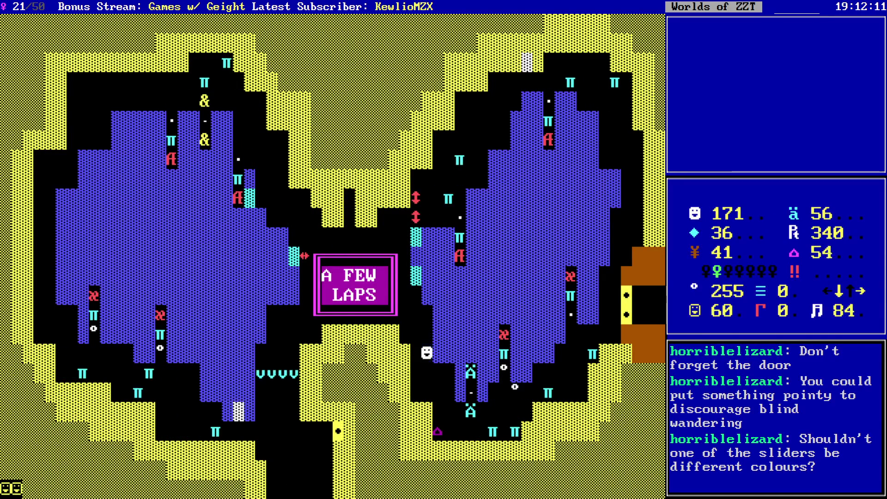
key("Down")
key("Down")
key("Right")
key("Down")
key("Right")
key("Right")
- Finish the second lap up the right corridor and back left, shooting enemies along the way
key("Right")
key("Right")
key("Right")
key("Right")
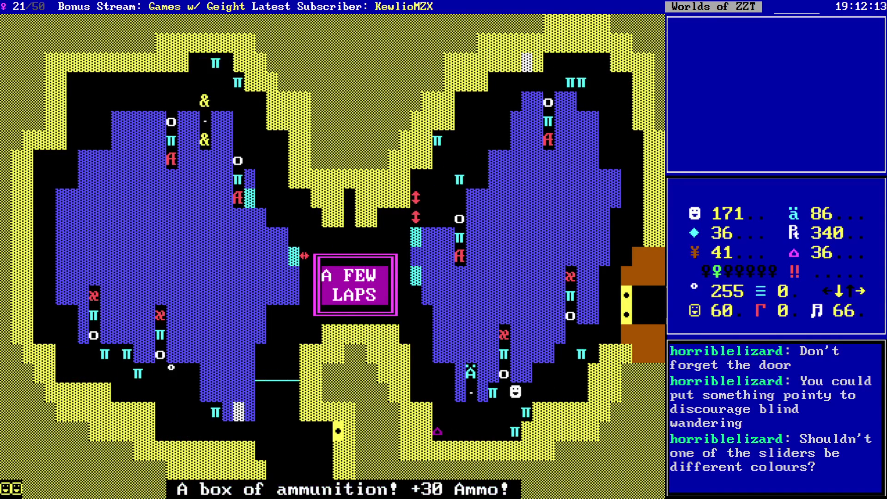
key("Up")
key("Right")
key("Right")
key("Up")
key("Up")
key("Right")
key("Right")
key("Right")
key("Right")
key("Right")
key("Right")
key("Up")
key("Up")
key("Up")
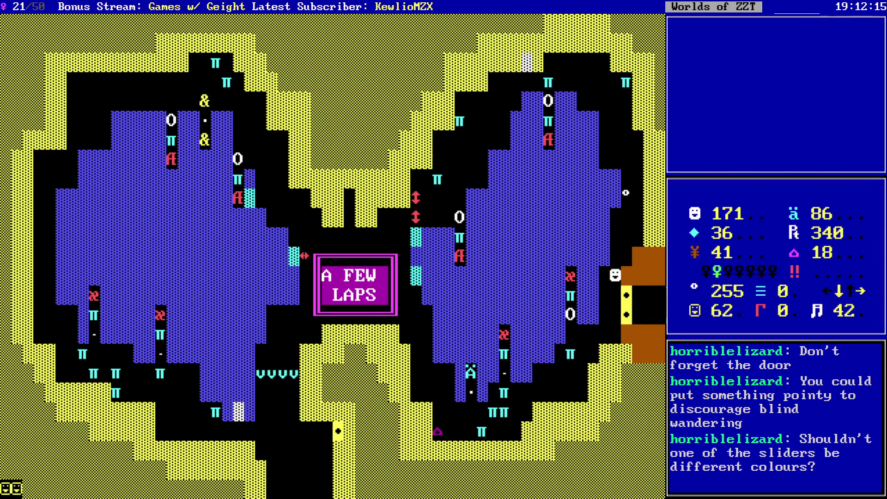
key("Right")
key("Up")
key("Up")
key("Up")
key("Up")
key("Up")
key("Up")
key("Up")
key("Up")
key("Up")
key("Left")
key("Up")
key("shift+Left")
key("shift+Left")
key("shift+Left")
key("shift+Left")
key("shift+Left")
key("Left")
key("Left")
key("Left")
key("Left")
key("Left")
key("Left")
key("Left")
key("Down")
key("shift+Left")
key("Left")
key("Down")
key("shift+Left")
key("Down")
key("shift+Left")
key("shift+Left")
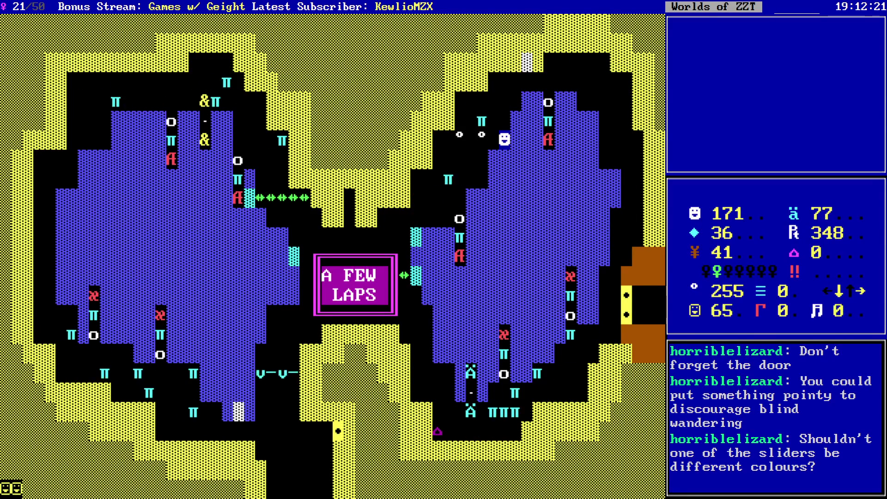
key("shift+Left")
key("shift+Left")
key("shift+Left")
key("shift+Left")
key("shift+Left")
key("Left")
key("Left")
key("shift+Left")
key("shift+Left")
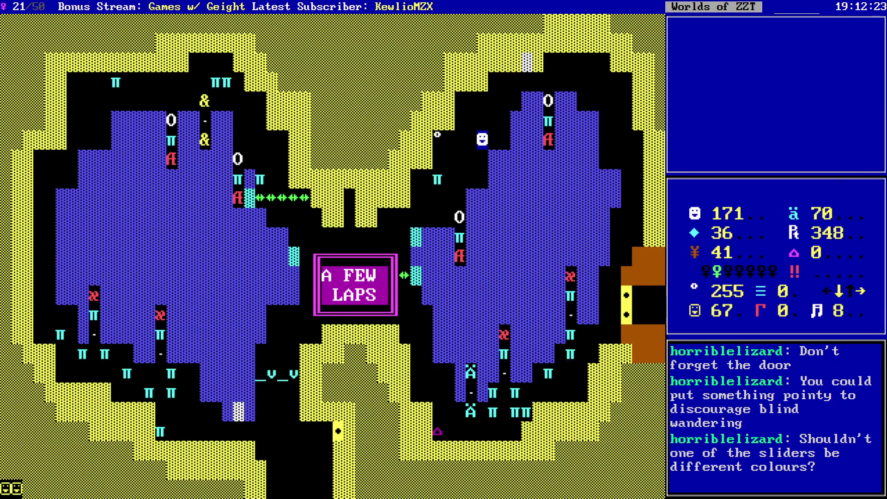
key("Left")
key("Left")
key("Left")
key("shift+Down")
key("shift+Down")
key("Left")
key("shift+Down")
key("shift+Down")
key("Down")
key("Down")
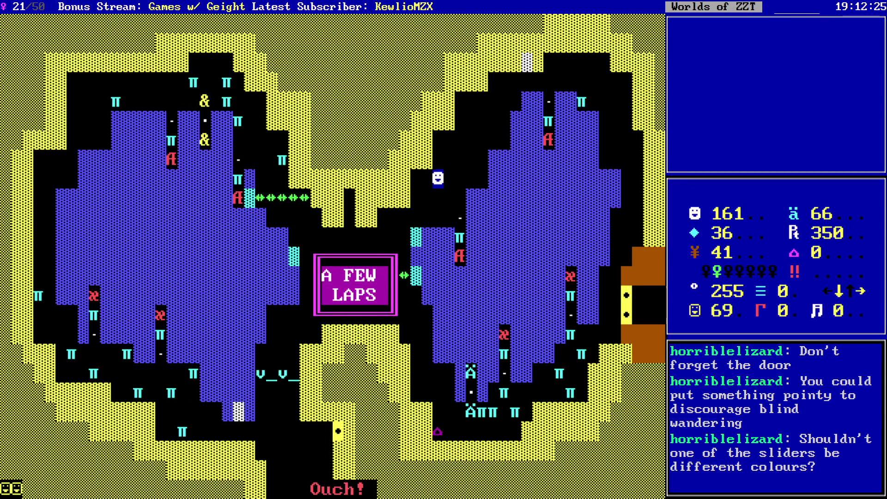
key("Down")
key("Down")
key("Left")
key("Left")
key("Left")
key("Down")
key("Left")
key("Left")
key("Left")
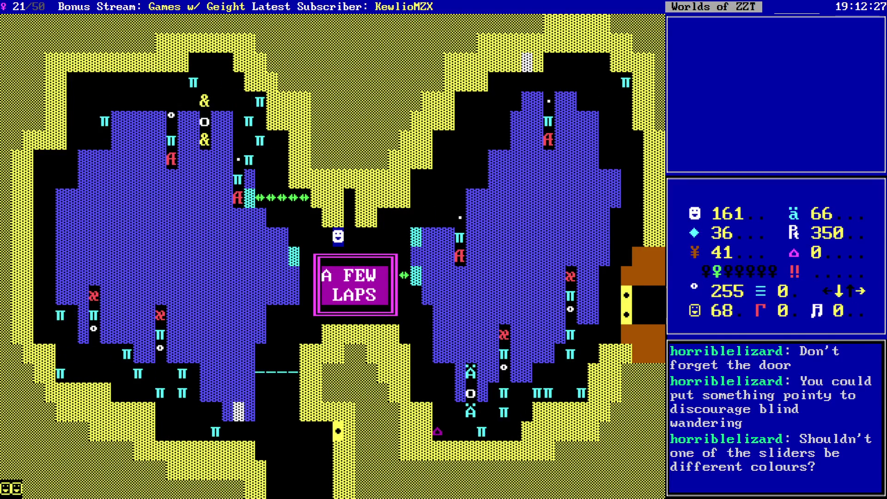
key("Down")
key("Down")
key("Down")
key("Left")
key("Left")
key("Down")
key("Down")
key("Down")
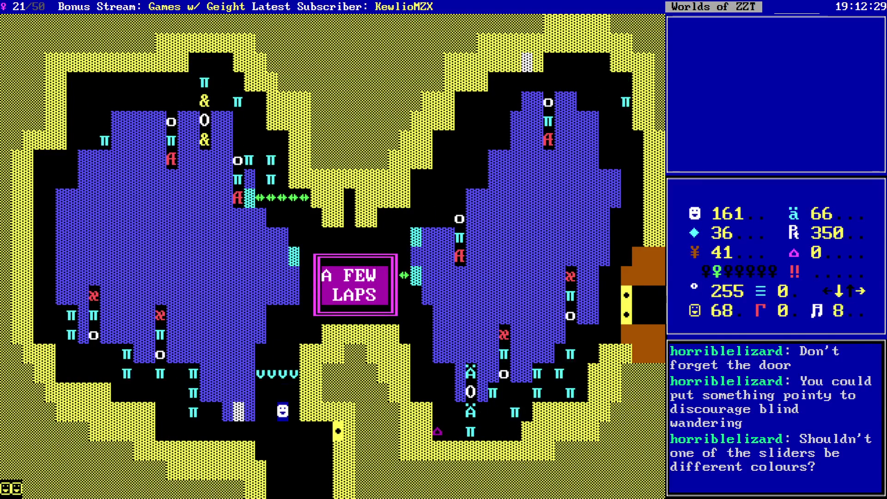
key("Left")
key("Left")
key("Left")
- Run the final lap while firing left, eating the pretzel and grabbing the lower-pocket purple item
key("Left")
key("Left")
key("Left")
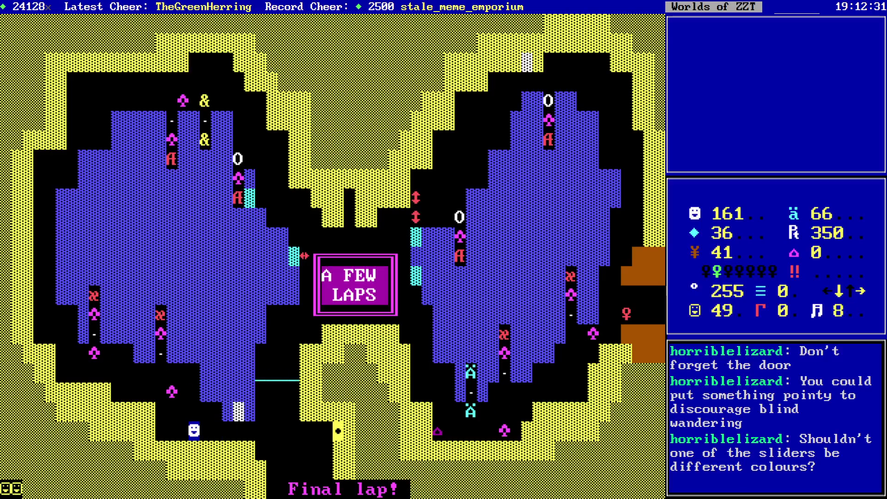
key("Left")
key("shift+Left")
key("Up")
key("Up")
key("Left")
key("shift+Left")
key("Up")
key("Left")
key("Left")
key("shift+Left")
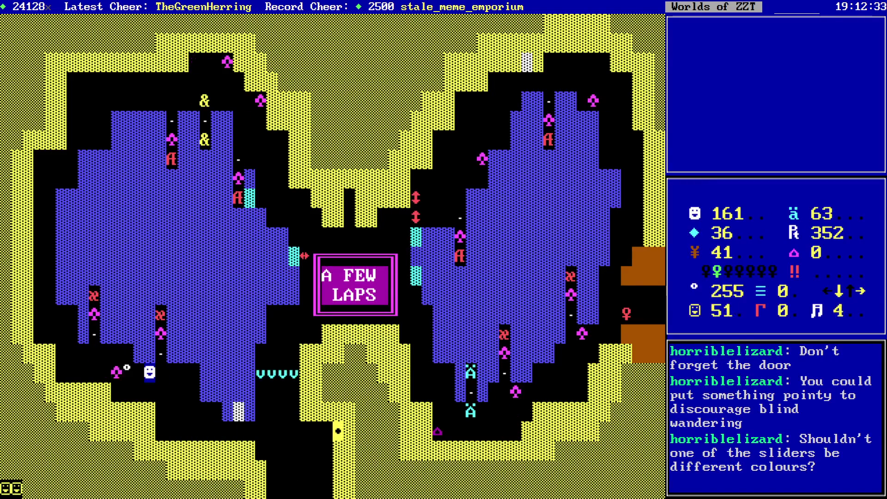
key("Left")
key("Left")
key("Left")
key("Up")
key("Up")
key("Left")
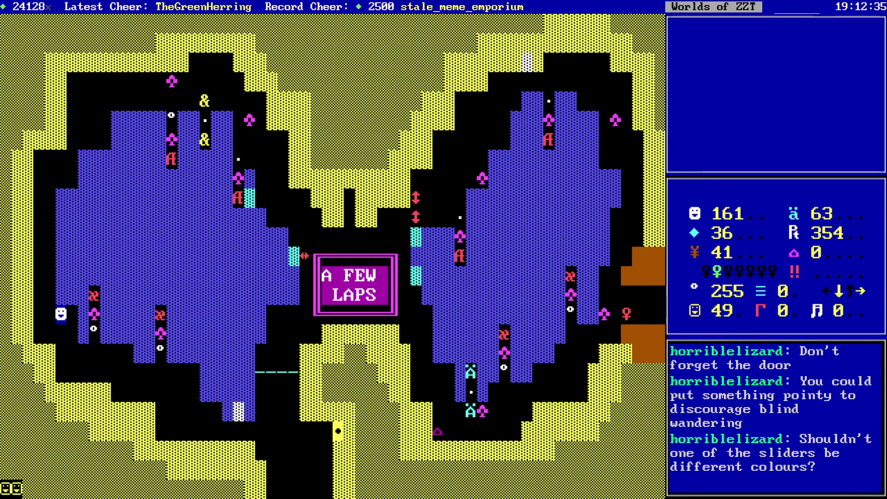
key("Up")
key("Left")
key("Up")
key("Up")
key("Up")
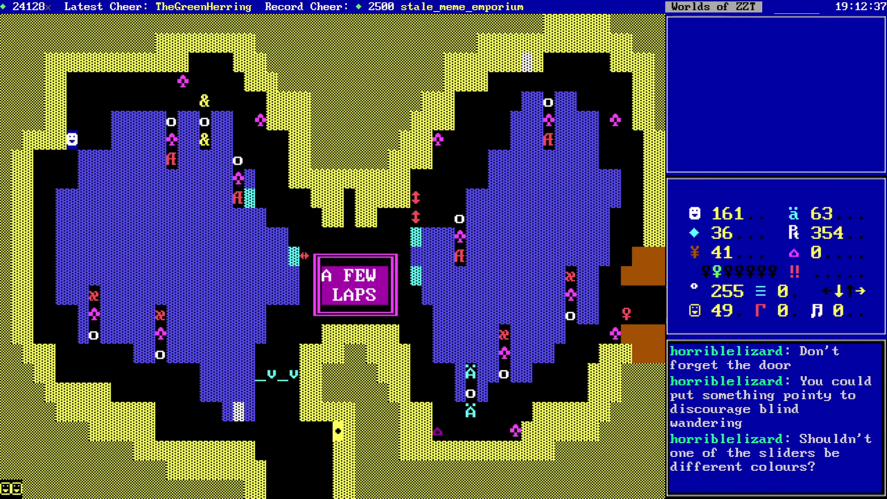
key("Right")
key("Right")
key("Right")
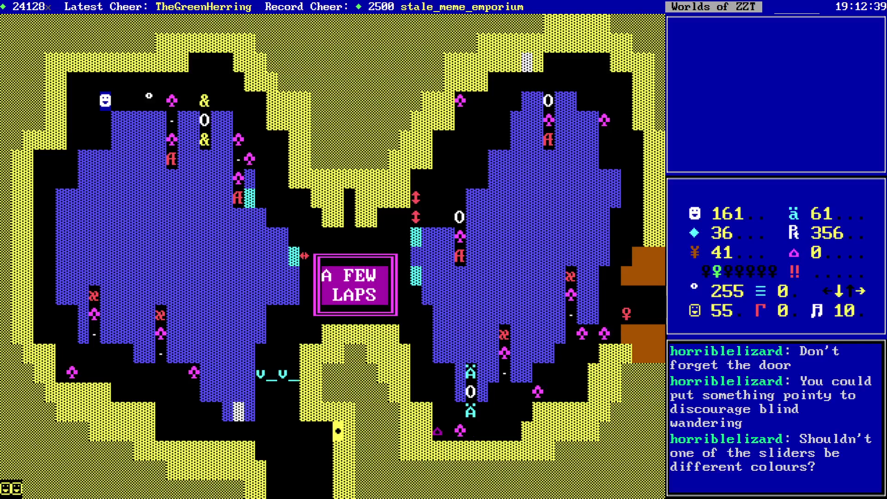
key("Right")
key("Right")
key("Right")
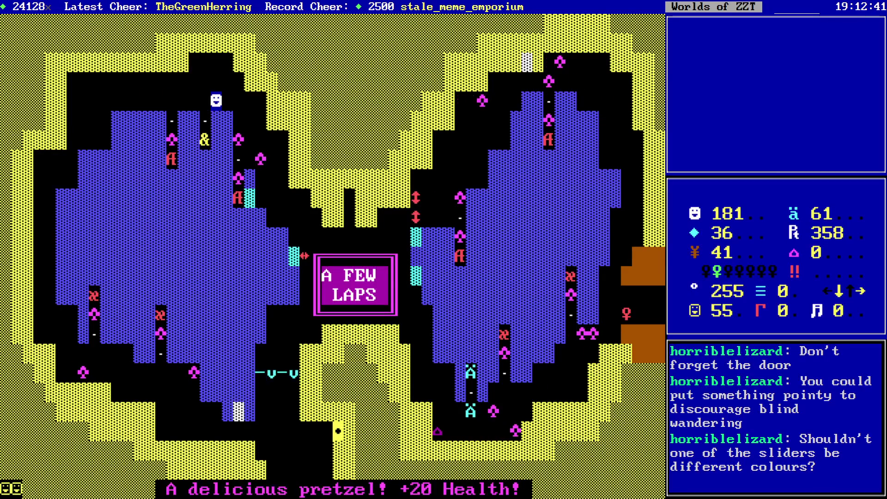
key("Down")
key("Down")
key("Down")
key("Right")
key("Right")
key("Right")
key("Down")
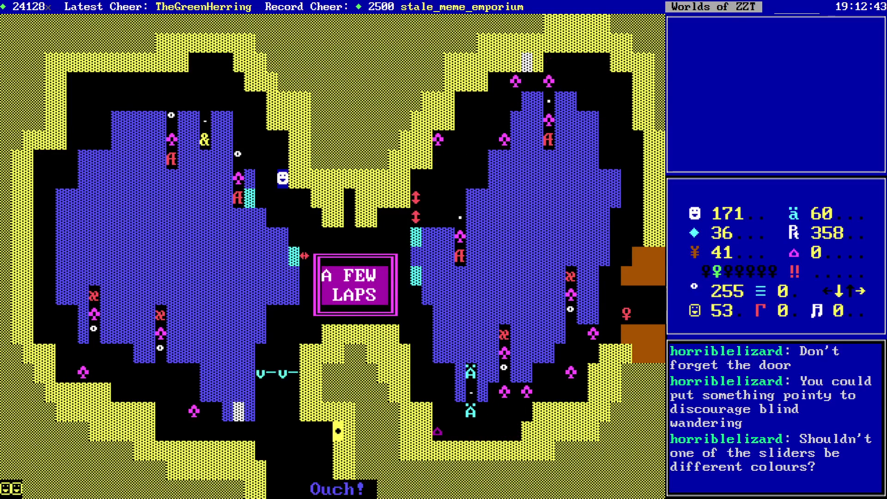
key("Right")
key("Down")
key("Right")
key("Down")
key("Right")
key("Down")
key("Right")
key("Right")
key("Right")
key("Right")
key("Right")
key("Right")
key("Right")
key("Down")
key("Down")
key("Down")
key("Down")
key("Down")
key("Right")
key("Down")
key("Right")
key("Down")
key("Down")
key("Right")
key("Down")
key("Down")
key("Right")
key("Right")
key("Right")
key("Right")
key("Up")
key("Up")
key("Right")
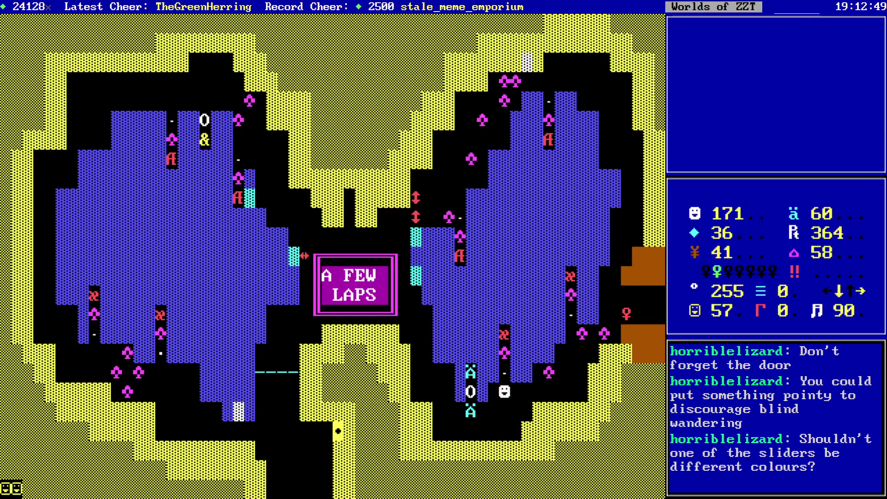
key("Right")
key("Right")
key("Right")
key("Right")
key("Right")
key("Right")
key("Up")
key("Up")
key("Up")
- Pick up the Red key, walk east past the doorway, and bring up the end-game prompt
key("Right")
key("Right")
key("Right")
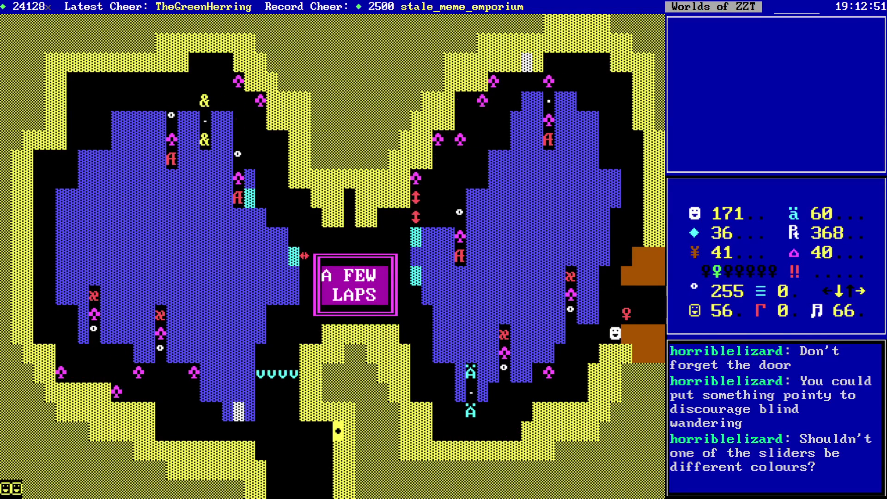
key("Up")
key("Right")
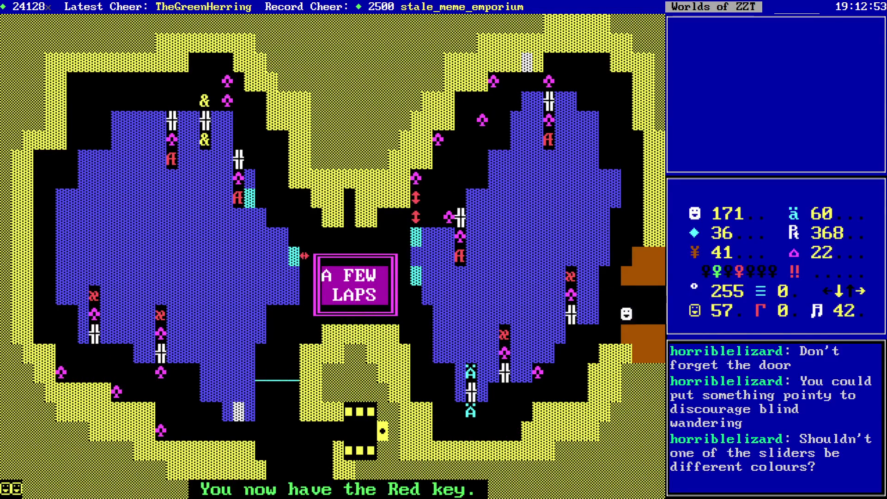
key("Right")
key("Right")
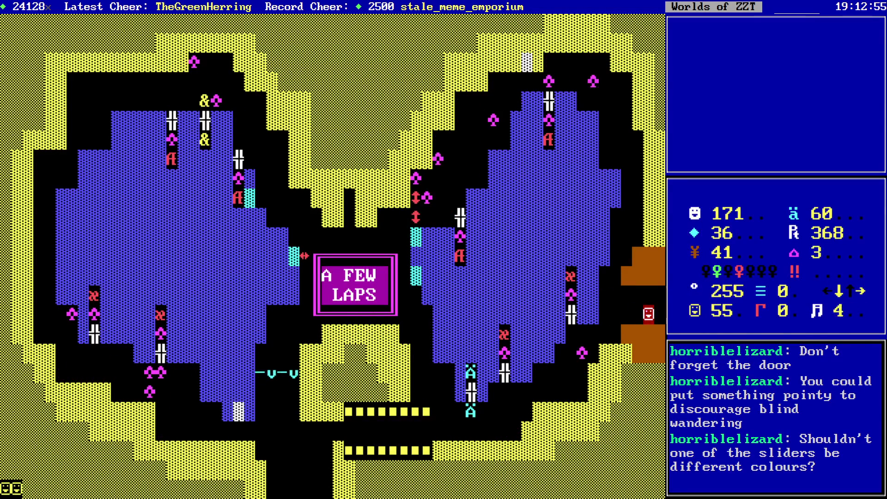
key("Escape")
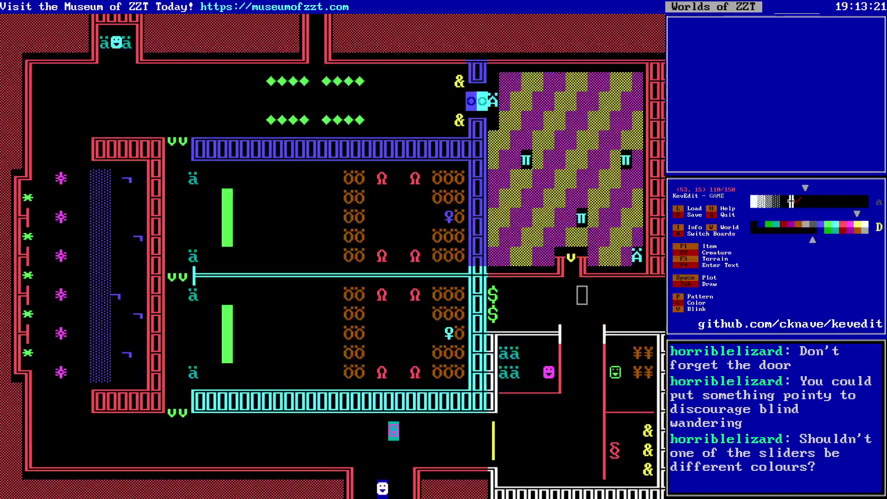
- Switch to the Winding Path - Baby Park board and place the cursor beside its east door
key("Page_Up")
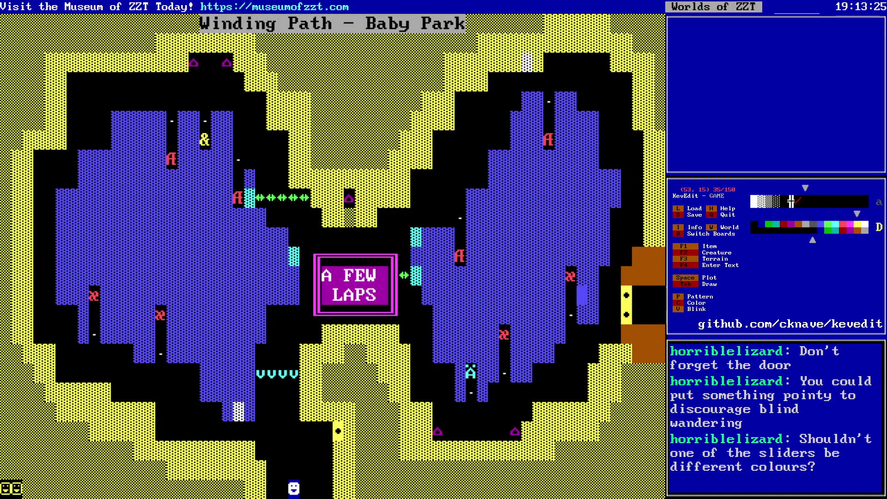
key("Right")
key("Down")
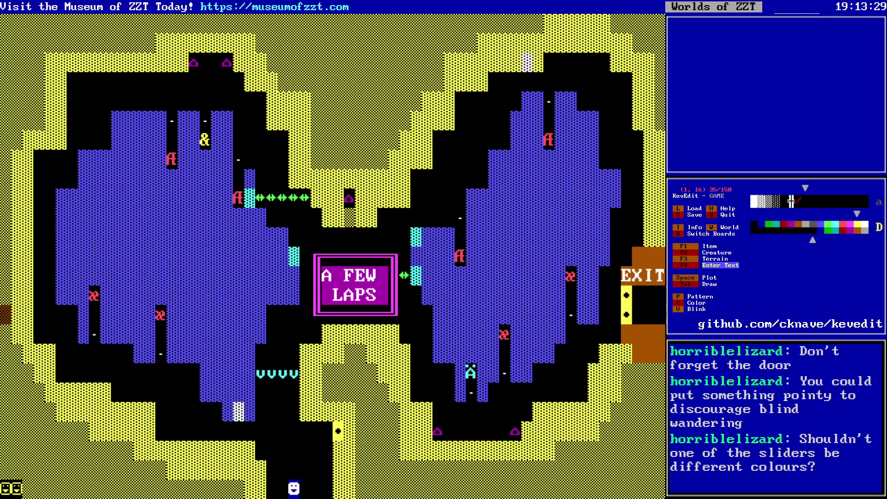
key("Down")
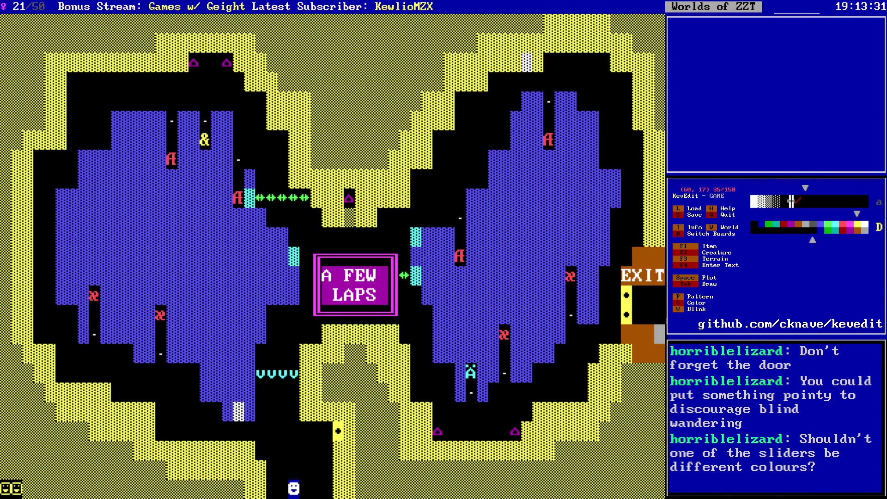
key("Left")
key("Left")
key("Down")
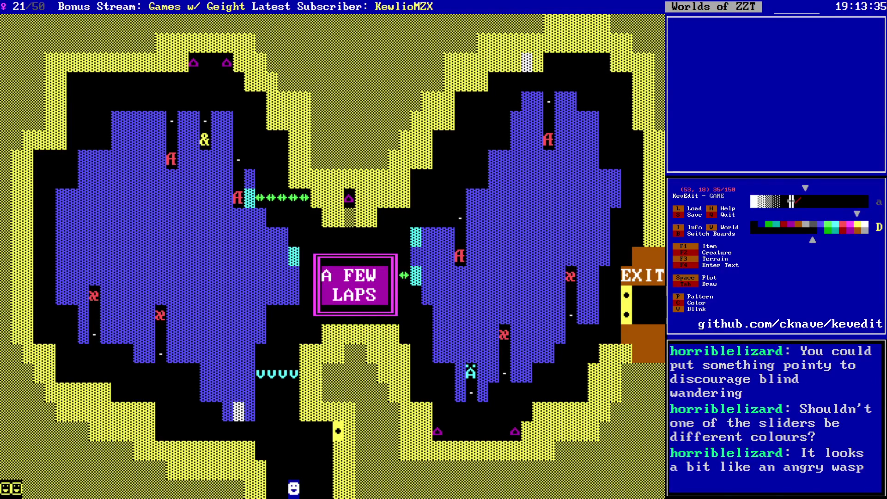
key("Left")
key("Left")
key("Left")
key("Left")
key("Left")
key("Left")
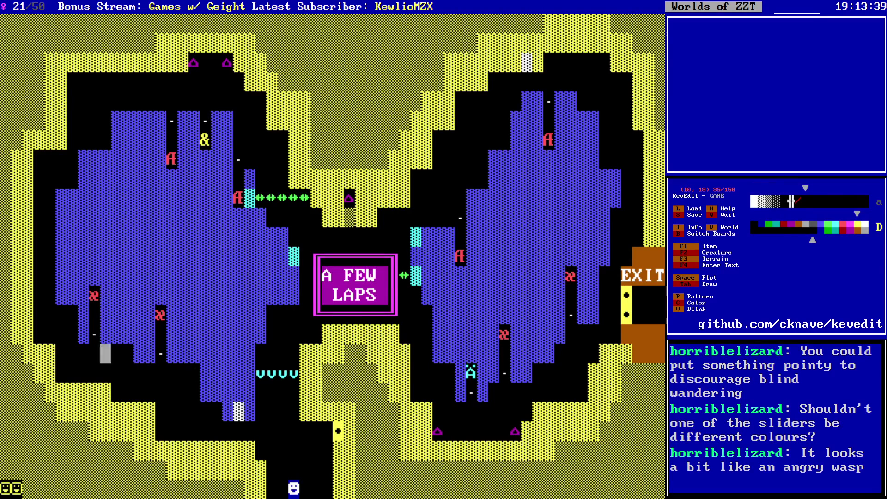
key("Right")
key("Right")
key("Right")
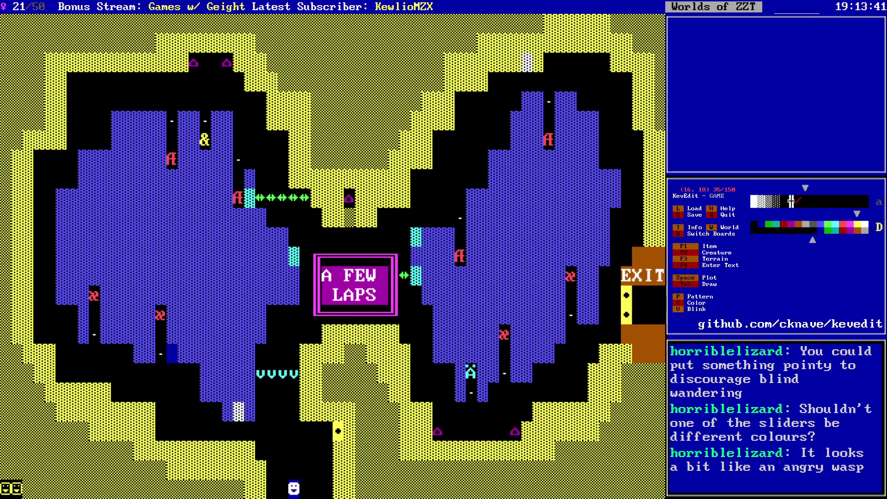
key("Right")
key("Right")
key("Right")
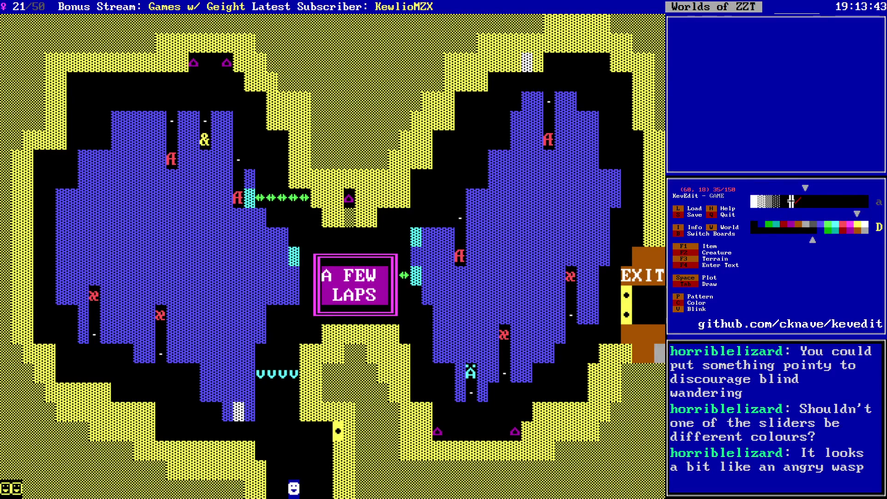
key("Down")
key("Down")
key("Down")
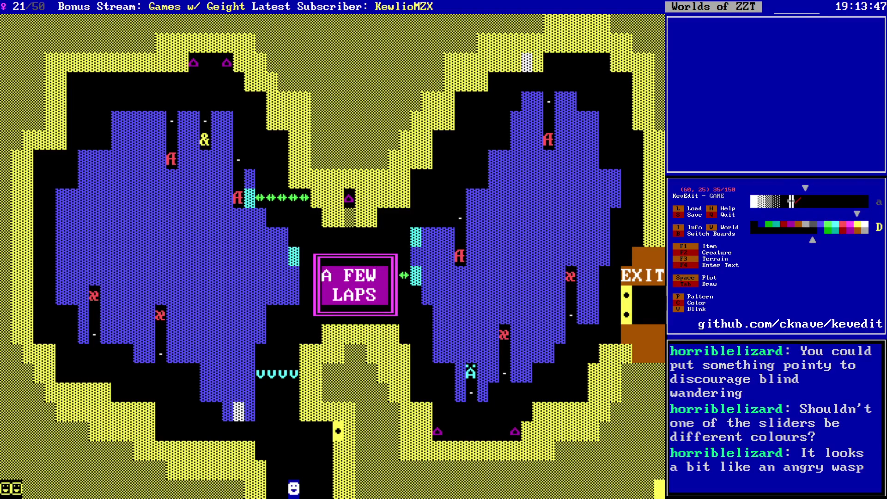
left_click(438, 294)
left_click(438, 199)
left_click(205, 295)
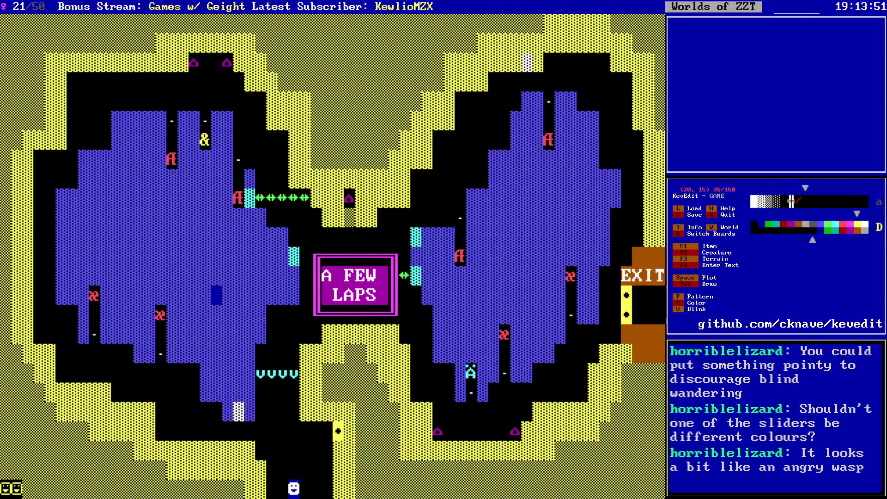
key("Left")
key("Left")
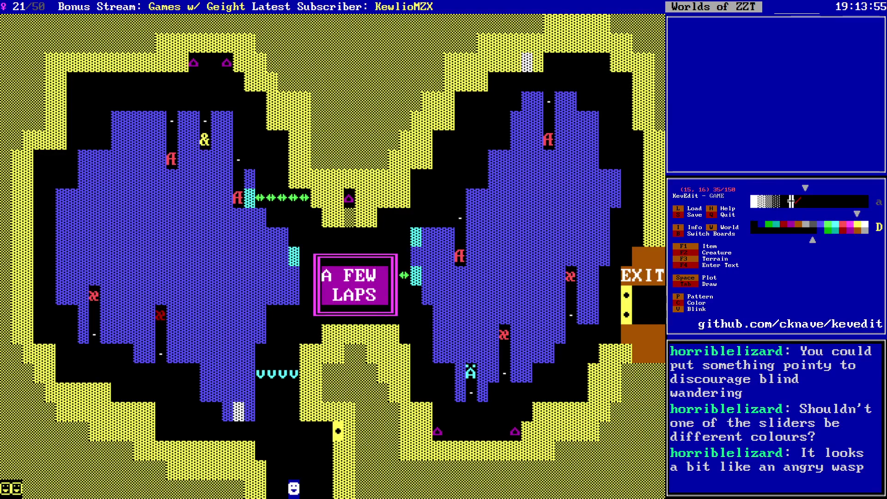
key("Left")
key("Left")
key("Up")
key("Left")
key("Left")
key("Left")
key("Up")
key("Up")
key("Up")
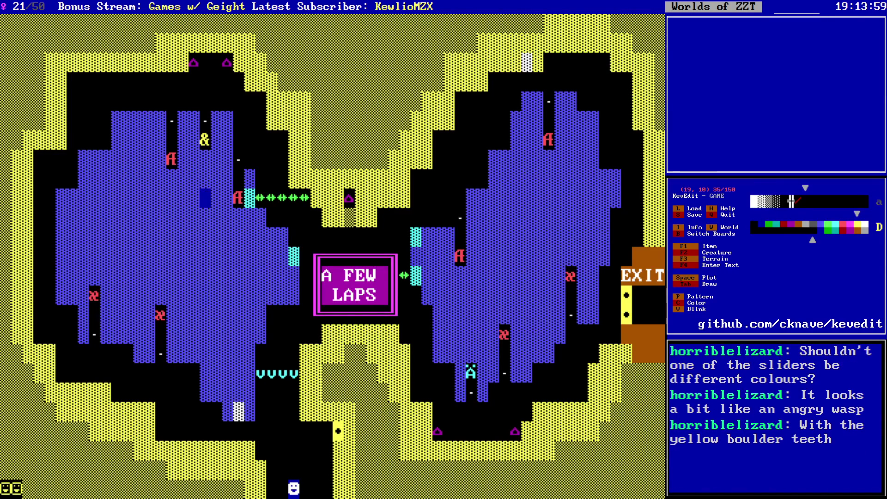
key("Left")
key("Left")
key("Up")
key("Up")
key("Down")
key("Down")
key("Down")
key("Down")
key("Down")
key("Down")
key("Left")
key("Up")
key("Up")
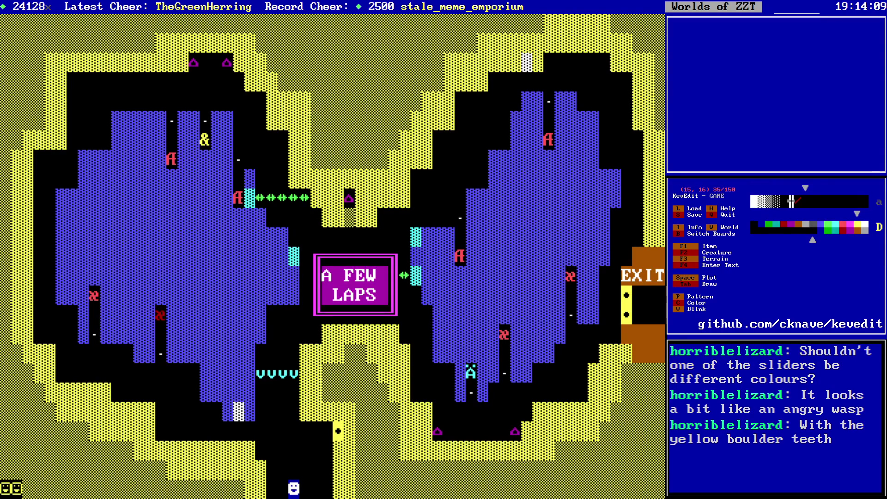
- Set the selected red slider's colour to light blue (09)
key("Return")
key("Down")
key("Down")
key("Return")
key("Left")
key("Left")
key("Left")
key("Return")
key("Escape")
key("Return")
key("Return")
key("Escape")
key("Escape")
- Read through the Monsters object's program, then return to the recoloured slider
key("alt+Left")
key("Up")
key("Right")
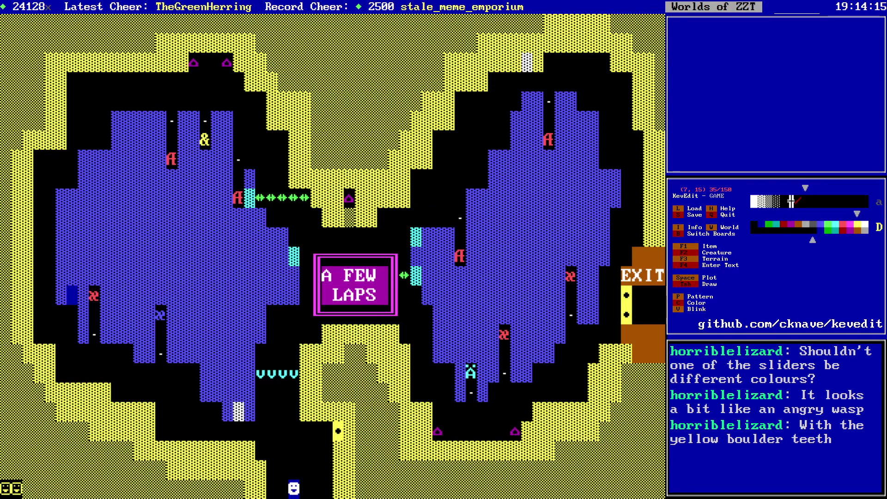
key("Return")
key("Return")
key("Down")
key("Down")
key("Down")
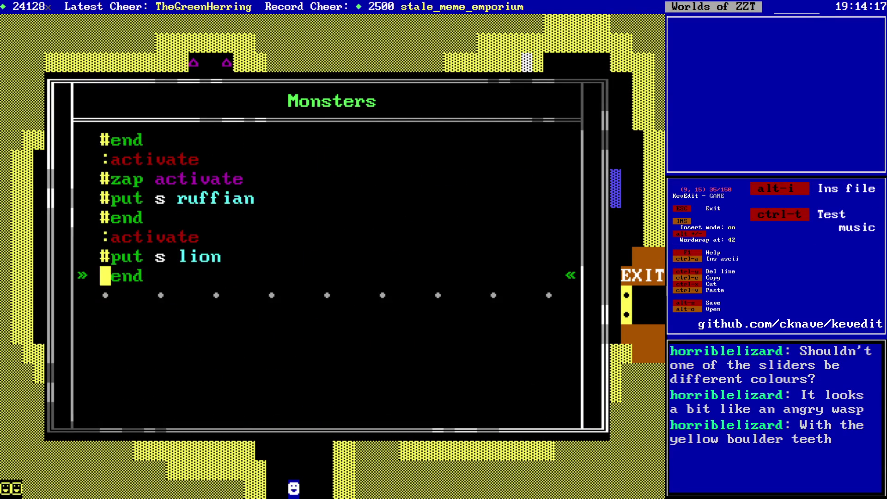
key("Escape")
key("Escape")
key("Right")
key("Right")
key("Right")
key("Down")
key("Left")
key("Left")
key("Left")
key("Down")
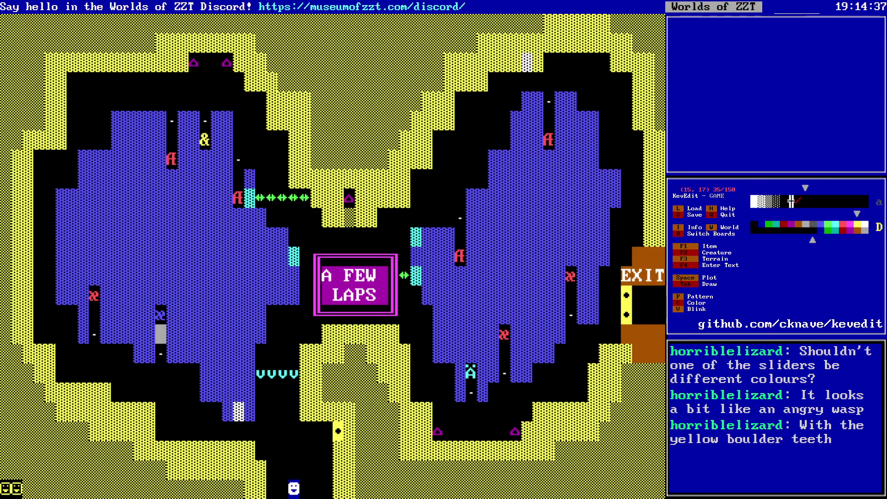
- Give the bottom-left corner object the shaded block character 177
key("Left")
key("Left")
key("Left")
key("Down")
key("Down")
key("Down")
key("Return")
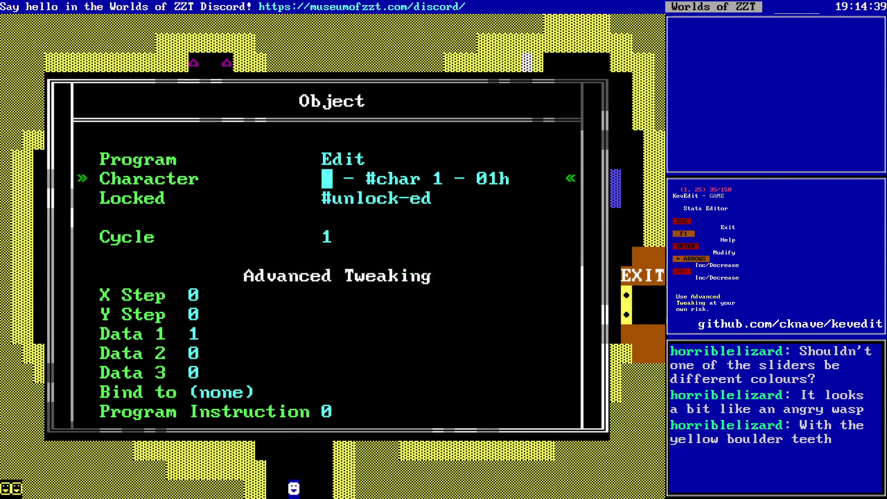
key("Return")
key("Up")
key("Right")
key("Right")
key("Right")
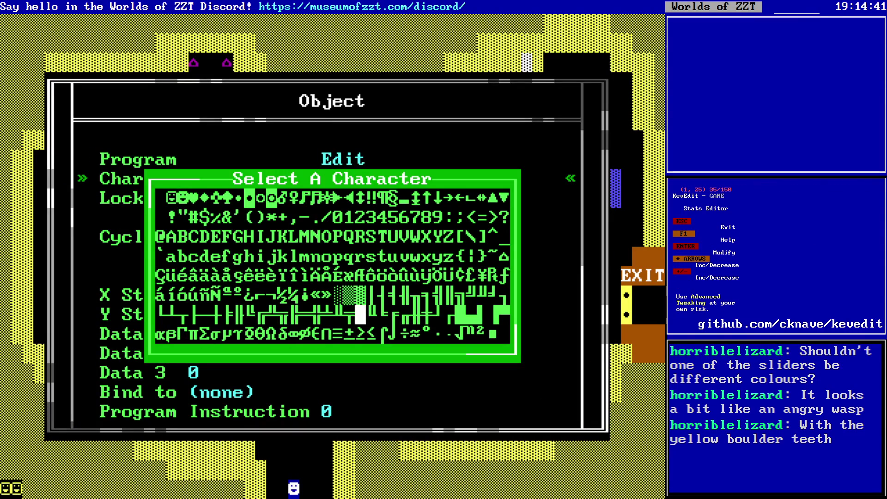
key("Return")
key("Escape")
- Confirm the object's character is 177, then launch a playtest of the world
key("Return")
key("Return")
key("Up")
key("Up")
key("Right")
key("Right")
key("Right")
key("Up")
key("Return")
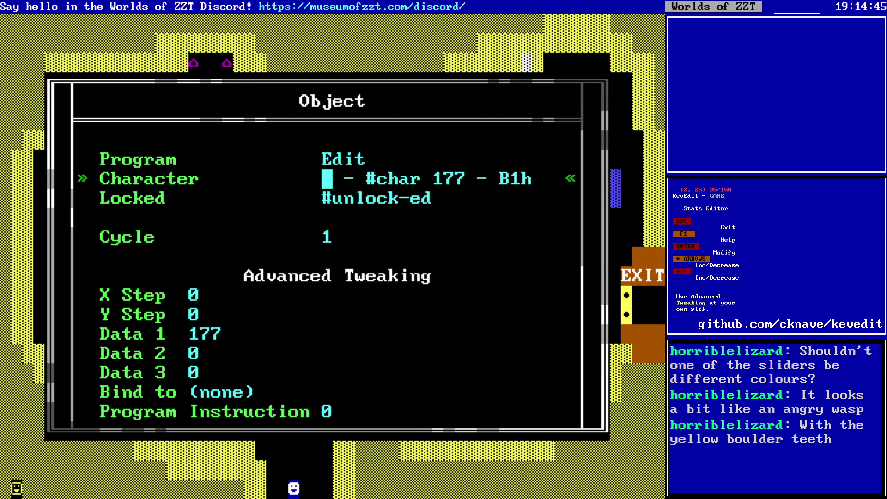
key("Escape")
key("Right")
key("Right")
key("Up")
key("F1")
key("Escape")
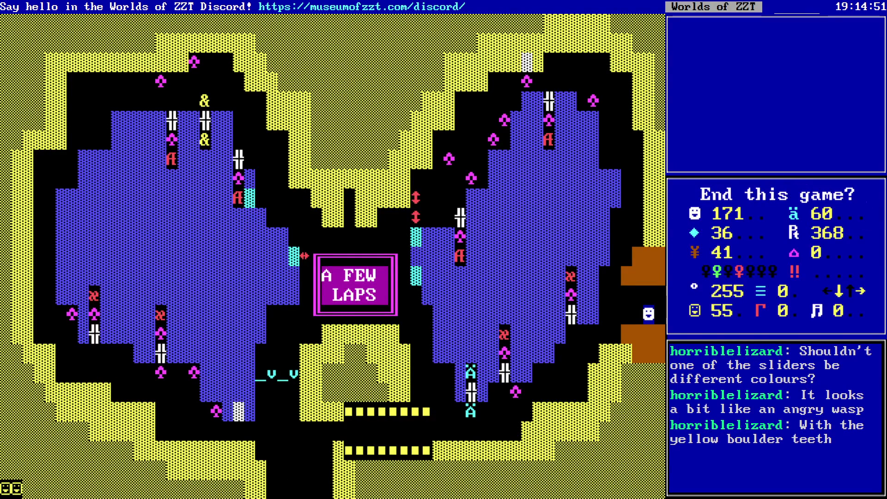
- Decline ending the game and walk the player east into the Chaos of Colors town
key("n")
key("Right")
key("s")
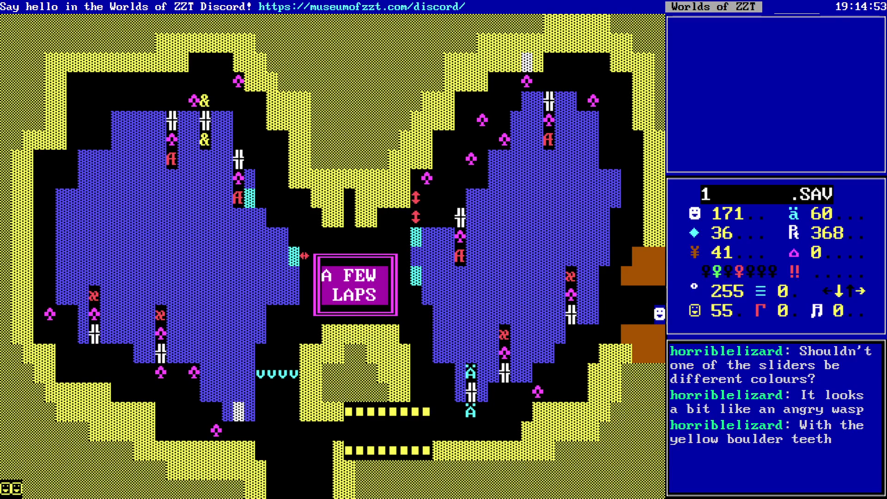
key("Return")
key("Right")
key("Right")
key("Right")
key("Right")
key("Right")
key("Right")
key("Right")
key("Right")
key("Right")
key("Right")
- Eat the pretzel to raise health to 191, then walk off the town's bottom edge
key("Down")
key("Down")
key("Down")
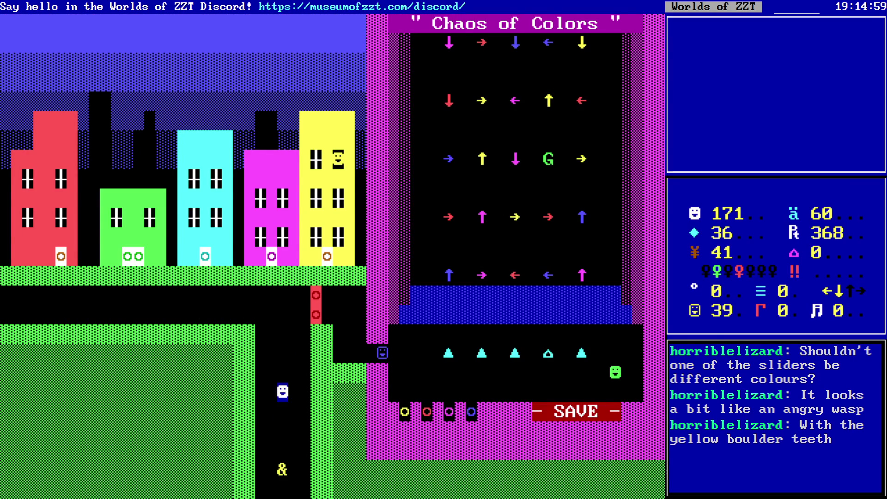
key("Down")
key("Up")
key("s")
key("Return")
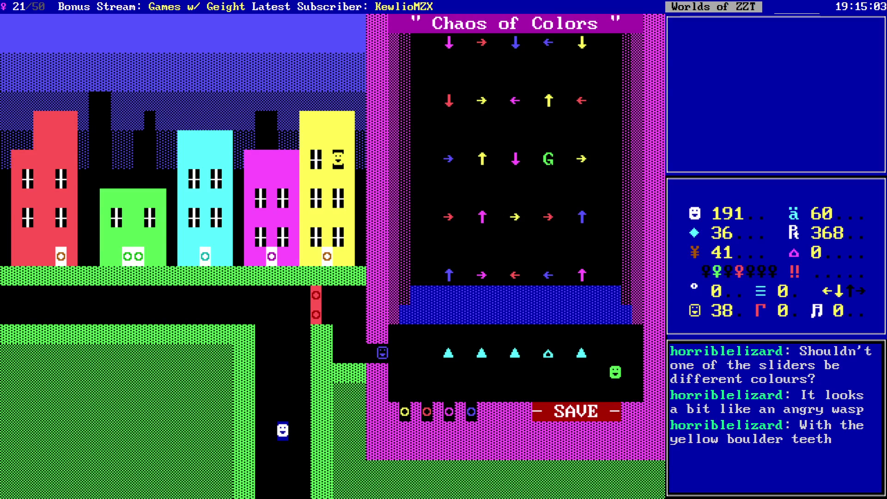
key("Down")
key("Down")
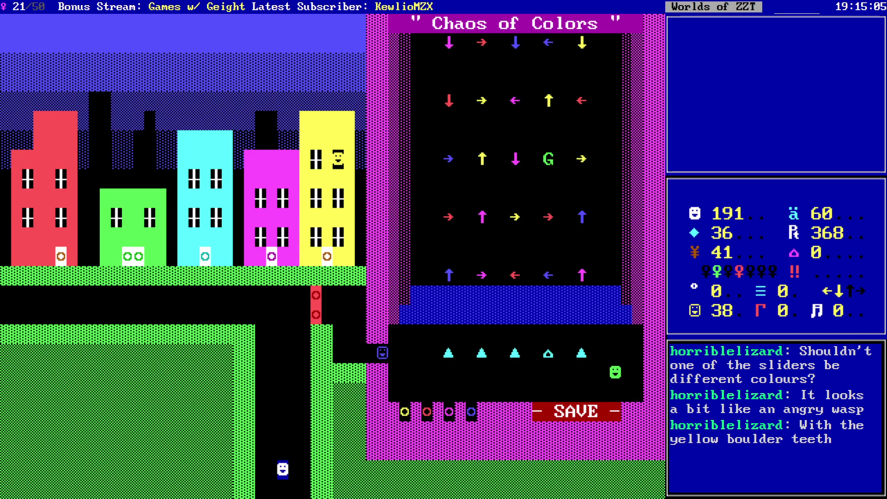
key("Down")
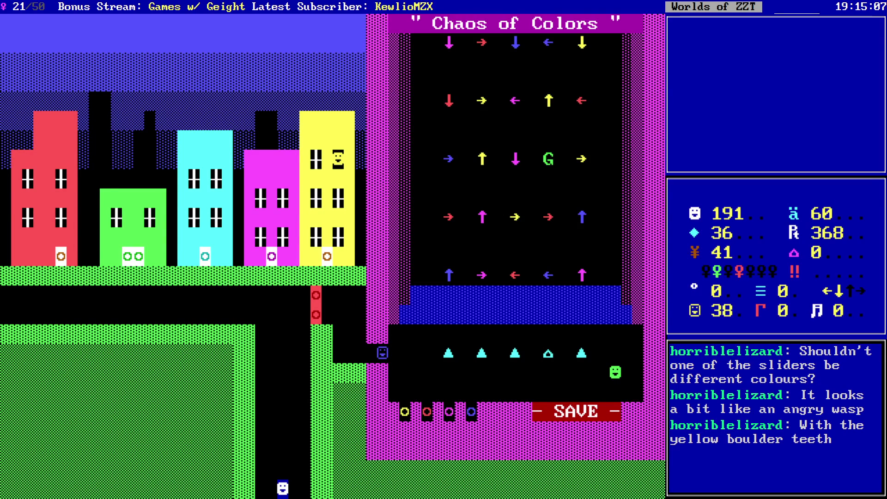
key("Down")
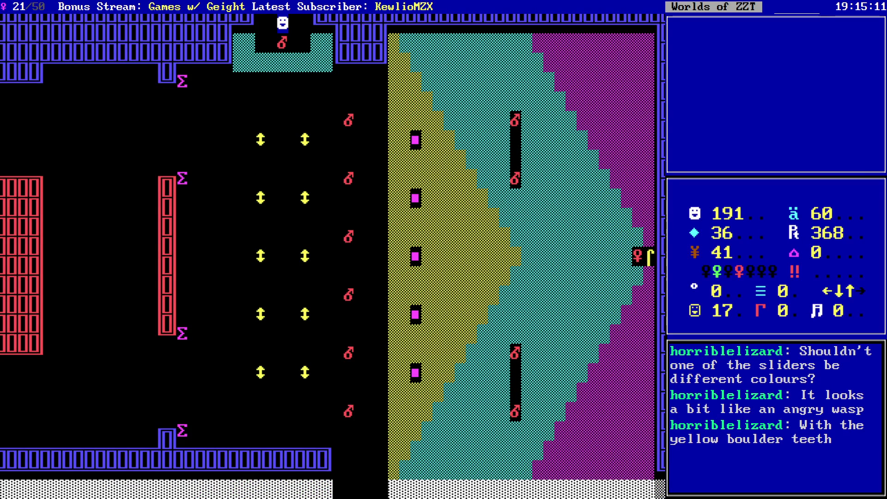
- Walk north to the city board and back south to stand beside the red bomb
key("Right")
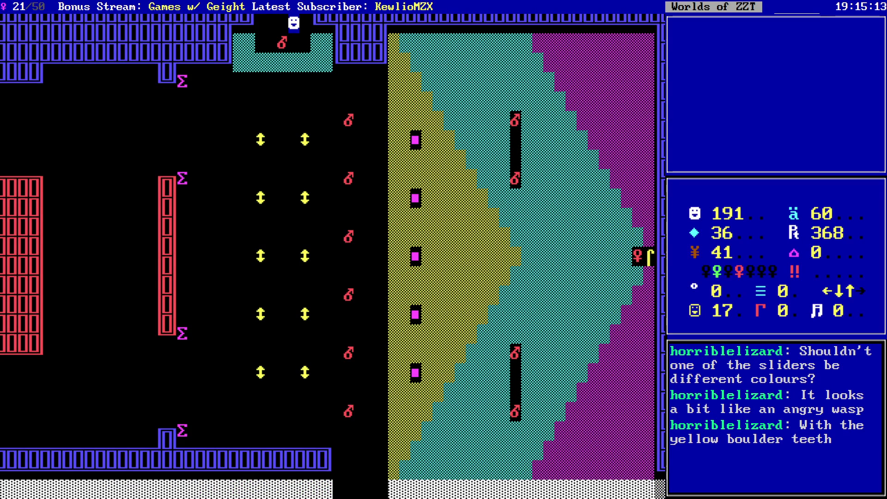
key("Up")
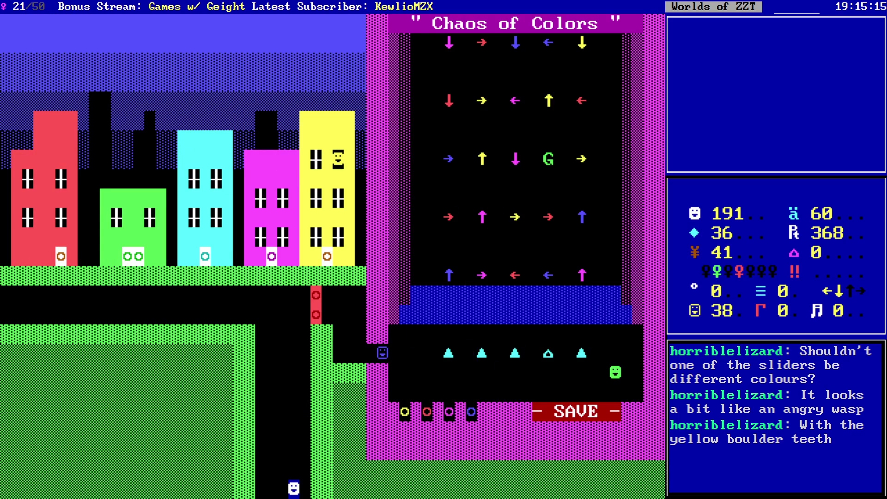
key("Down")
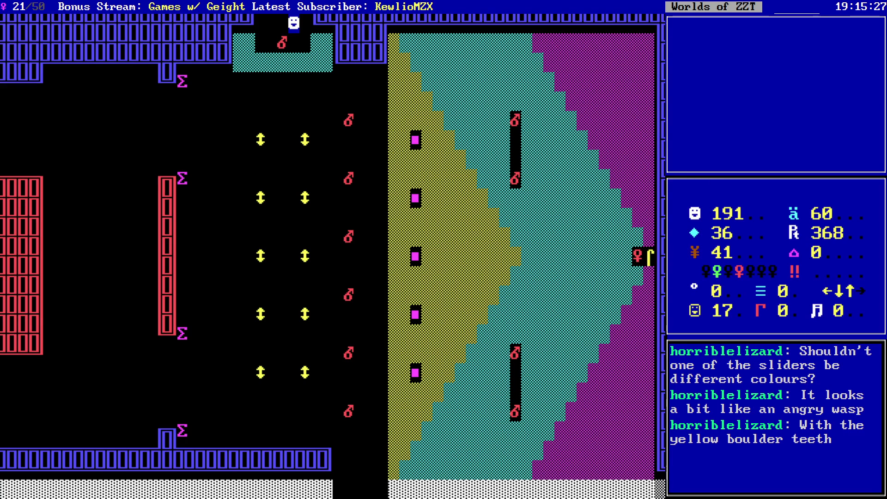
key("Down")
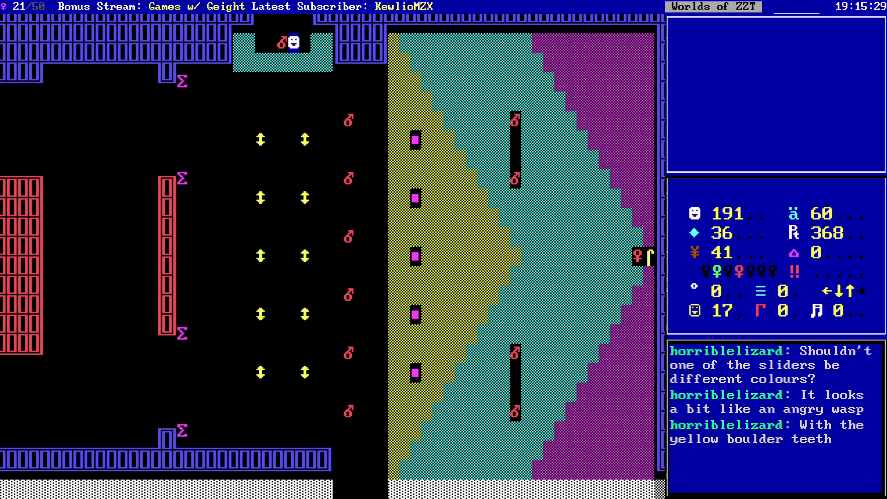
key("Up")
key("Left")
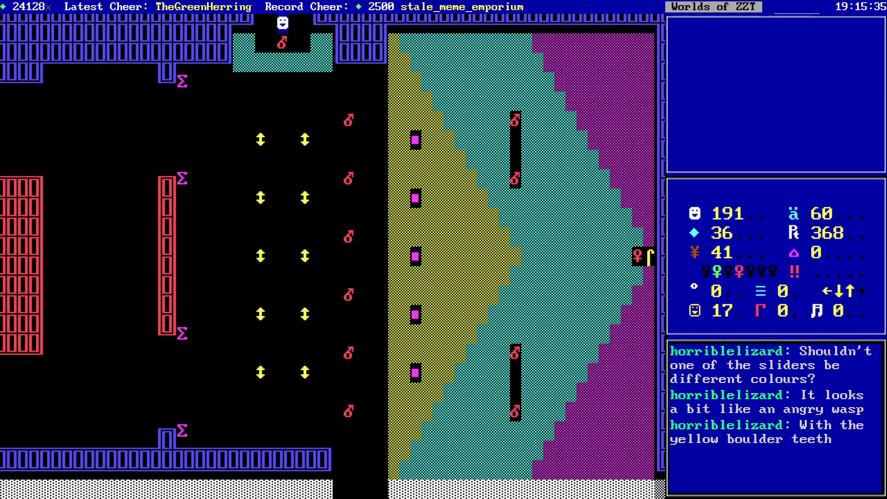
key("Right")
key("Down")
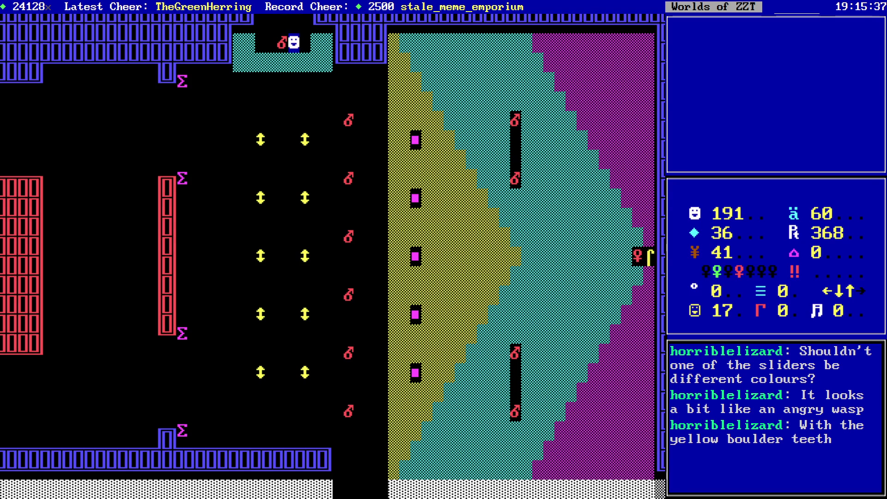
key("Up")
- Light the red bomb, push it toward the sliders, and step clear of the blast
key("Left")
key("Left")
key("Down")
key("Right")
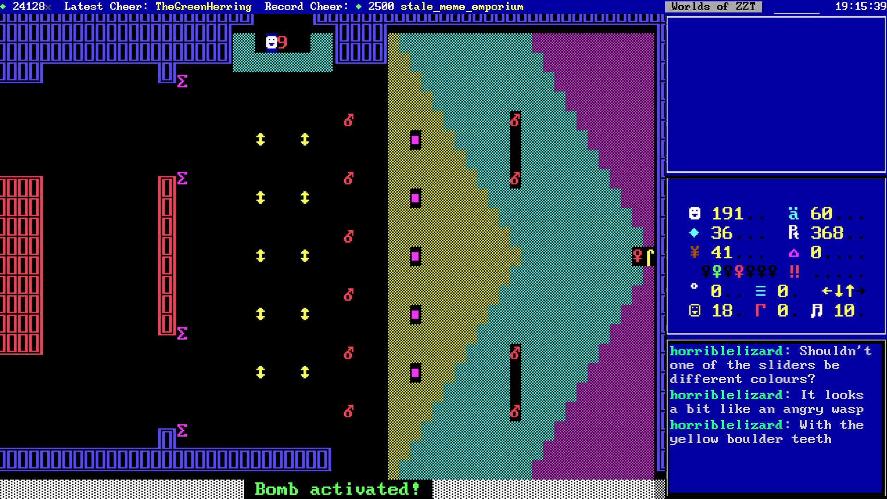
key("Right")
key("Right")
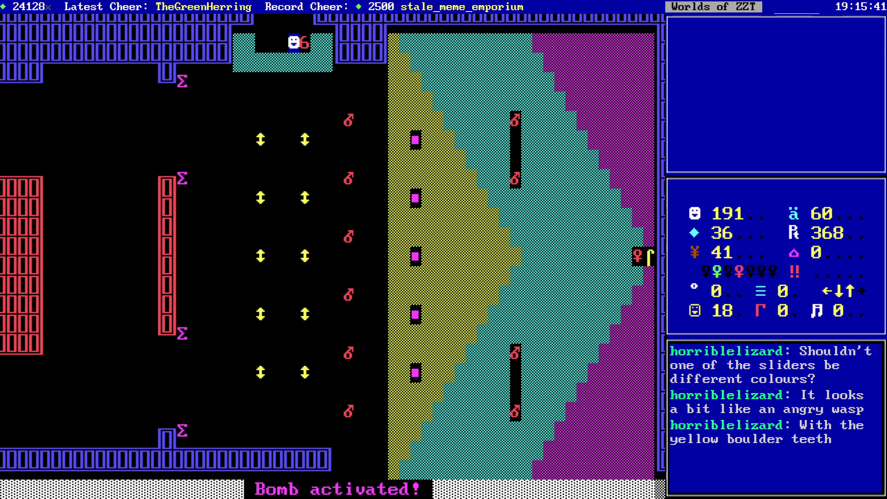
key("Left")
key("Up")
key("Left")
key("Left")
key("Right")
key("Right")
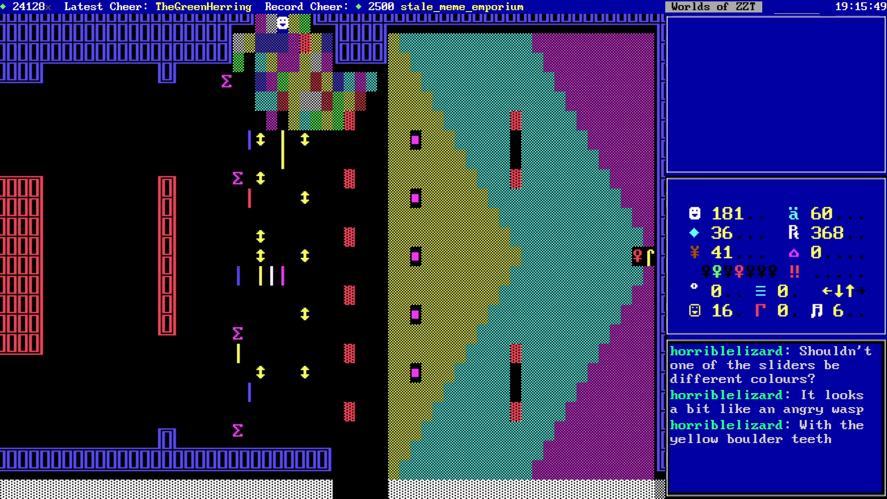
- End and restart the game, walk onto the slider board, and bomb open the teal wall
key("q")
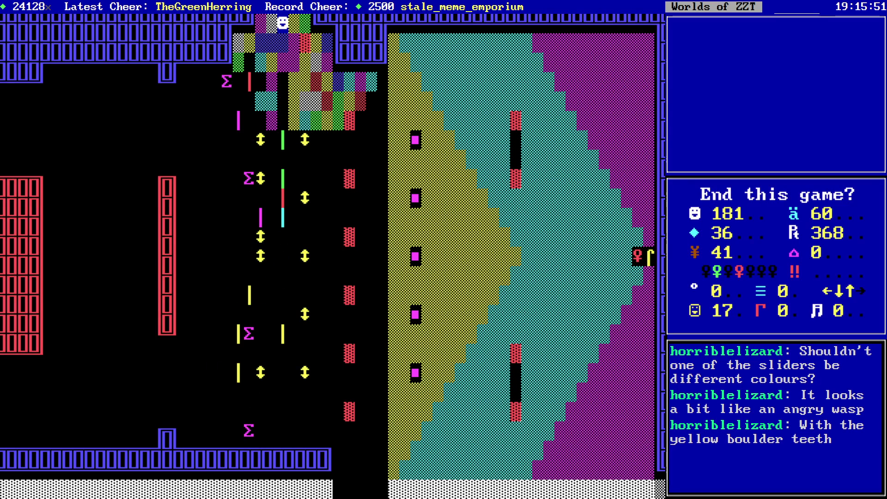
key("y")
key("p")
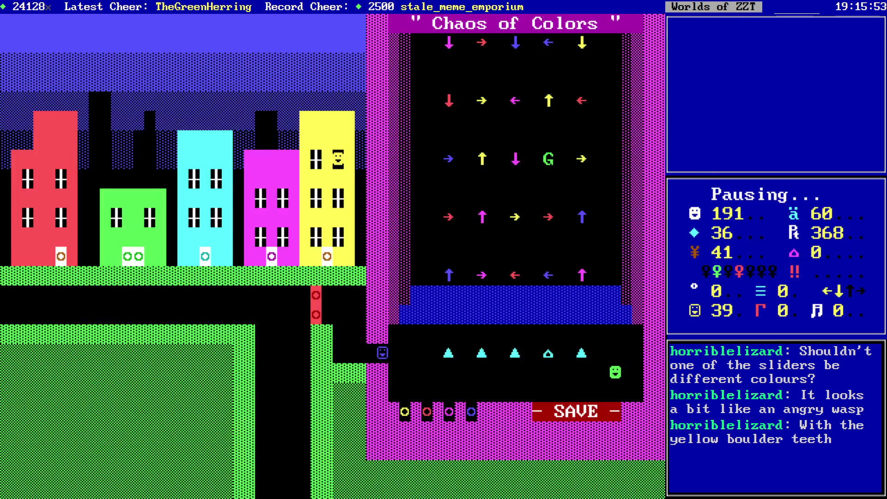
key("Down")
key("Down")
key("Down")
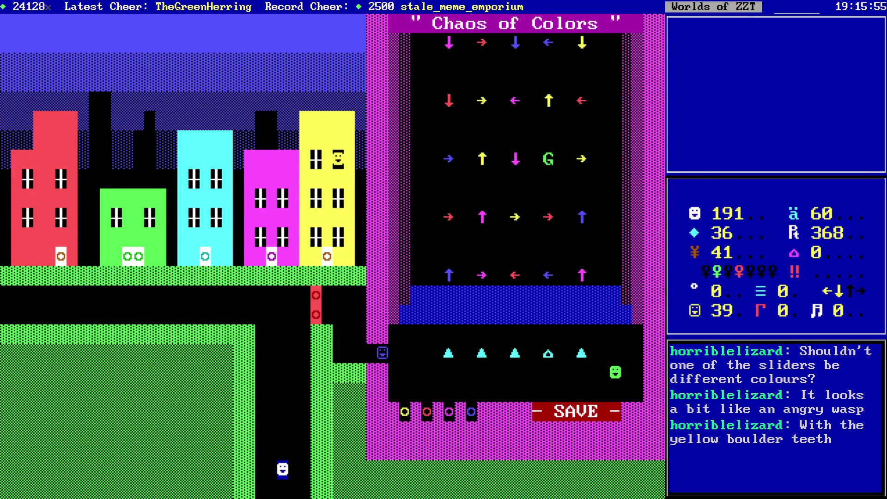
key("Right")
key("Down")
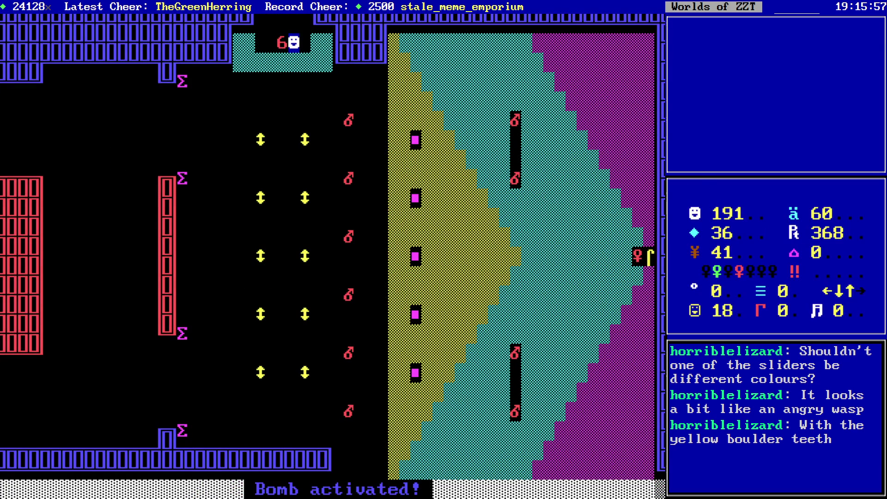
key("Down")
key("Down")
- Explore the yellow-bordered room, then walk up the top passage to the next board
key("Down")
key("Right")
key("Right")
key("Right")
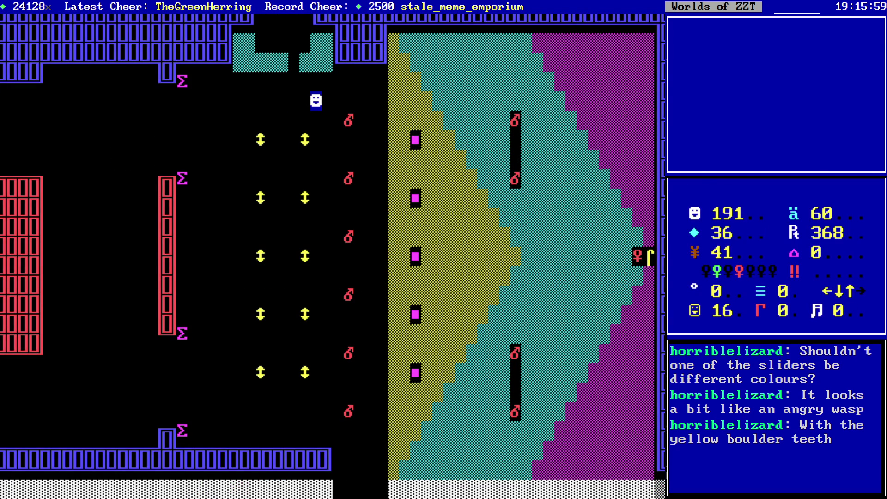
key("Down")
key("Down")
key("Down")
key("Down")
key("Down")
key("Down")
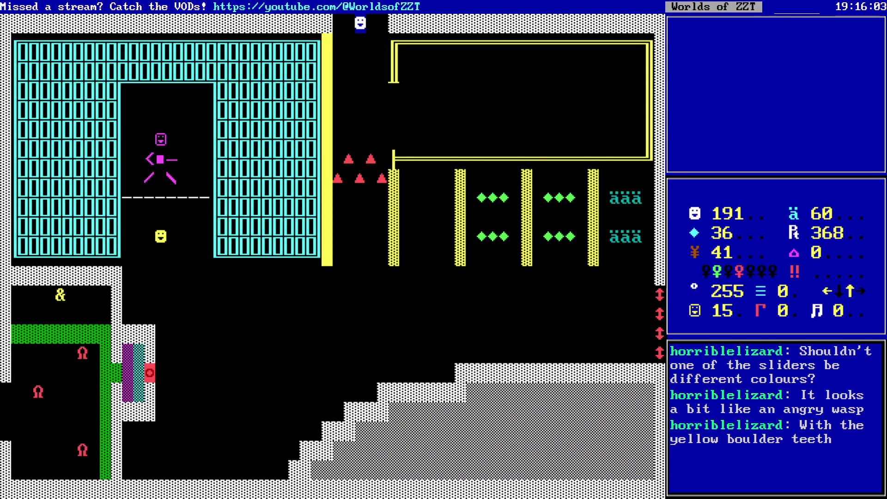
key("Down")
key("Down")
key("Down")
key("Right")
key("Right")
key("Right")
key("Right")
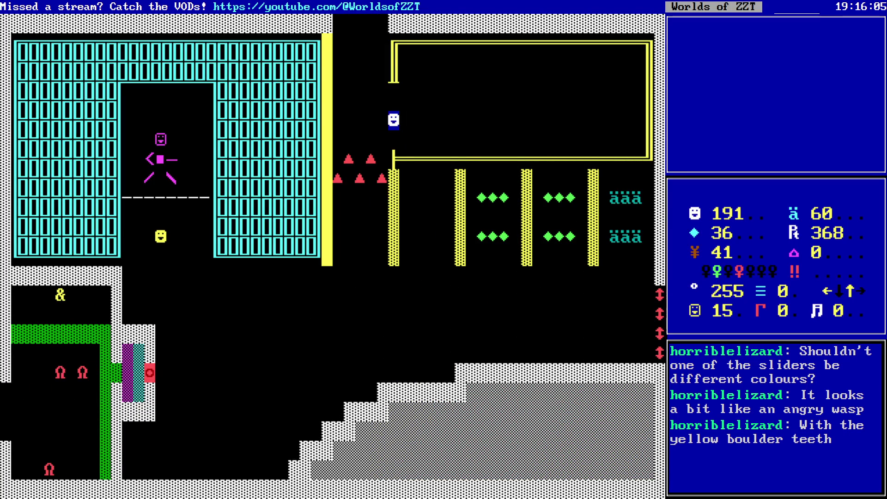
key("Left")
key("Left")
key("Left")
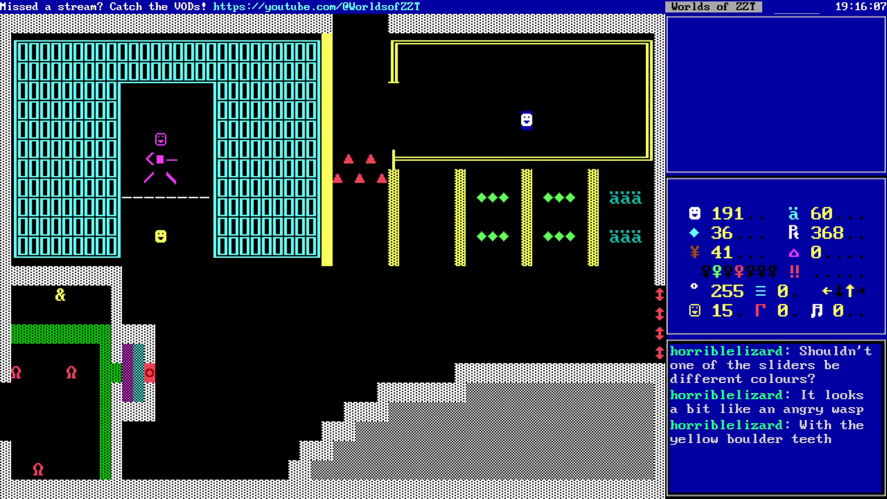
key("Left")
key("Left")
key("Left")
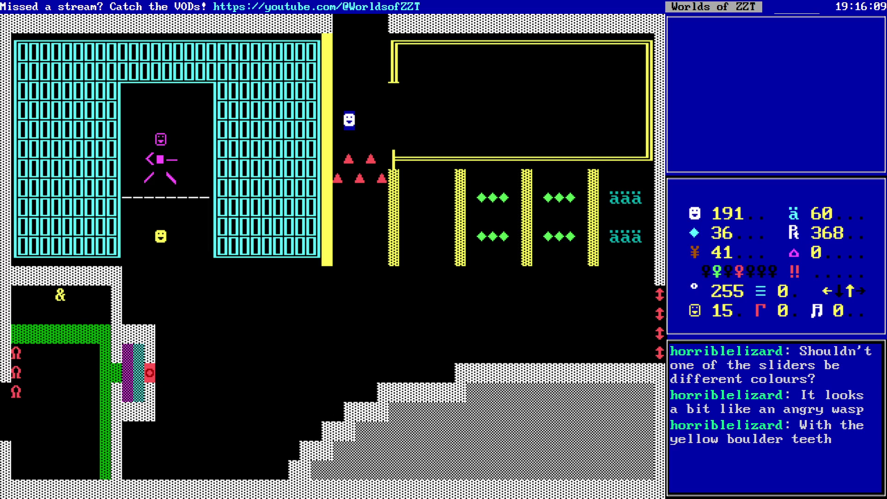
key("Down")
key("Right")
key("Right")
key("Right")
key("Right")
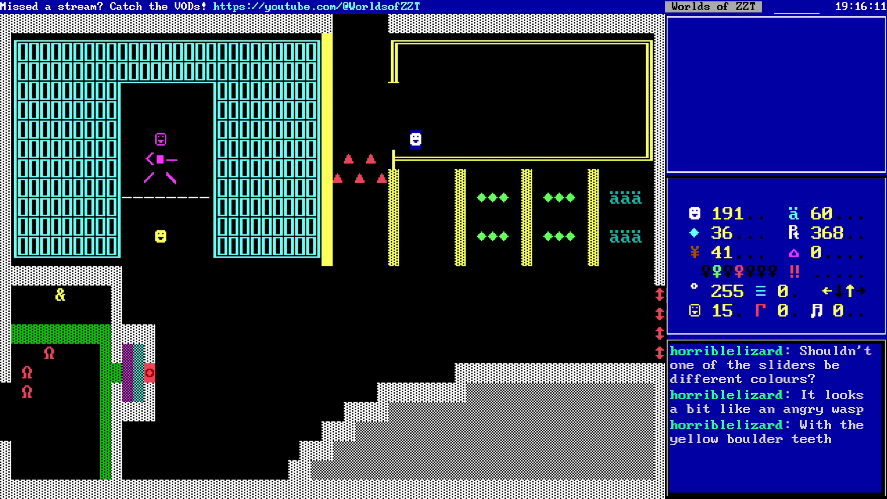
key("Left")
key("Left")
key("Left")
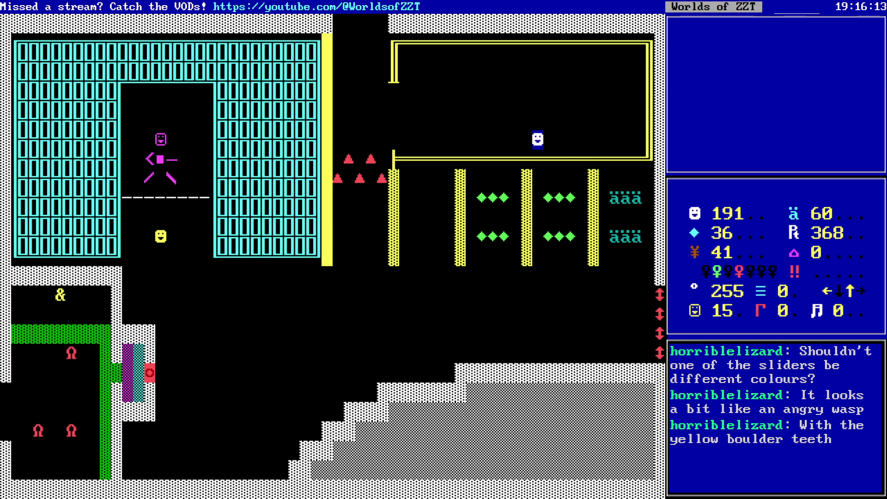
key("Left")
key("Left")
key("Left")
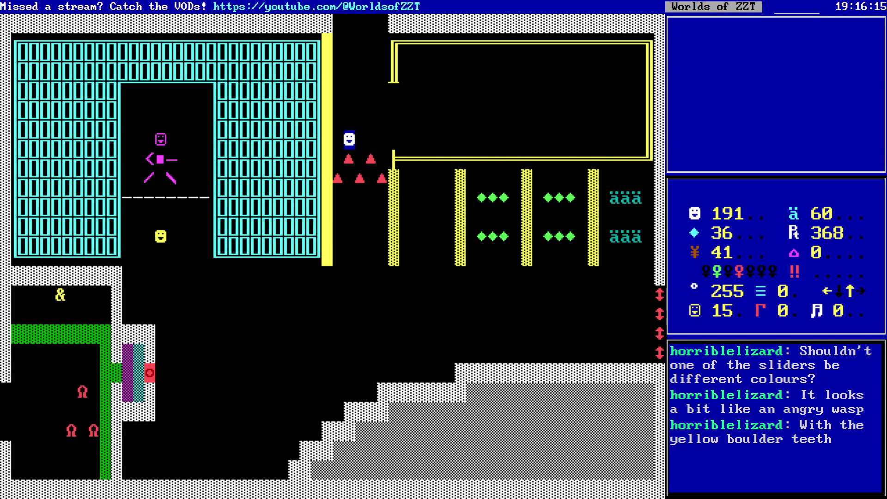
key("Up")
key("Up")
key("Up")
key("Up")
key("Up")
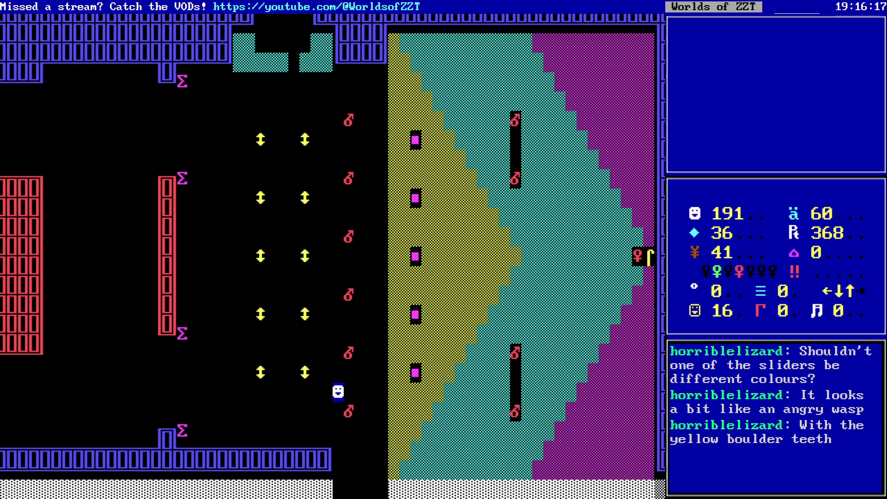
key("Right")
key("Right")
- Quit the playtest and browse the boards, ending on the Title screen board
key("Escape")
key("y")
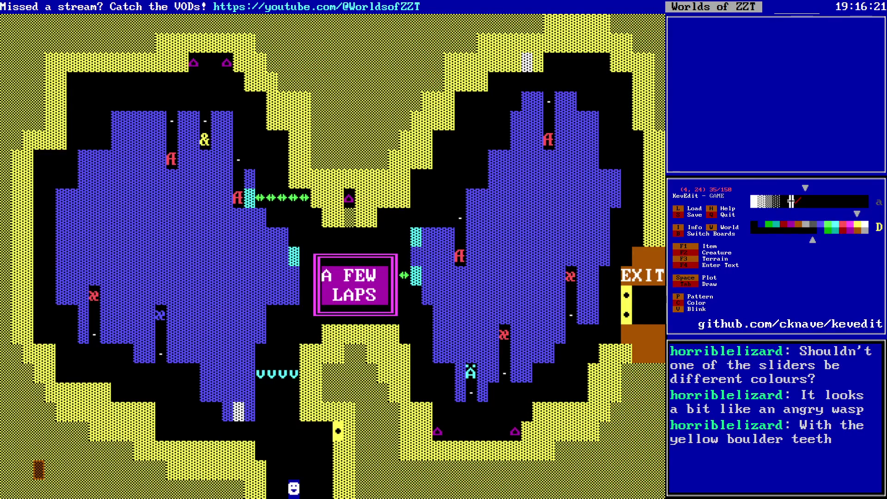
key("b")
key("Down")
key("Return")
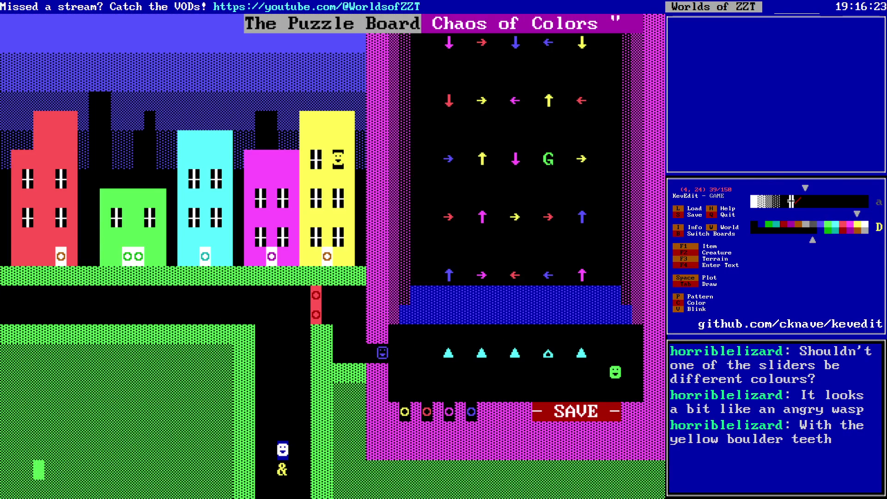
key("Page_Down")
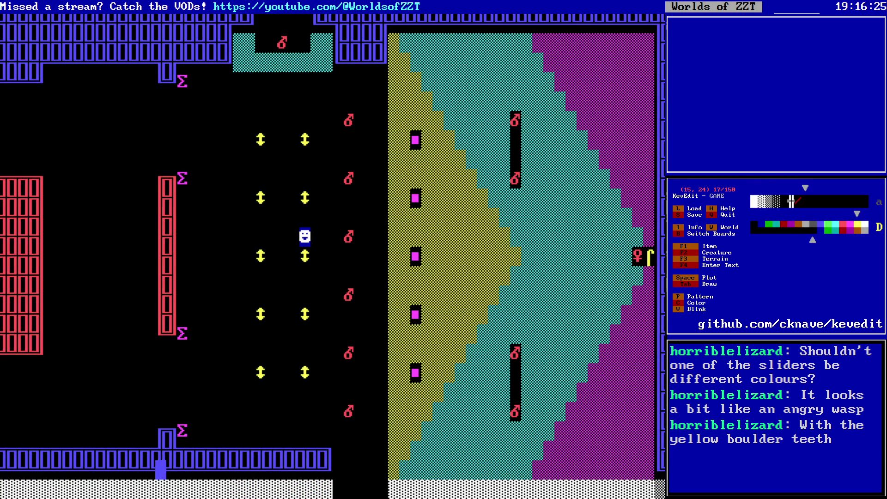
key("b")
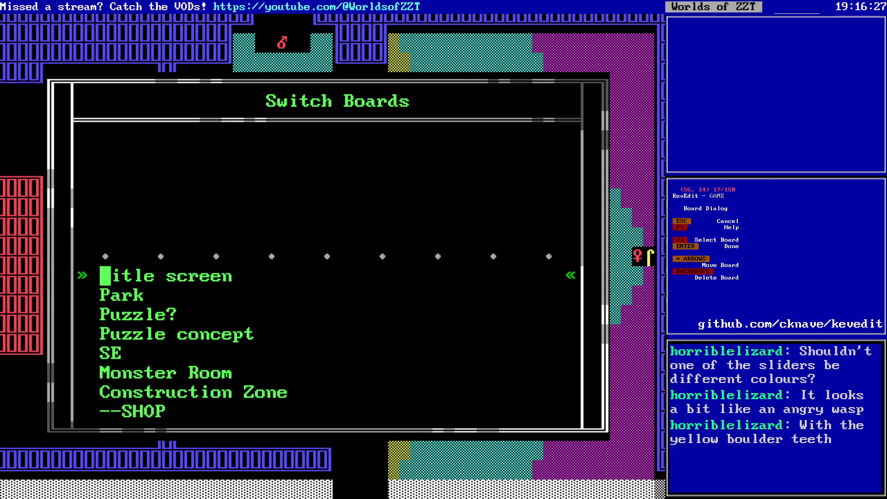
key("Return")
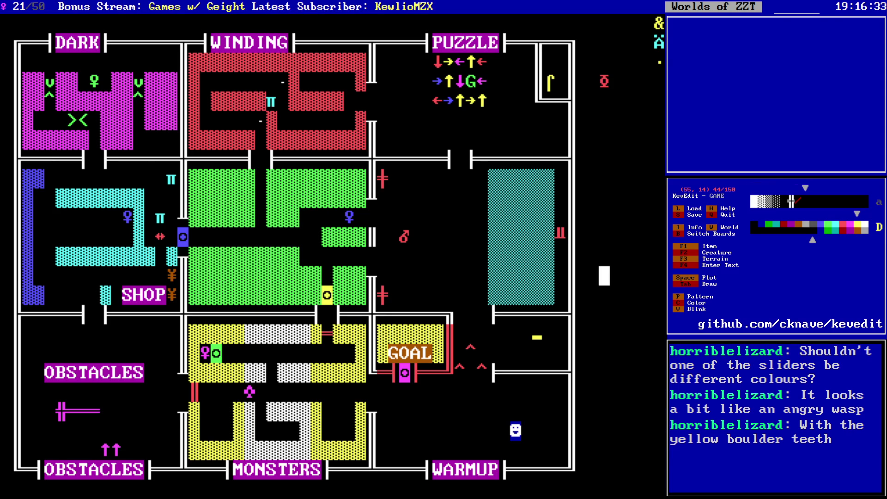
- Move around the Title screen map, then switch to The Other Puzzle Board
key("Left")
key("Left")
key("Down")
key("Left")
key("Down")
key("Left")
key("Down")
key("Left")
key("Left")
key("Right")
key("Right")
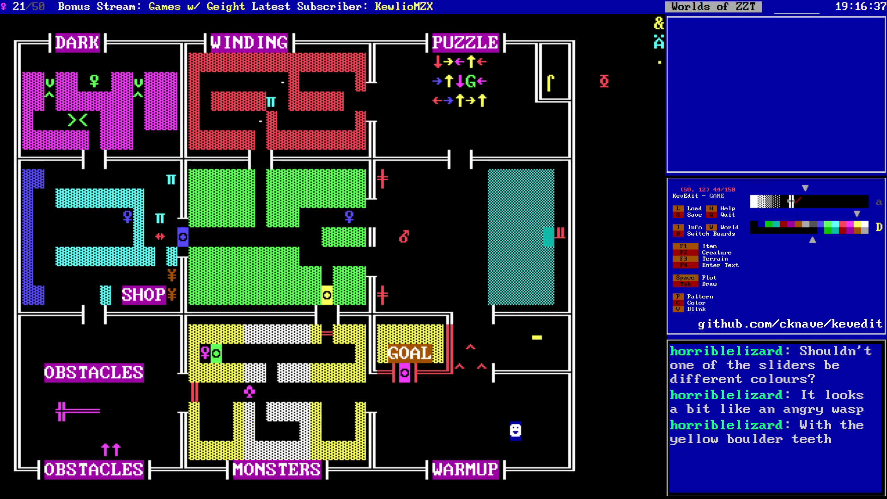
key("b")
key("Up")
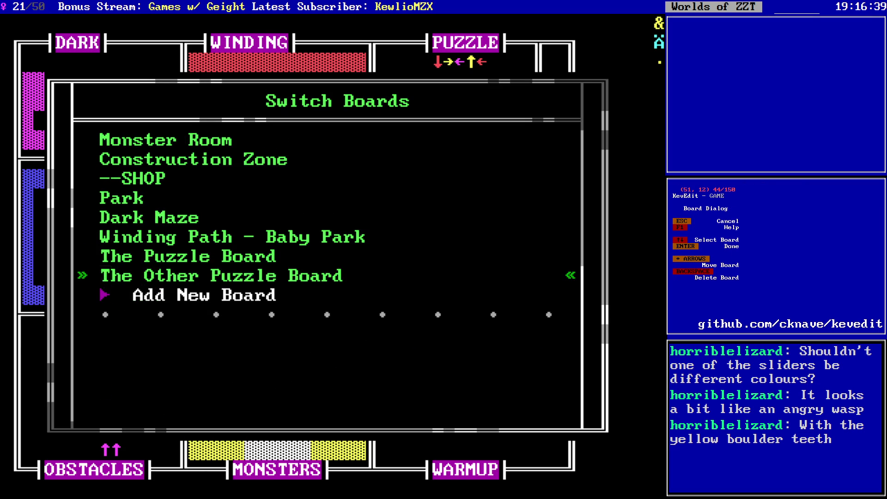
key("Up")
key("Return")
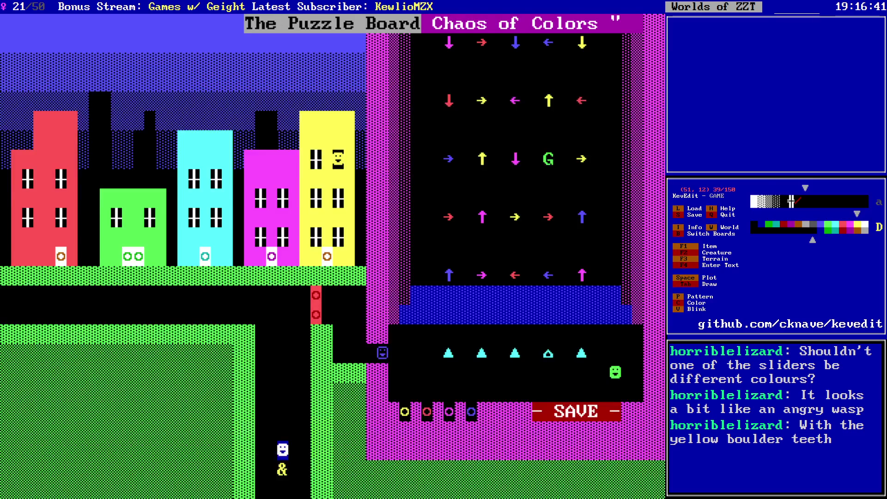
key("Page_Down")
- Copy the yellow ʃ from the right-edge doorway and put the red ♀ in its place
key("Left")
key("Down")
key("Return")
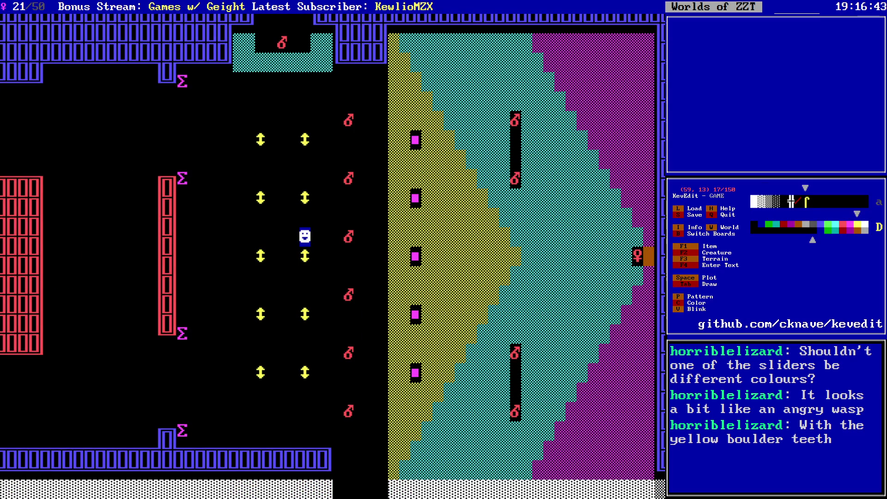
key("Left")
key("Return")
key("Right")
key("space")
- Replace the leftover ♀ beside the doorway with teal floor
key("Left")
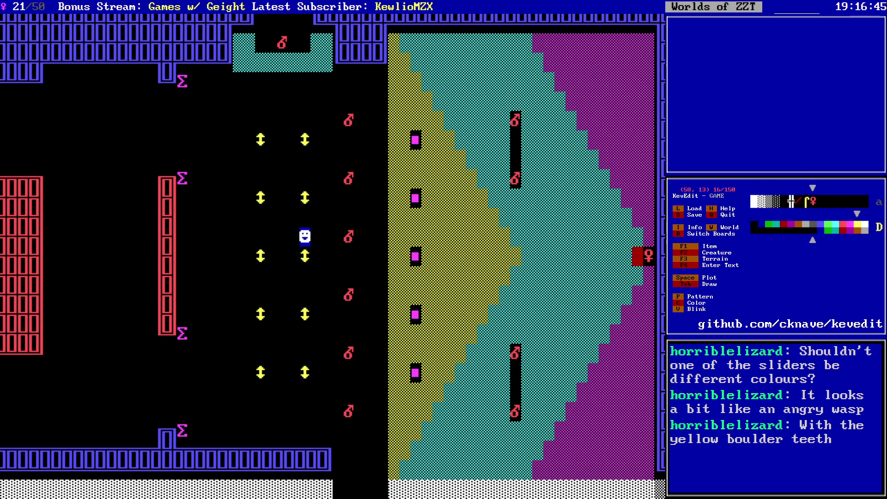
key("Up")
key("Return")
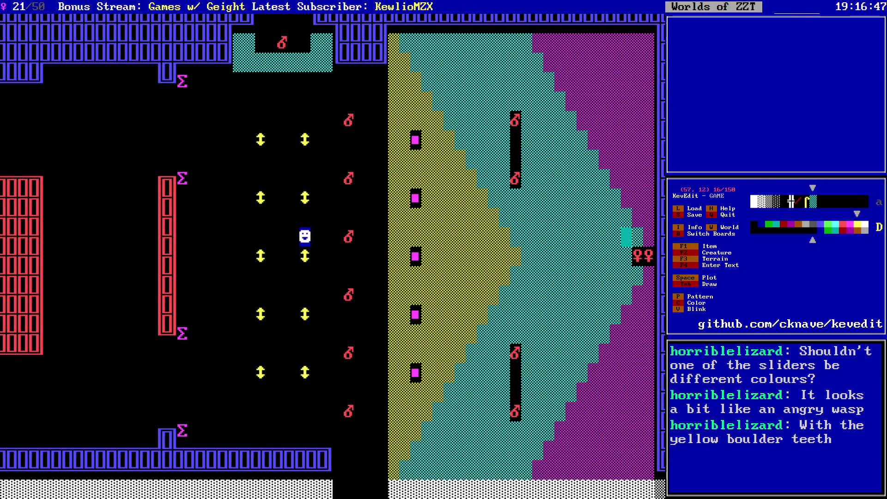
key("Right")
key("Down")
key("space")
key("Left")
key("Left")
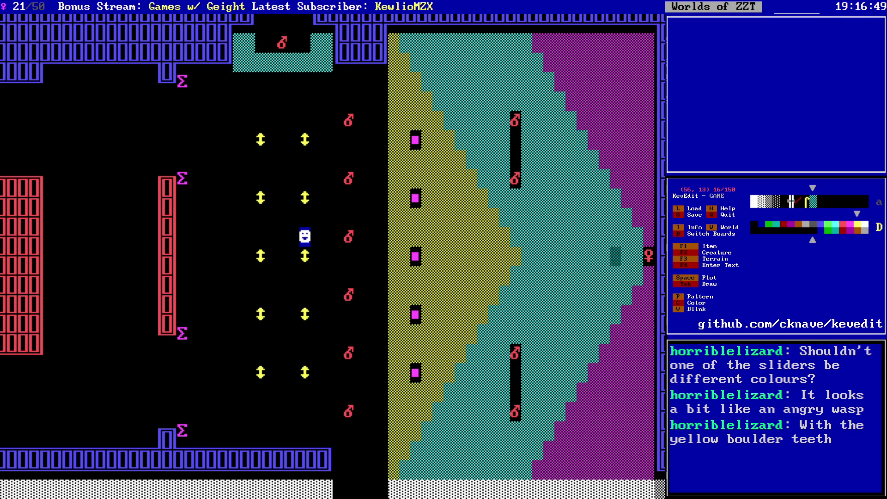
- Step through the board list, ending on the Monster Room board
key("Page_Up")
key("b")
key("Home")
key("Down")
key("Return")
key("Page_Down")
key("Page_Down")
key("Page_Down")
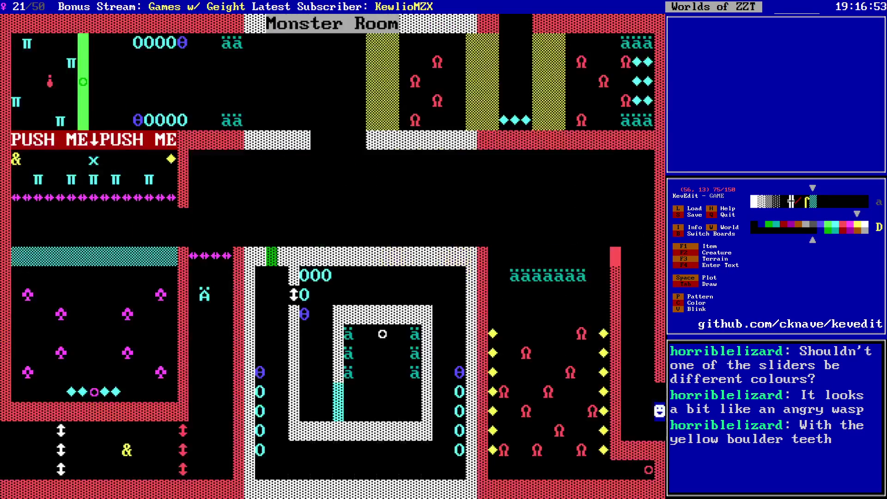
- On the Puzzle? board, plot the yellow ʃ inside the yellow-bordered room
key("Page_Down")
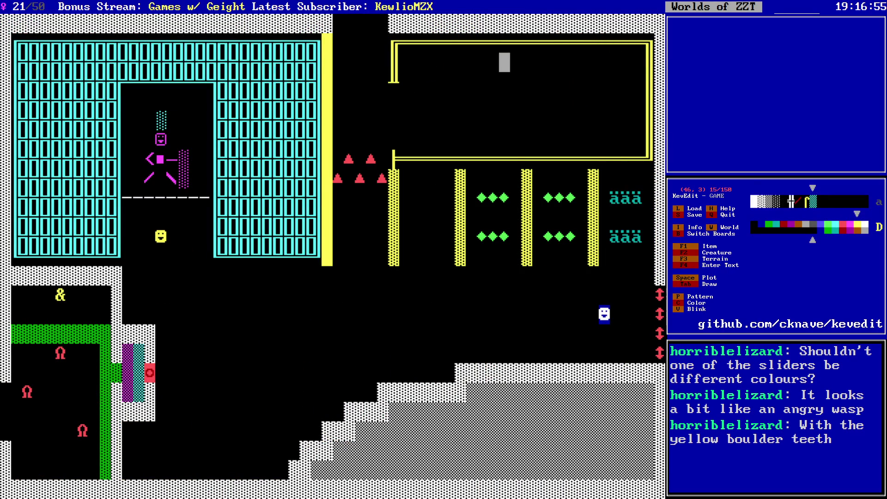
key("Up")
key("Right")
key("Right")
key("Right")
key("Up")
key("Up")
key("Right")
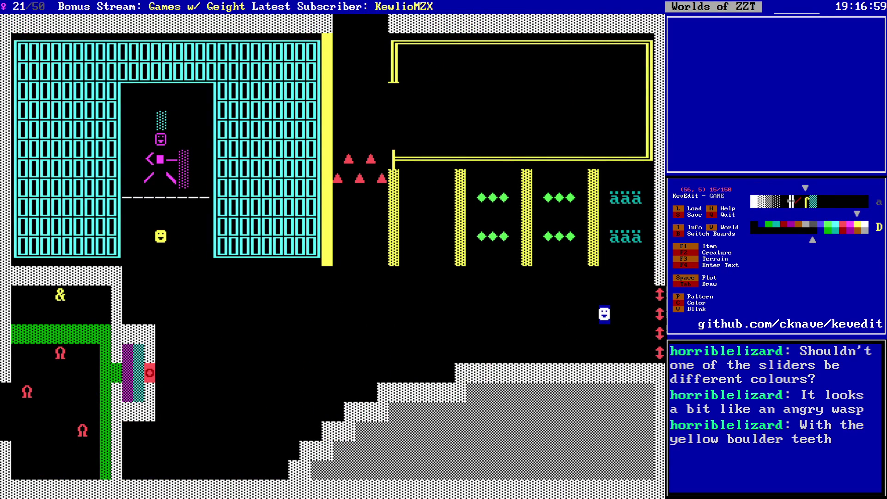
key("space")
key("Left")
key("Left")
key("Left")
- Discard the stored ʃ copy and switch to the Title screen board
key("Down")
key("Left")
key("Left")
key("Left")
key("Left")
key("Left")
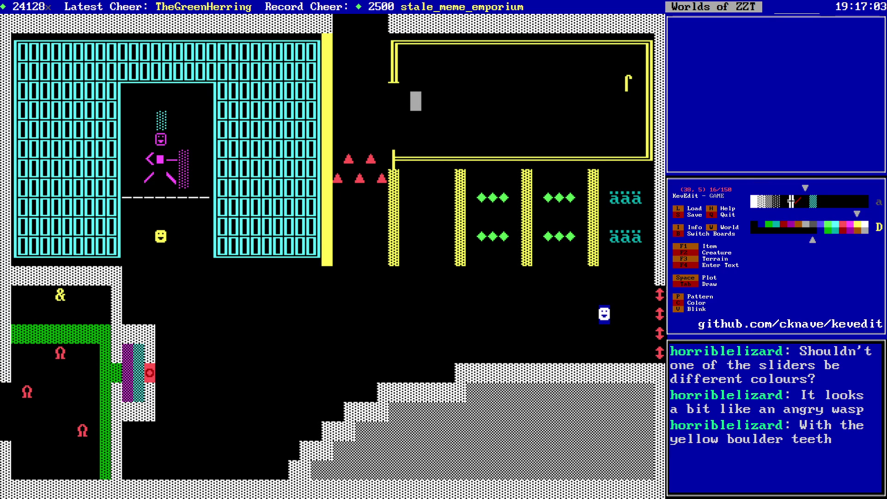
key("Left")
key("Page_Down")
key("Page_Down")
key("Page_Up")
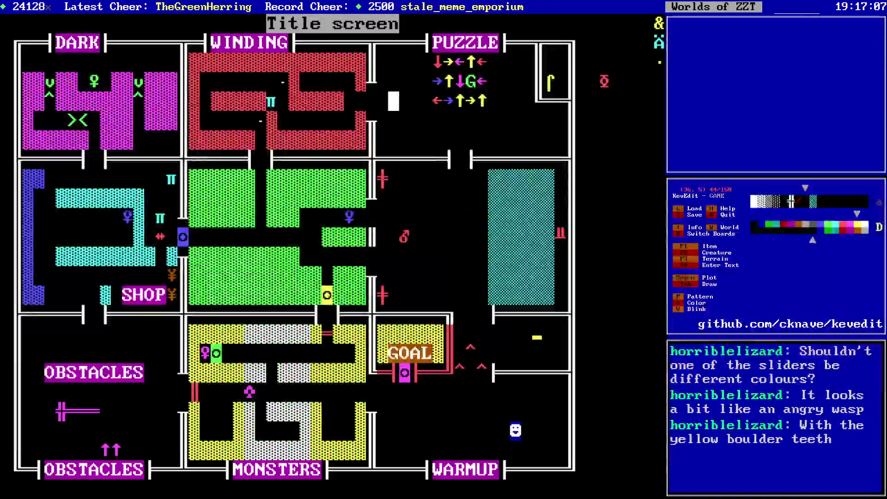
- Pick Construction Zone from the board list, then page back toward the Park board
key("b")
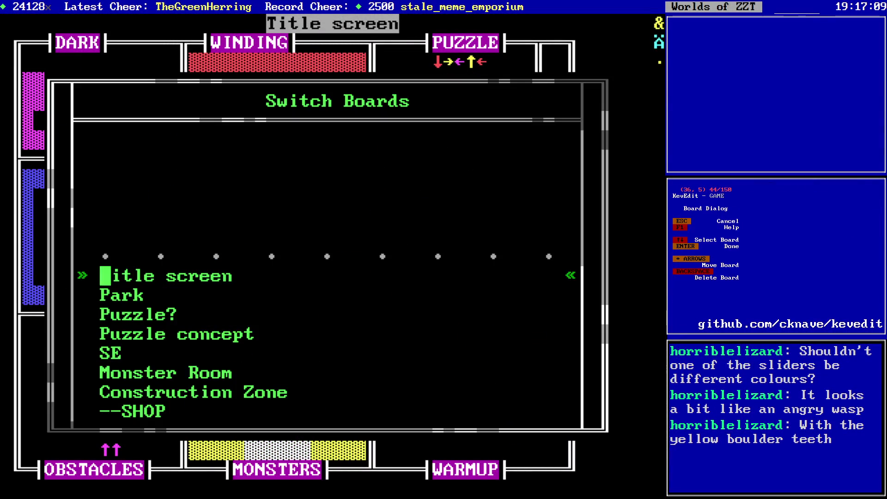
key("Down")
key("Down")
key("Down")
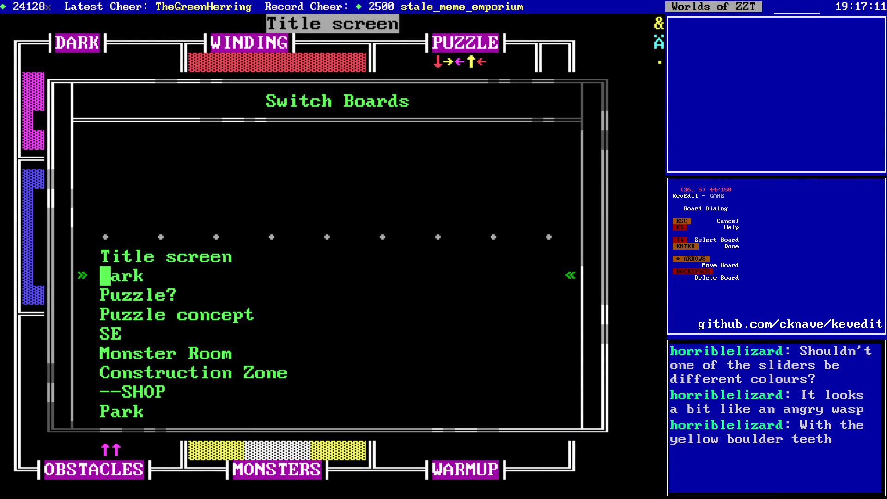
key("Up")
key("Return")
key("Page_Up")
key("Page_Up")
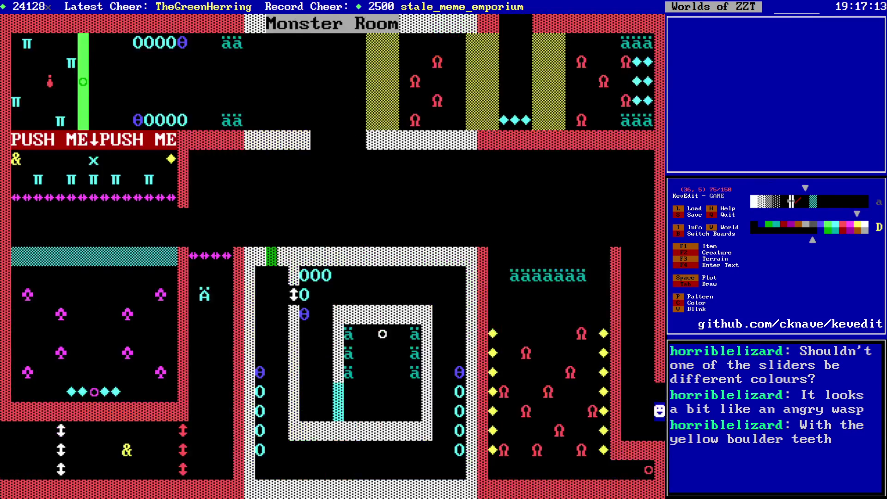
key("Down")
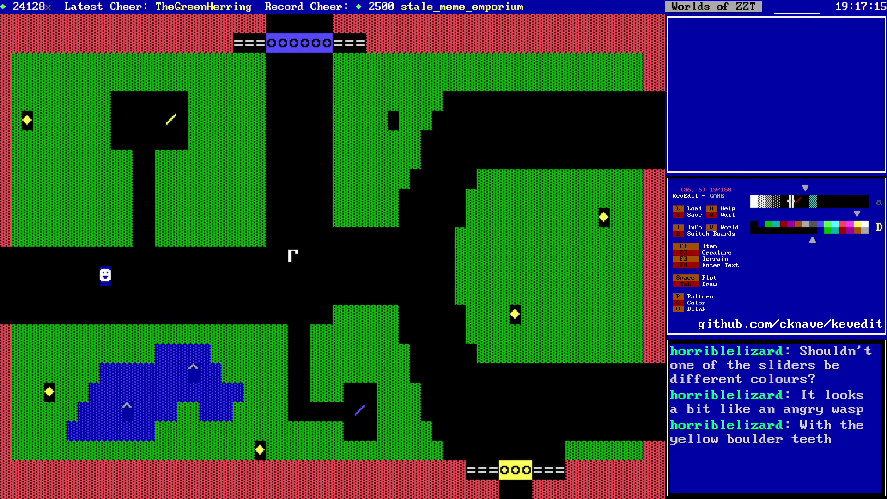
key("Page_Up")
key("Page_Up")
key("Page_Up")
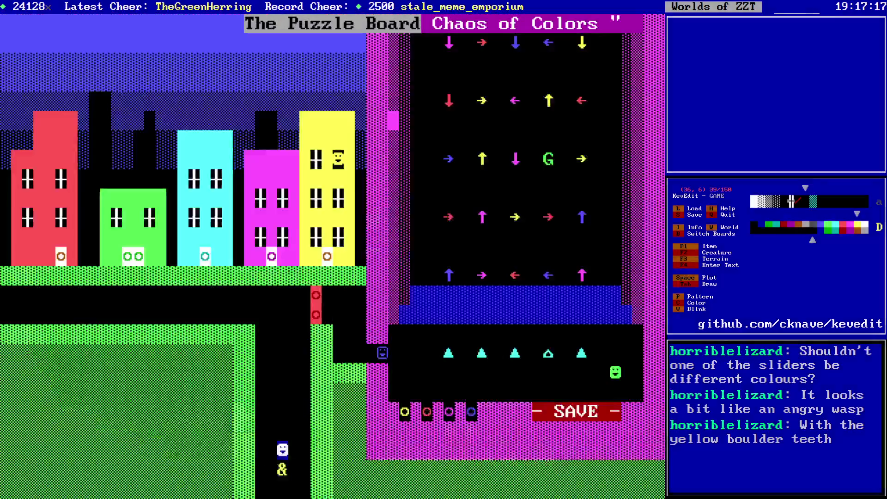
- Move around the board, then page through boards until Winding Path - Baby Park appears
key("Down")
key("Down")
key("Down")
key("Down")
key("Right")
key("Right")
key("Right")
key("Right")
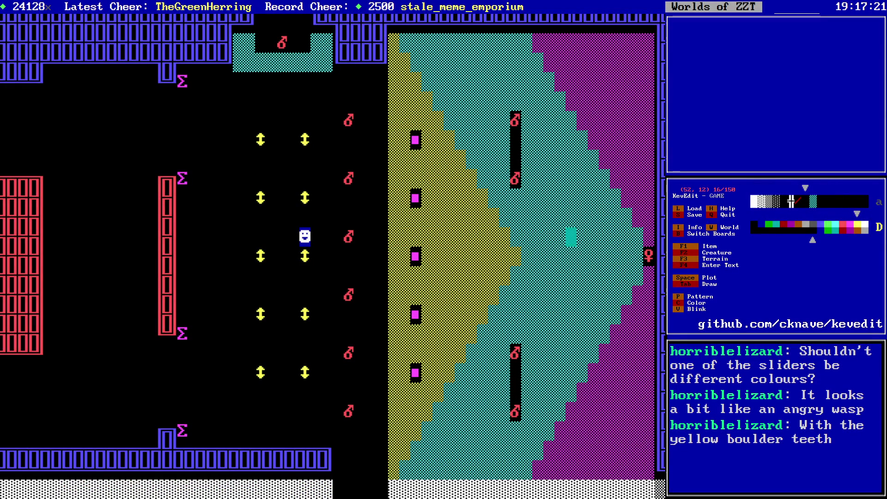
key("Left")
key("Left")
key("Left")
key("Down")
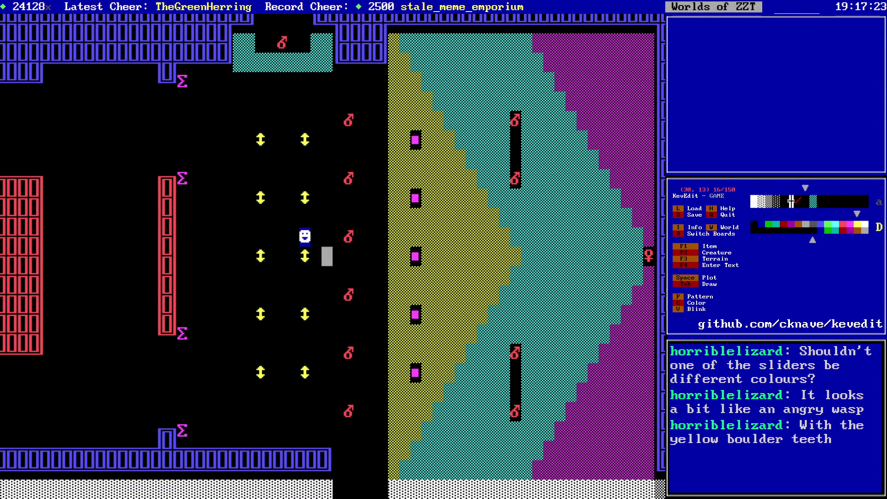
key("Down")
key("Down")
key("Down")
key("Right")
key("Right")
key("Right")
key("Right")
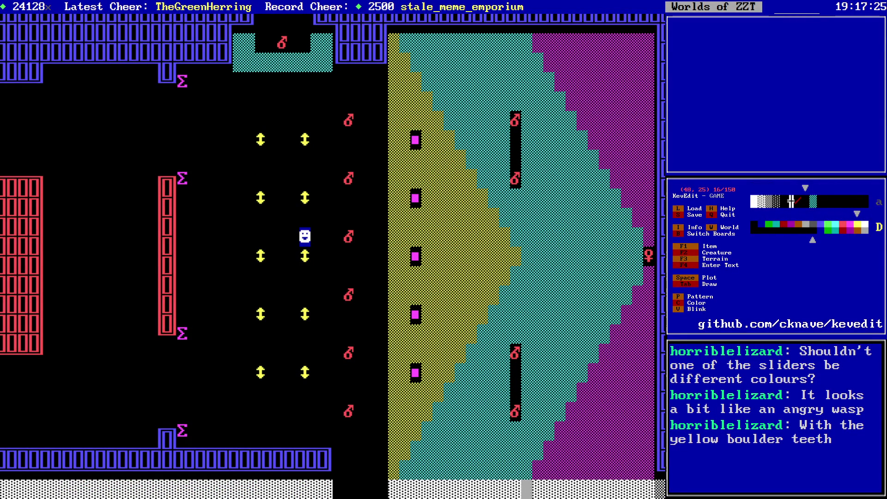
key("Left")
key("Left")
key("Left")
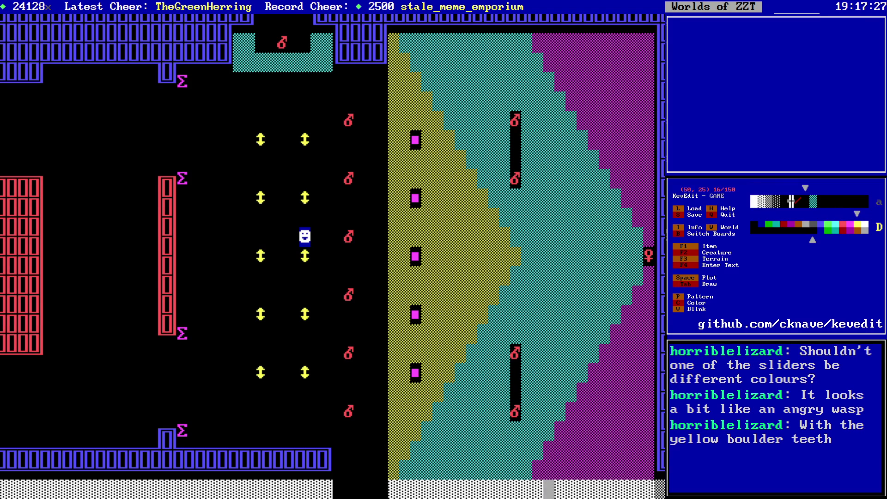
key("Up")
key("Up")
key("Up")
key("Up")
key("Page_Down")
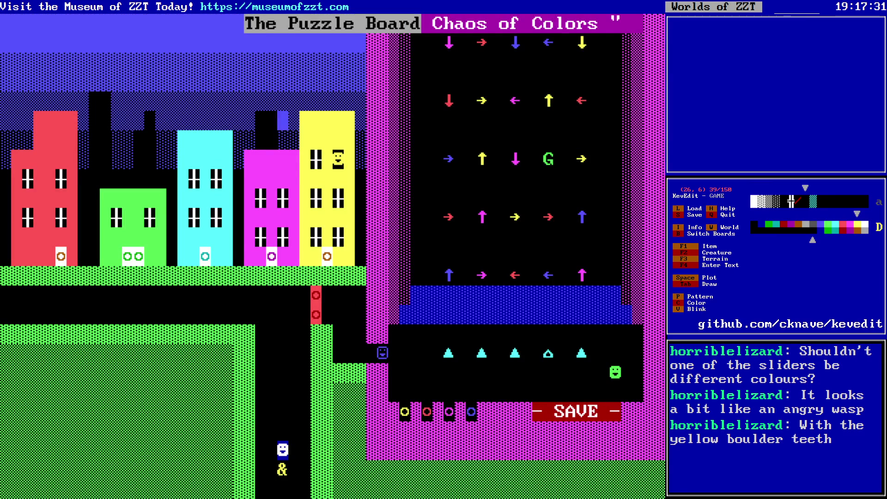
key("Page_Down")
key("Page_Up")
key("Page_Up")
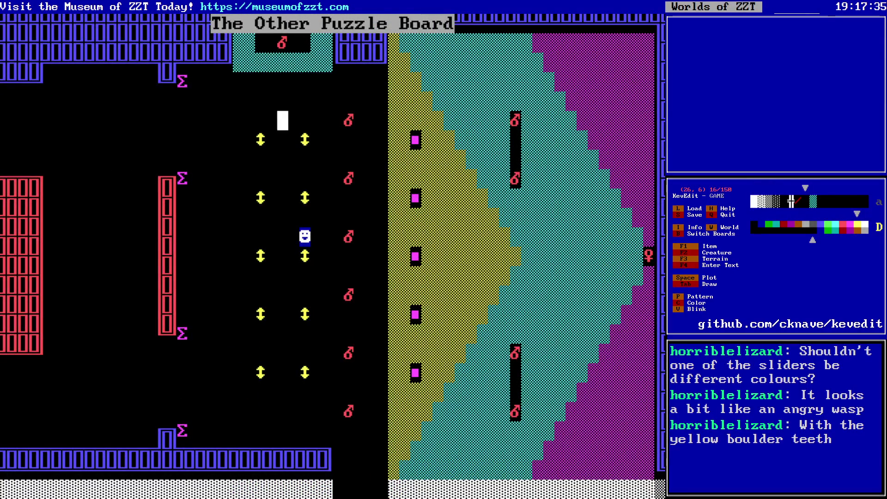
key("Page_Down")
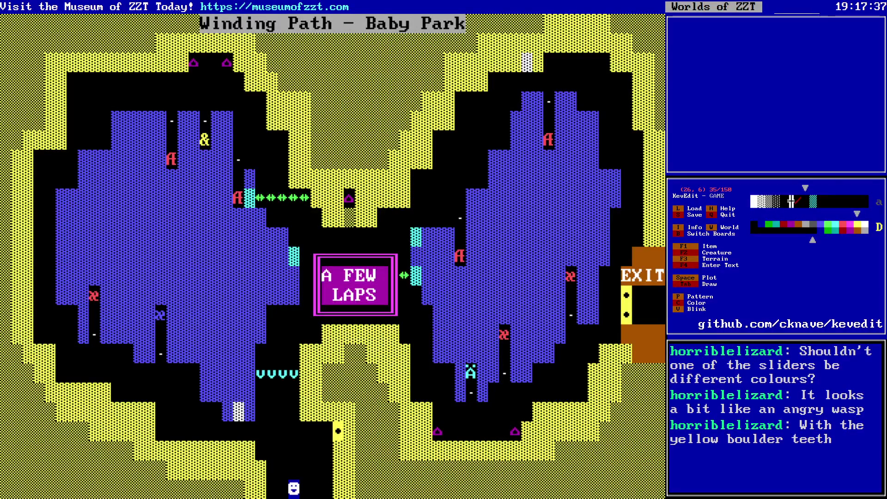
- Move to the object beside the EXIT and check its empty program
key("Right")
key("Right")
key("Right")
key("Right")
key("Right")
key("Right")
key("Down")
key("Down")
key("Down")
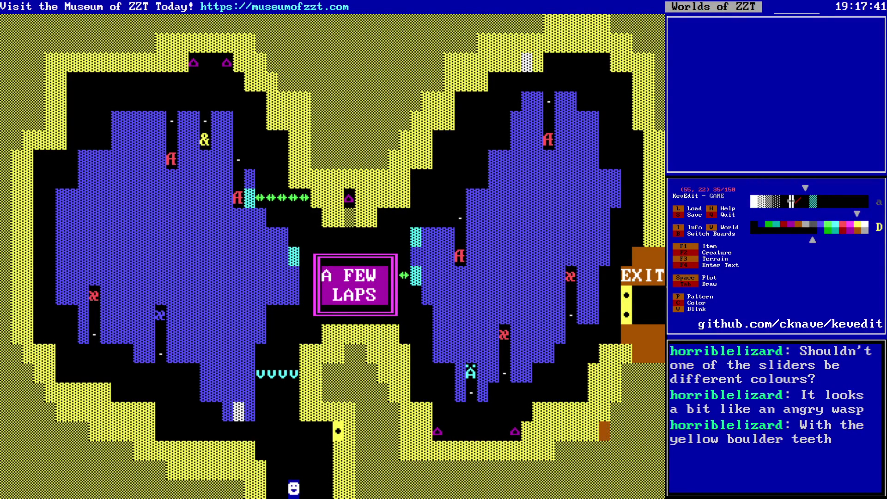
key("Left")
key("Left")
key("Left")
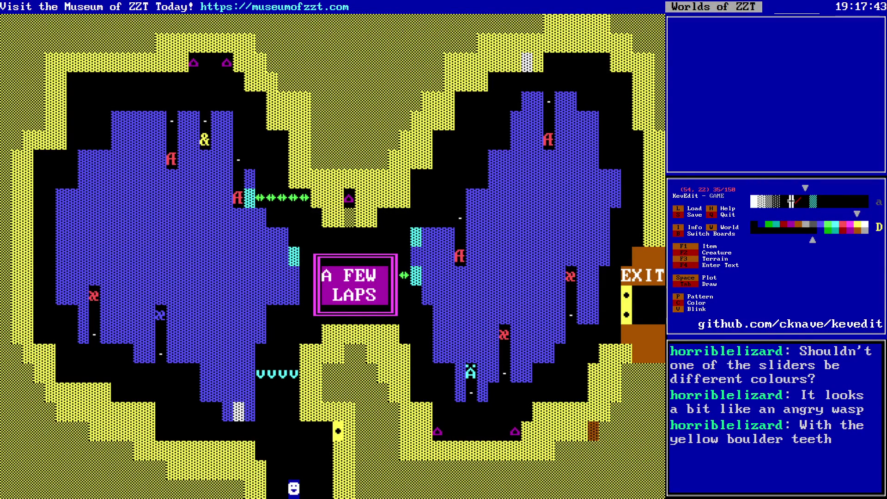
key("Right")
key("Right")
key("Right")
key("Up")
key("Up")
key("Up")
key("Right")
key("Return")
key("Escape")
- Read the Counter object's lap script down to its #die line, then switch to Chaos of Colors
key("Up")
key("Return")
key("Return")
key("Down")
key("Down")
key("Down")
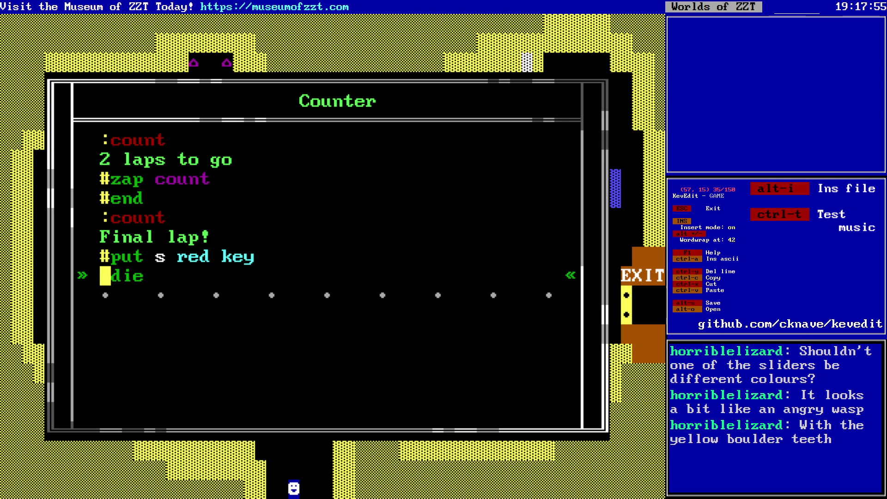
key("Escape")
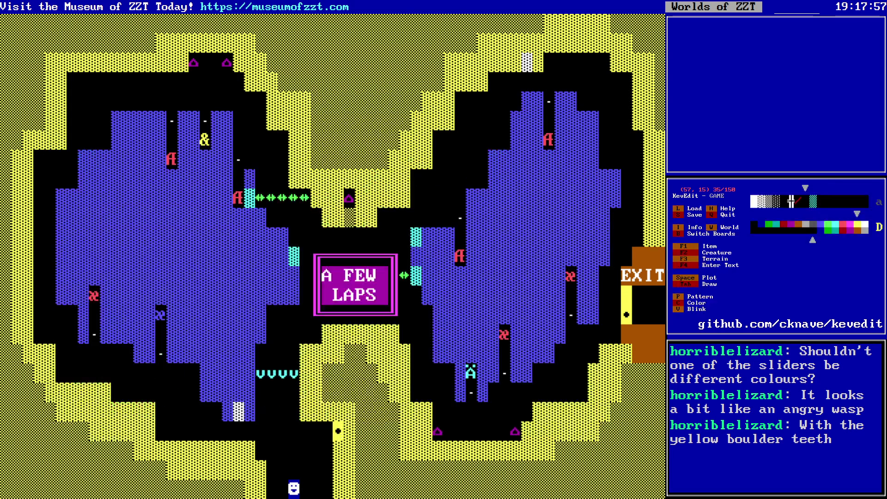
key("Left")
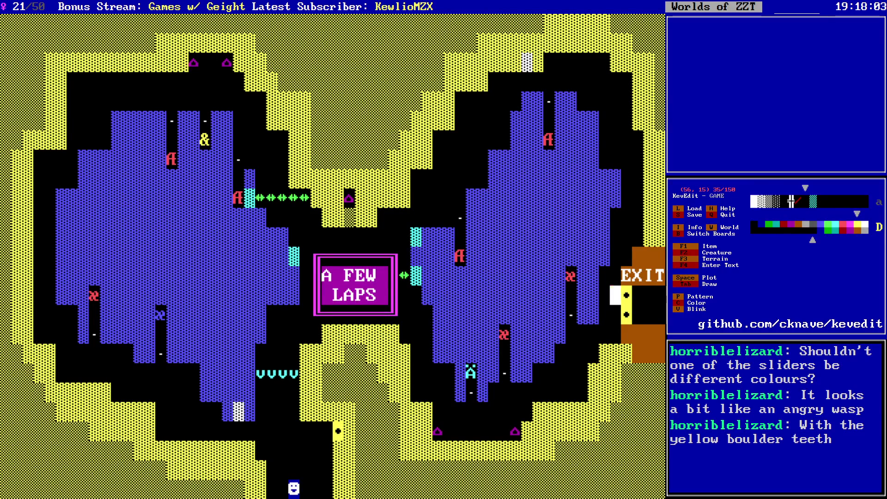
key("Page_Down")
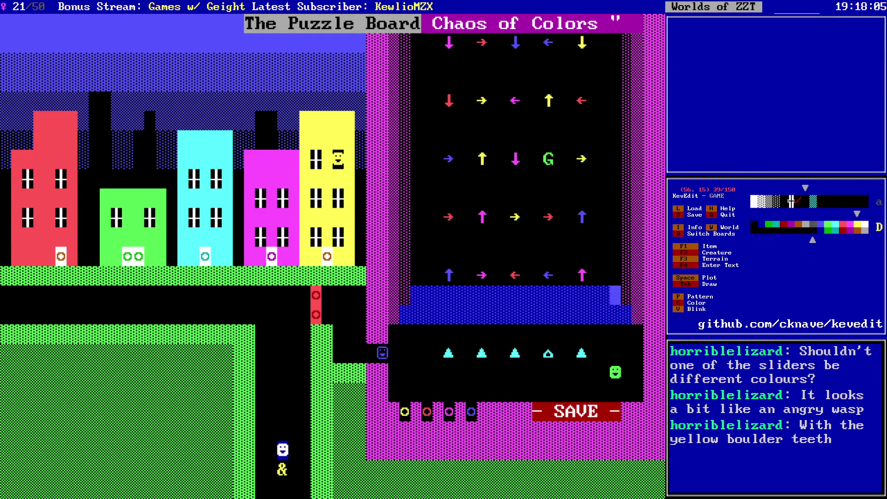
- Restart the playtest on the Chaos of Colors board and walk through the red door
key("alt+Tab")
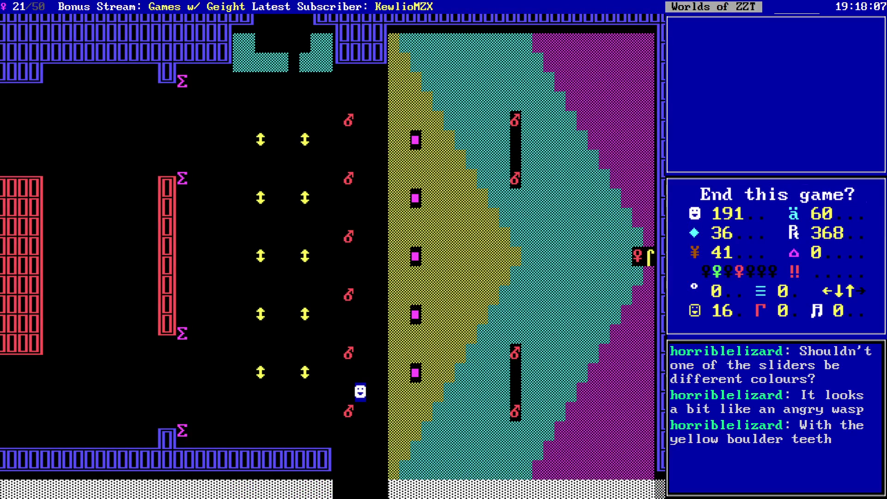
key("y")
key("p")
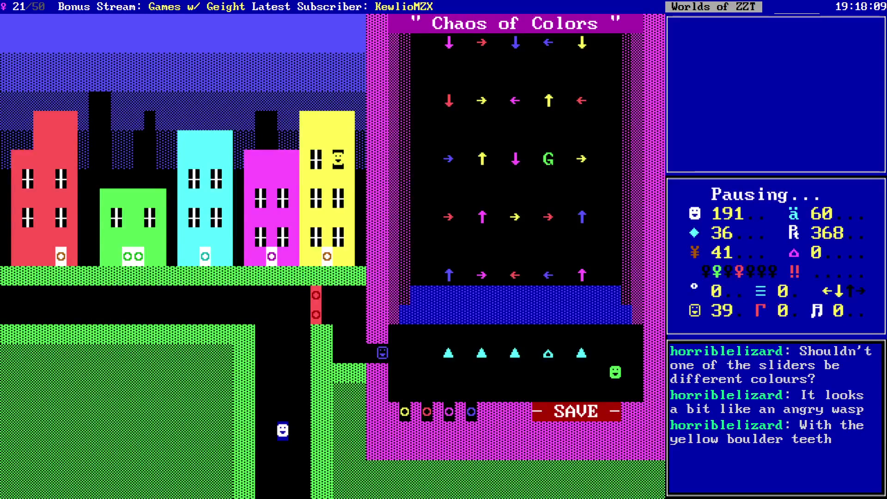
key("Up")
key("Up")
key("Up")
key("Up")
key("Up")
key("Right")
key("Right")
key("Up")
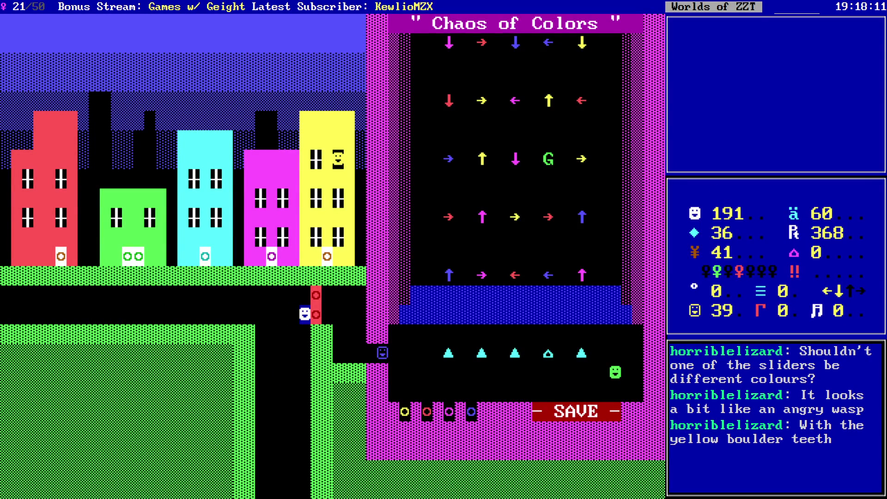
key("Right")
key("Right")
key("Right")
- Walk next to the yellow object and save the game at the reminder
key("Down")
key("Down")
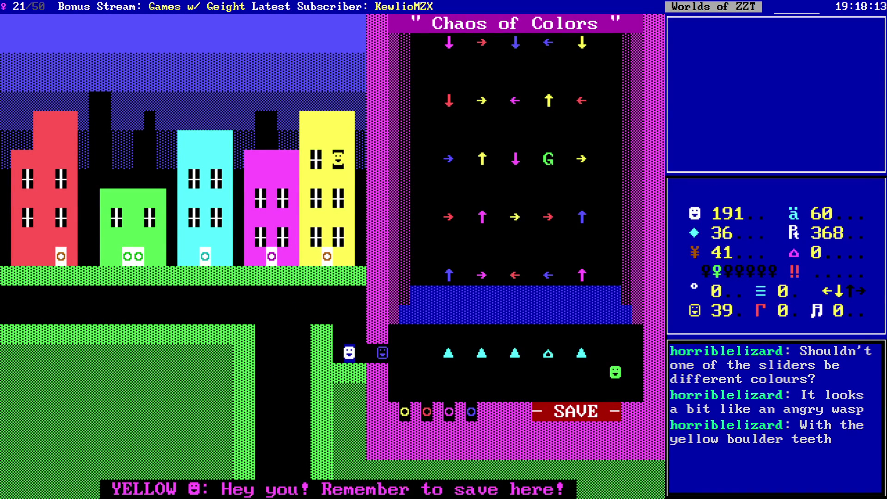
key("s")
key("Return")
- Talk to the blue Artist and answer 'I love beating art.' to accept his challenge
key("Right")
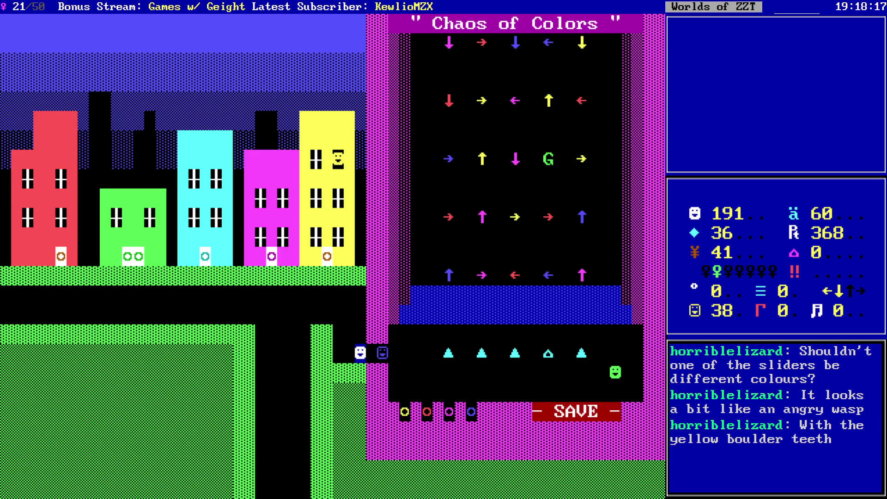
key("Right")
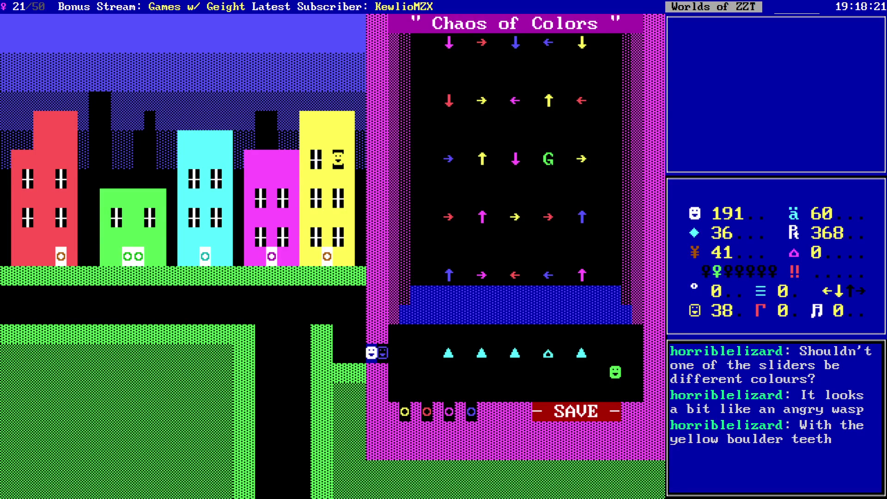
key("Right")
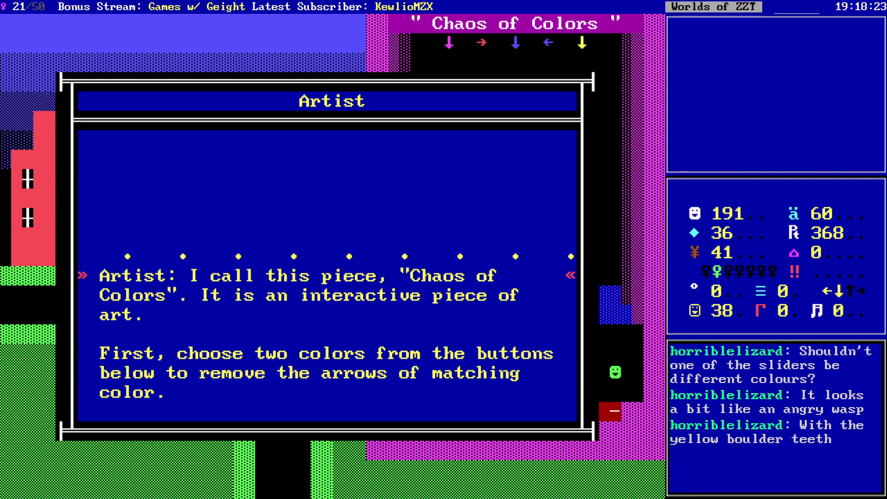
key("Down")
key("Down")
key("Down")
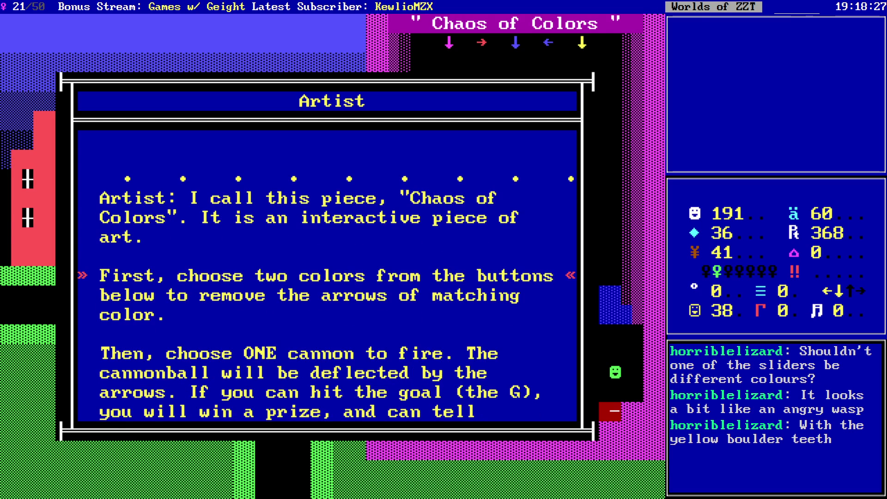
key("Down")
key("Down")
key("Down")
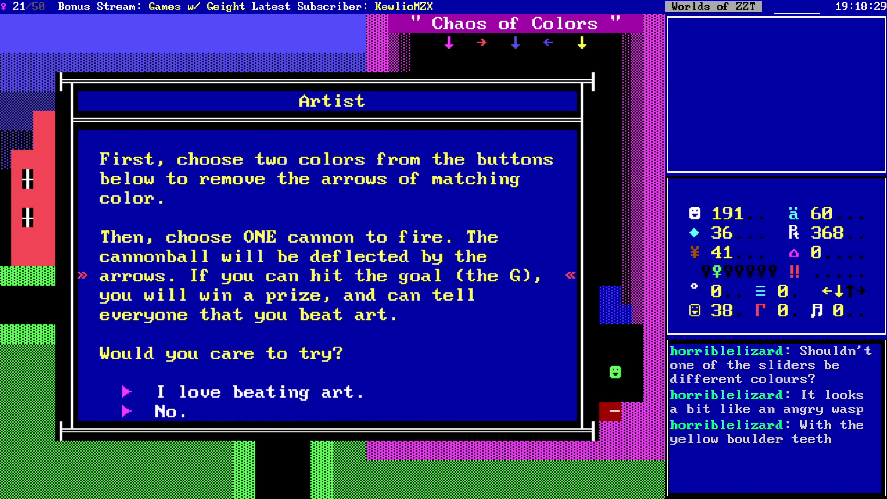
key("Down")
key("Down")
key("Down")
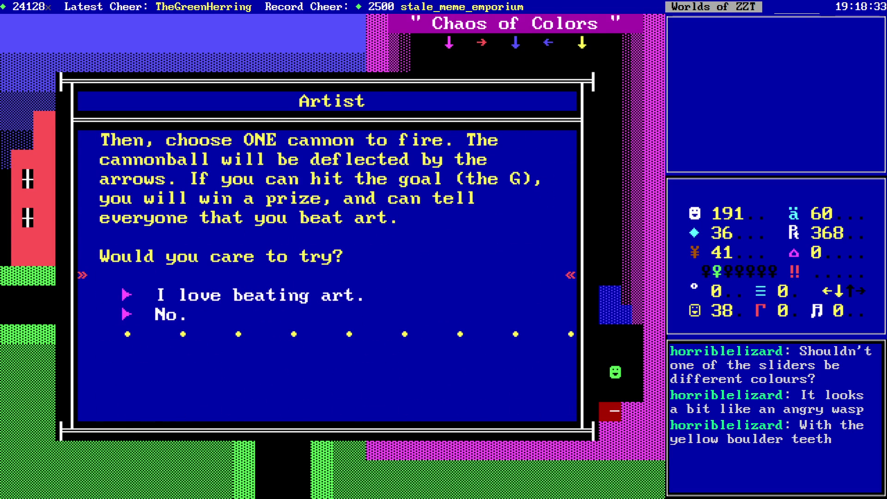
key("Down")
key("Return")
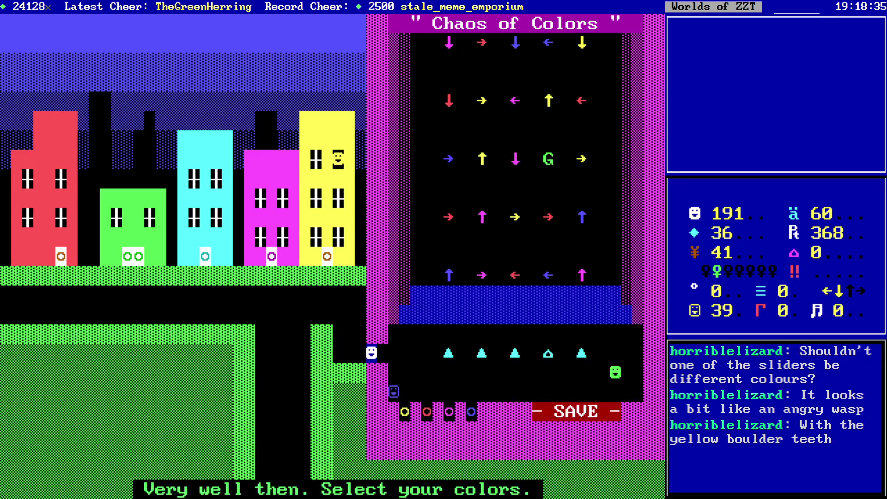
- Enter the colour selection room and remove the red and blue arrows from the puzzle
key("Right")
key("Right")
key("Right")
key("Right")
key("Down")
key("Down")
key("Right")
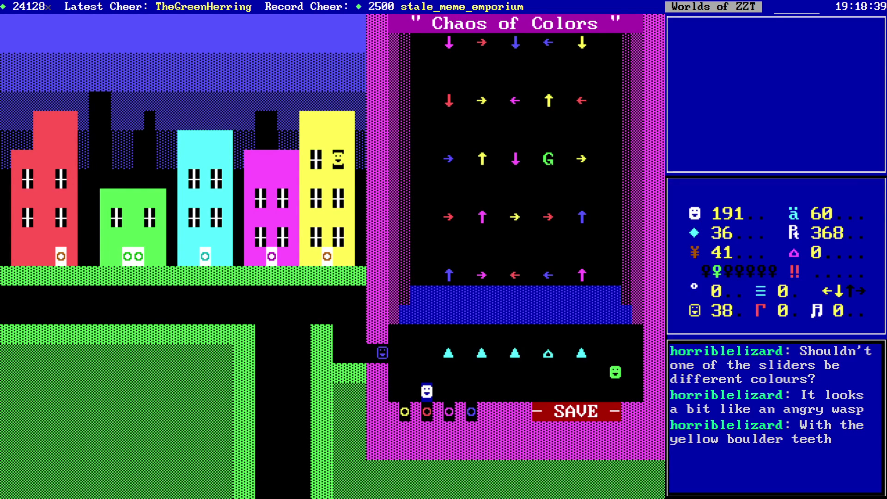
key("Down")
key("Right")
key("Right")
key("Right")
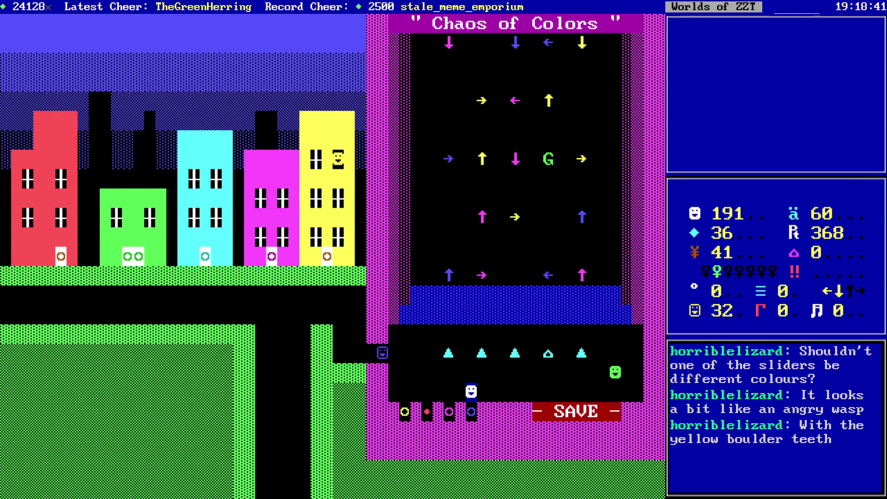
key("Down")
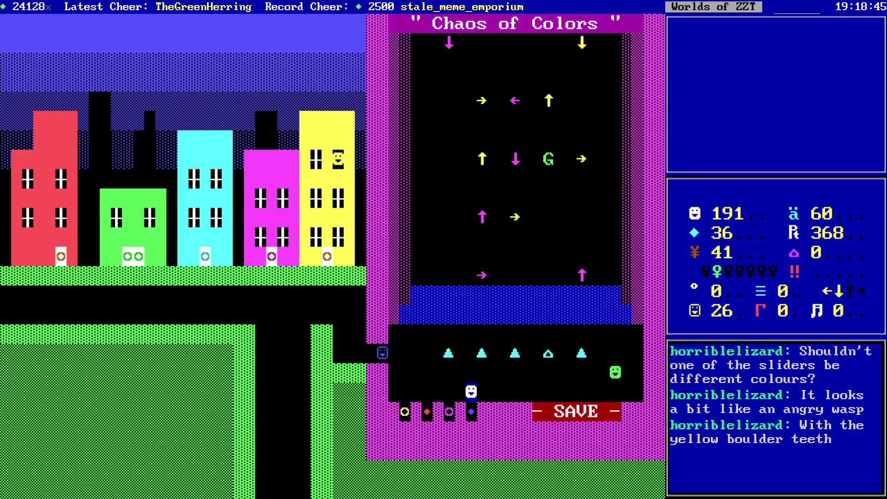
- Fire a cannon at the arrow field, bump the green smiley, and return to the Artist
key("Left")
key("Left")
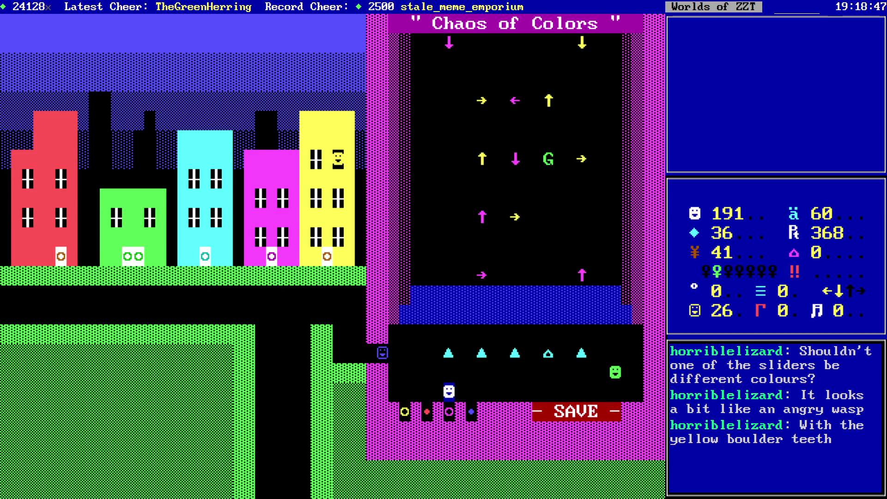
key("Up")
key("Right")
key("Right")
key("Right")
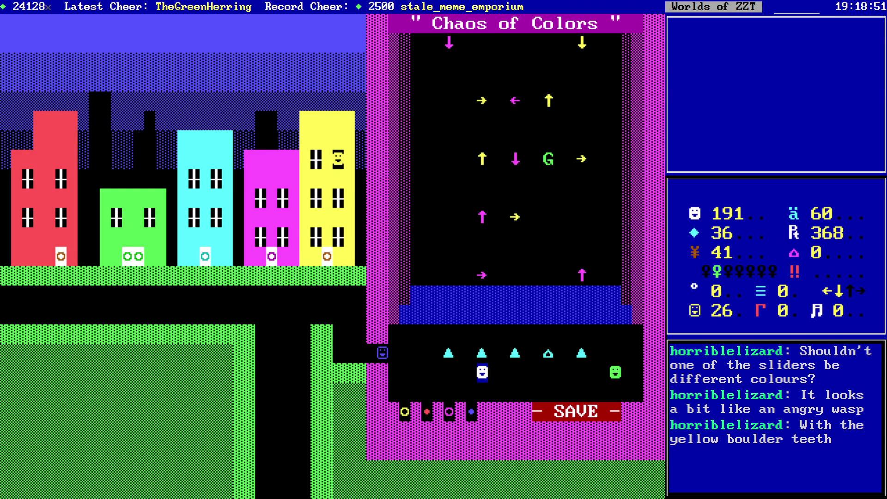
key("Up")
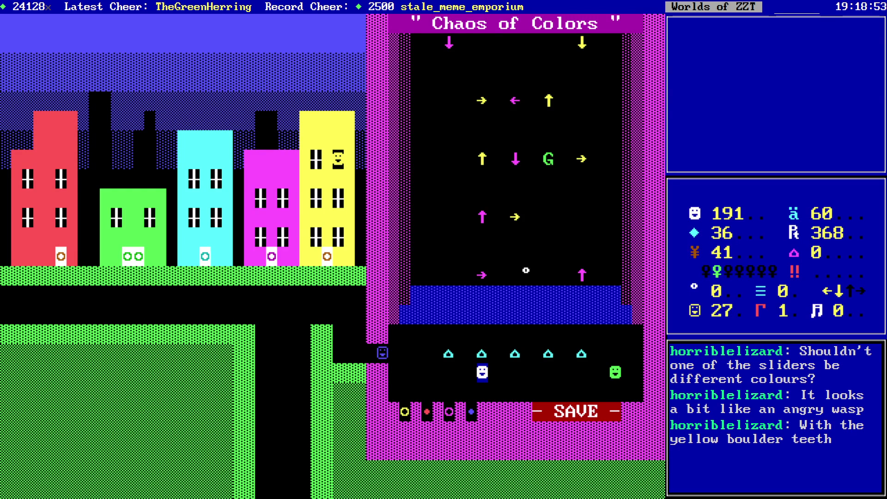
key("Right")
key("Right")
key("Right")
key("Right")
key("Right")
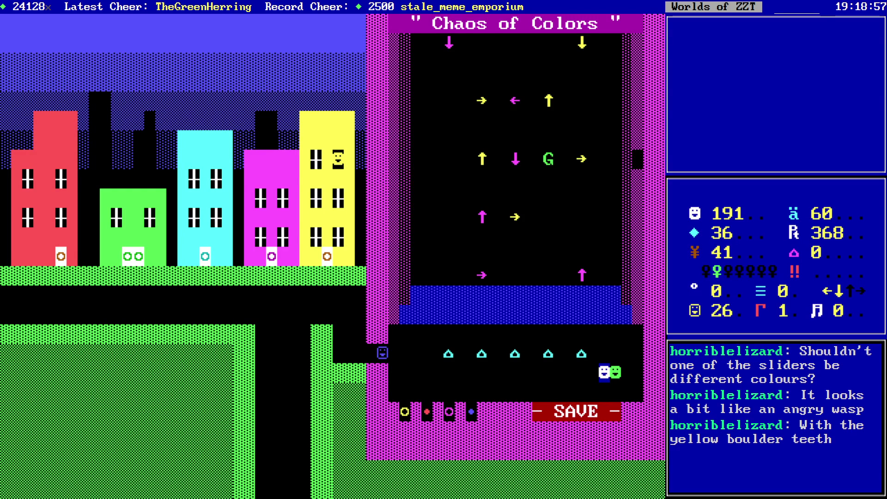
key("Right")
key("Left")
key("Left")
key("Left")
key("Left")
key("Left")
key("Left")
key("Left")
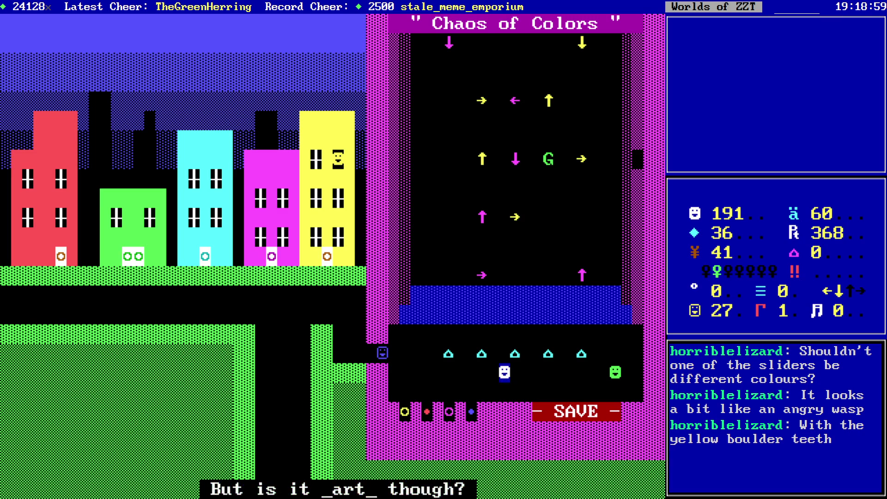
key("Up")
key("Left")
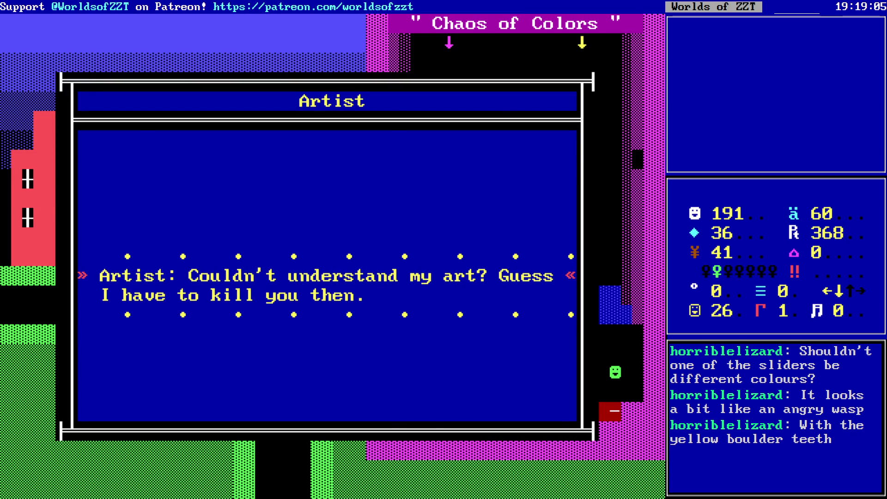
- Dismiss the game over and high score screens and restore the saved Chaos of Colors game
key("Return")
key("Escape")
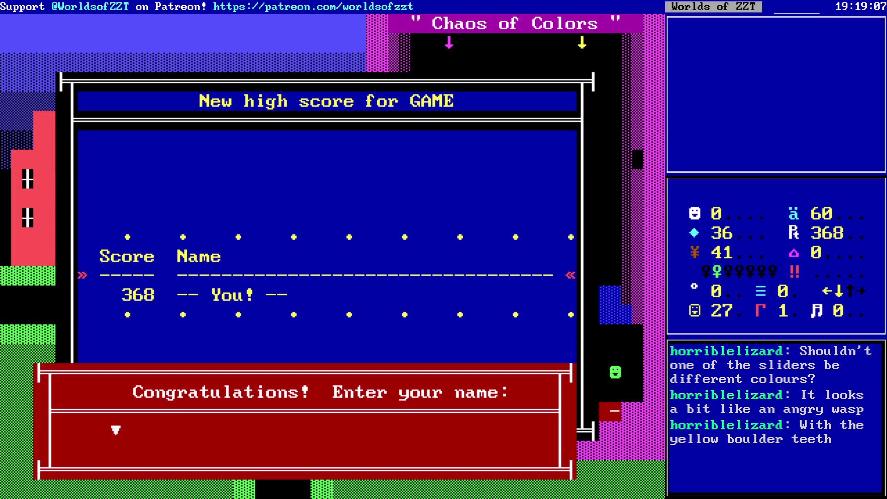
key("Return")
key("r")
key("Return")
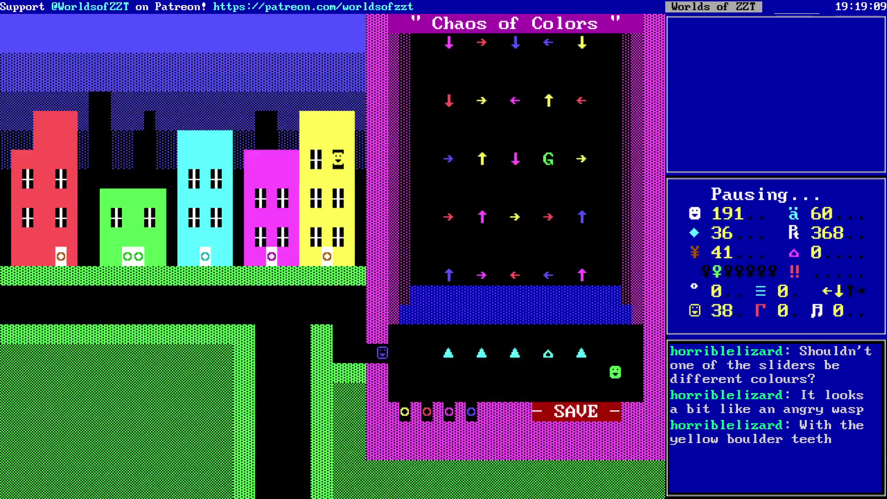
- Accept the Artist's challenge again and pick yellow and magenta as the colours
key("Right")
key("Down")
key("Down")
key("Down")
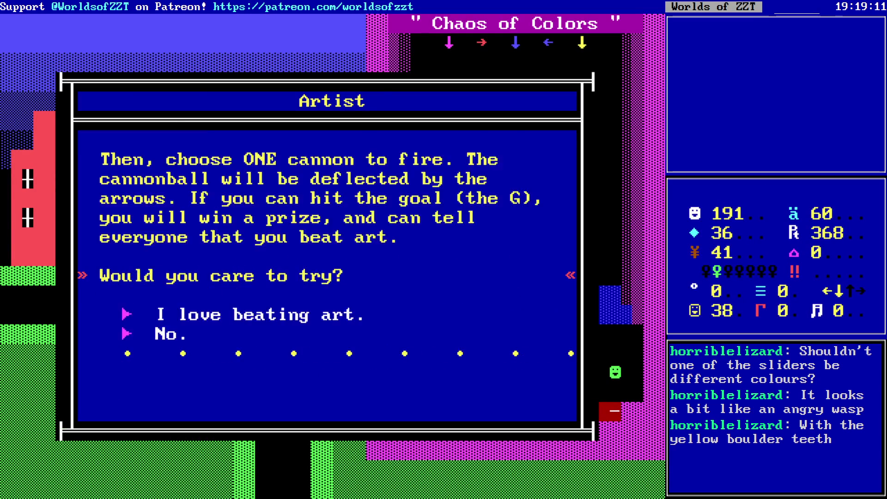
key("Return")
key("Right")
key("Right")
key("Right")
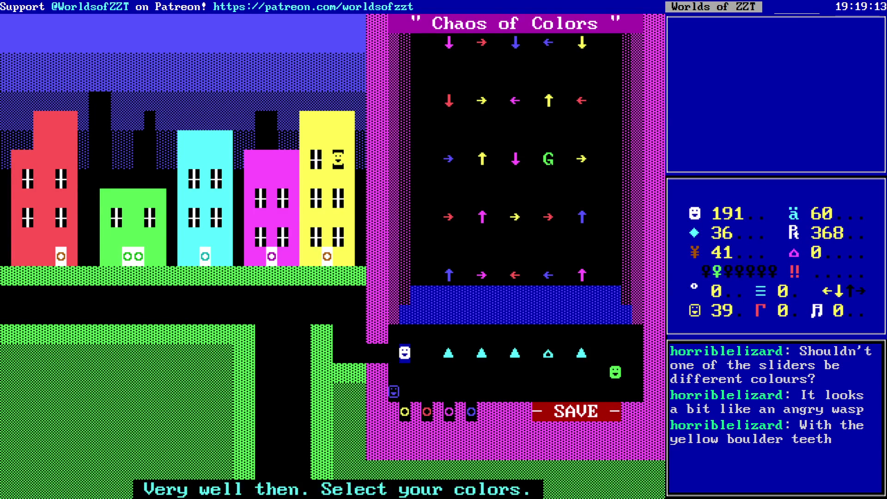
key("Down")
key("Down")
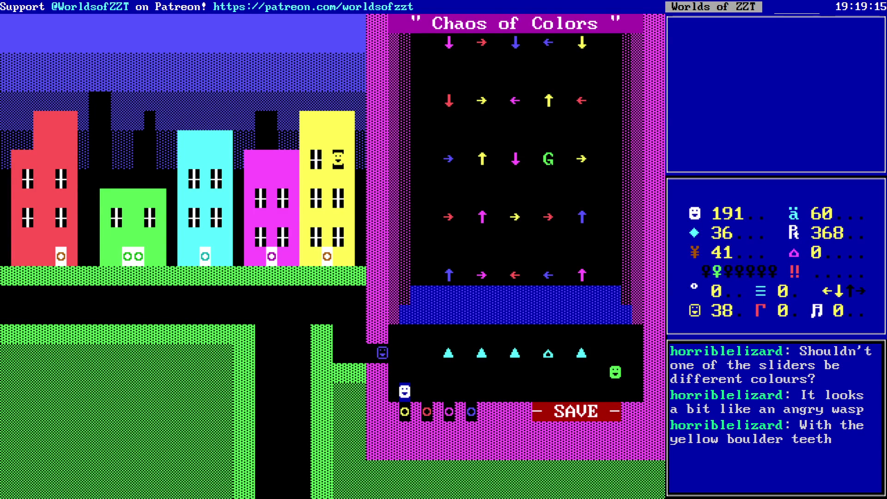
key("Down")
key("Right")
key("Right")
key("Down")
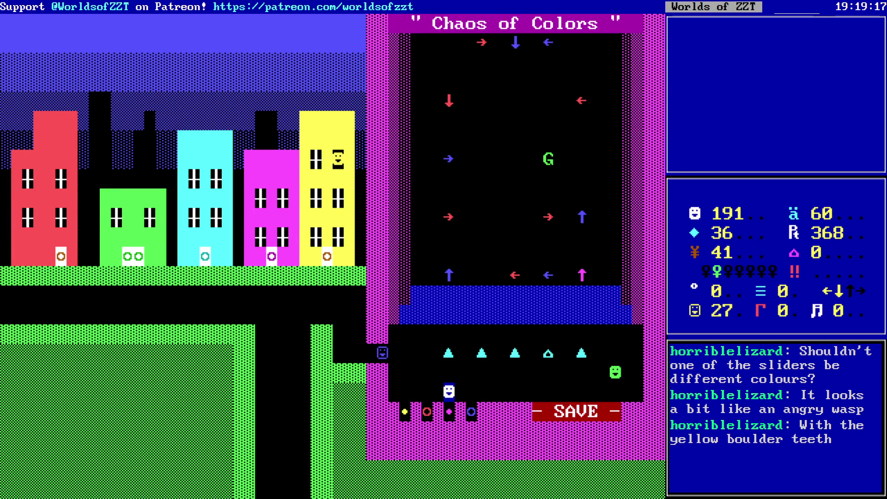
- Fire a cannon that hits the G and collect the diamond hat, raising the score to 1368
key("Up")
key("Right")
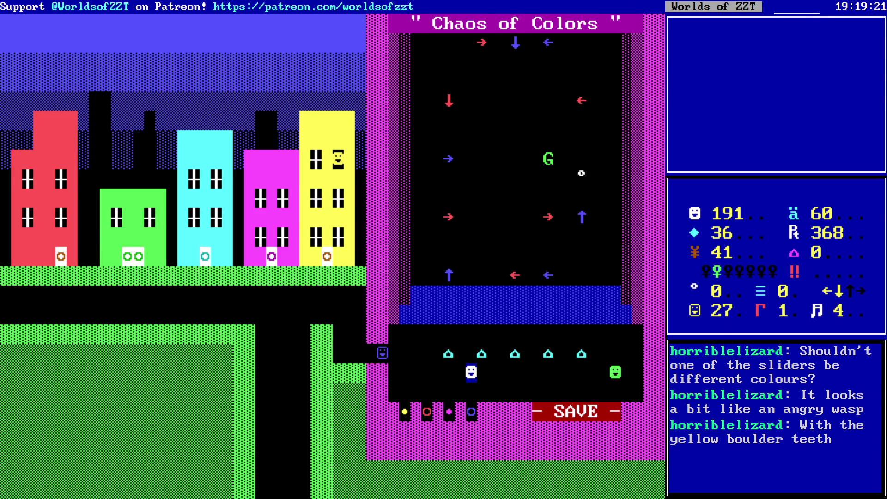
key("Left")
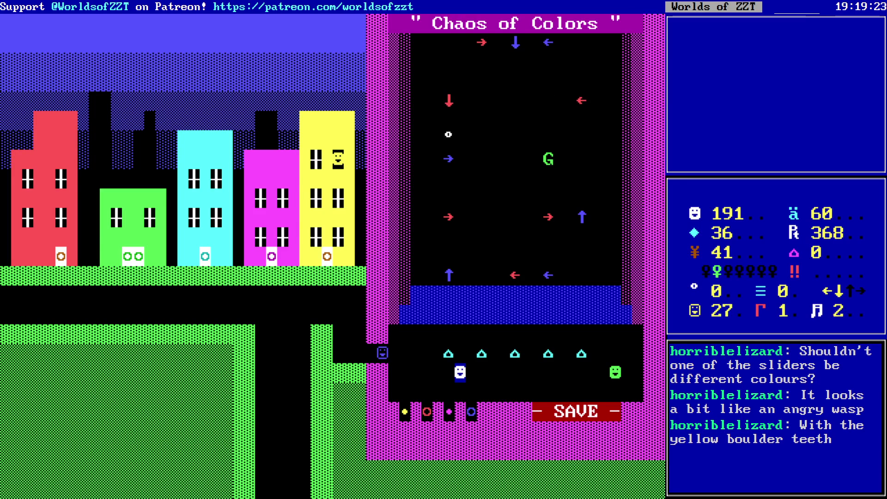
key("Right")
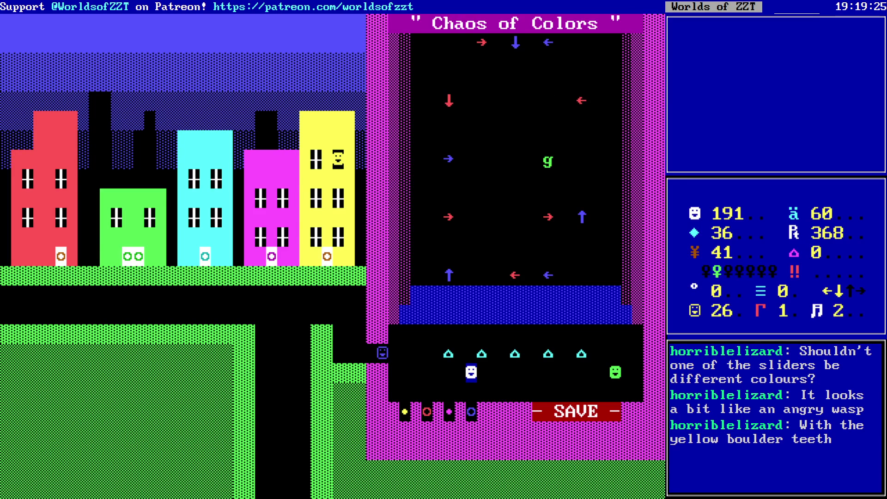
key("Right")
key("Right")
key("Right")
key("Up")
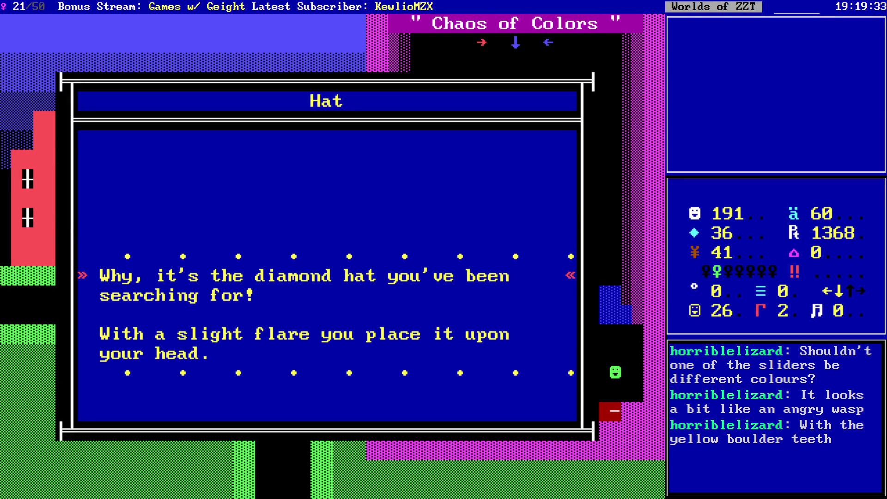
- Close the hat message, leave the puzzle room, and walk south down the city road
key("Return")
key("Left")
key("Left")
key("Left")
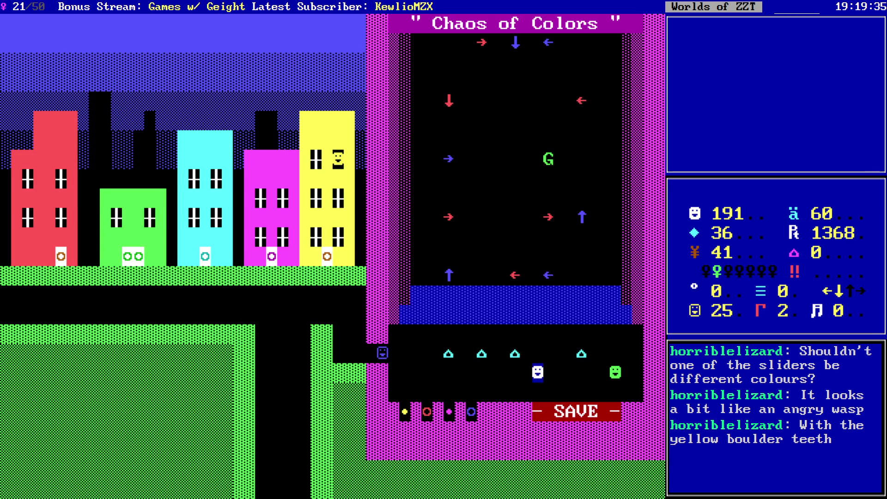
key("Left")
key("Left")
key("Left")
key("Up")
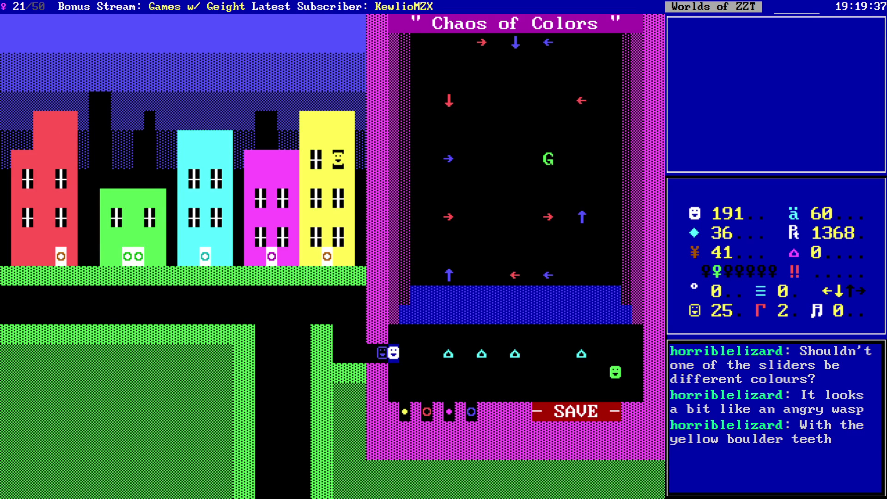
key("Right")
key("Left")
key("Left")
key("Left")
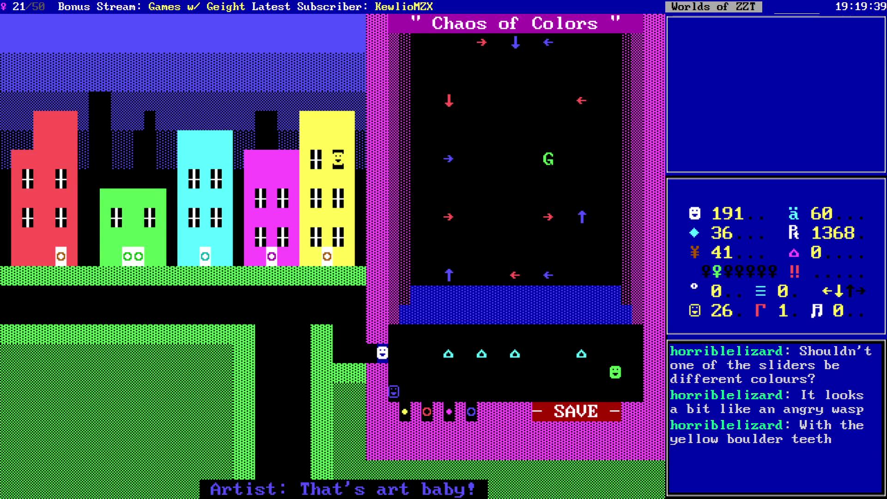
key("Up")
key("Up")
key("Left")
key("Left")
key("Left")
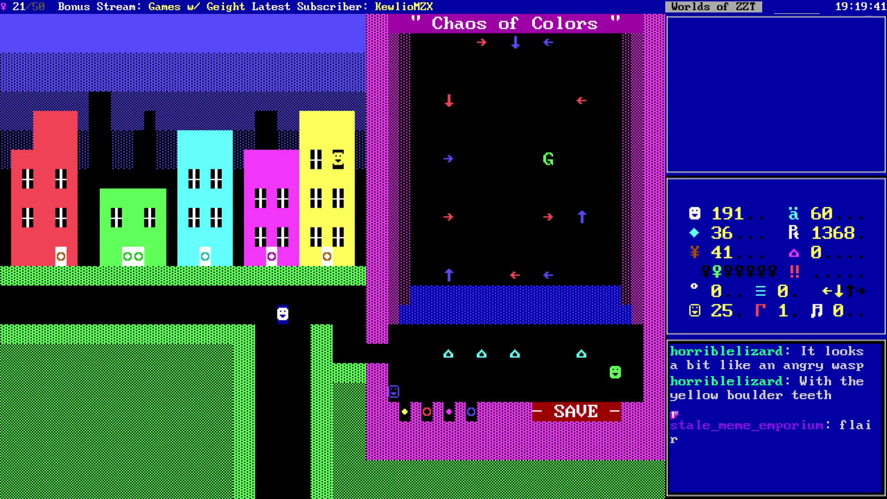
key("Down")
key("Down")
key("Down")
key("Down")
key("Down")
key("Down")
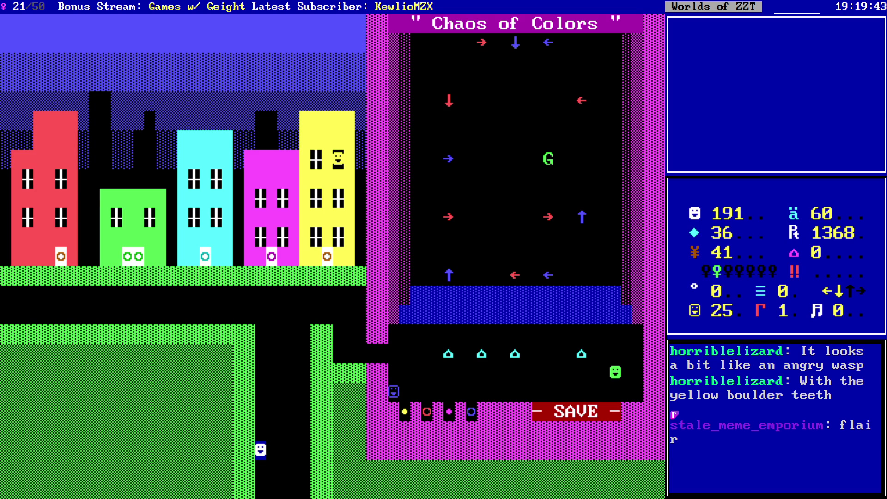
key("Down")
key("Down")
key("Down")
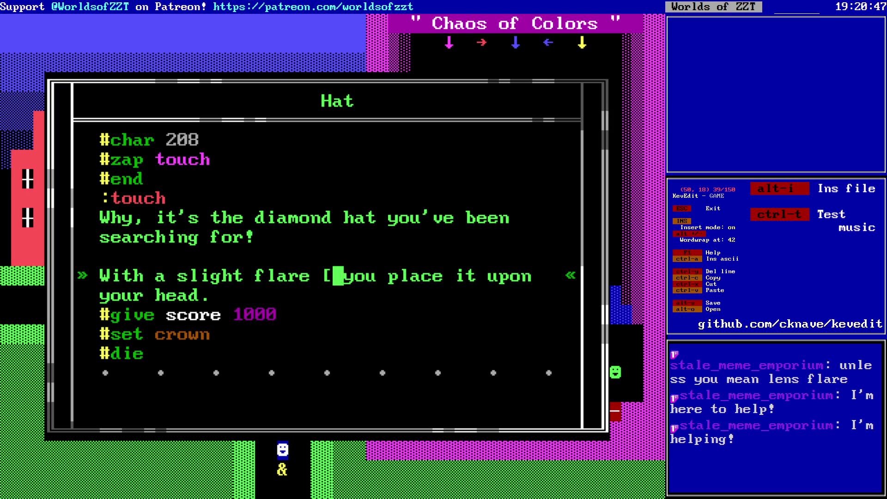
- Complete the hat's text to read 'With a slight flare [sic] you place it upon your head.'
type("sic] you place it")
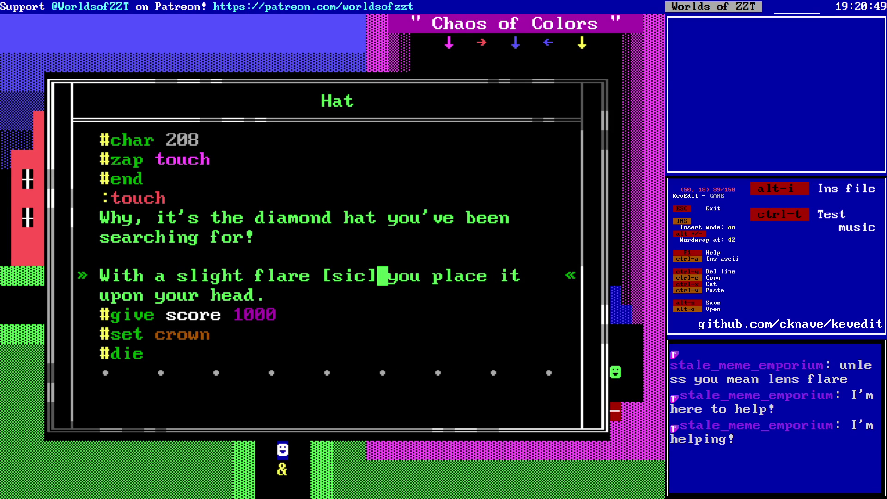
key("Down")
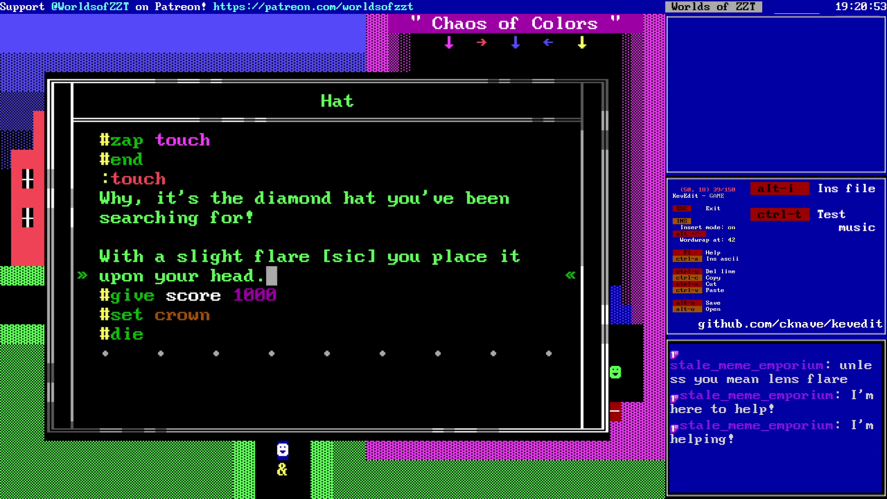
key("Escape")
key("Escape")
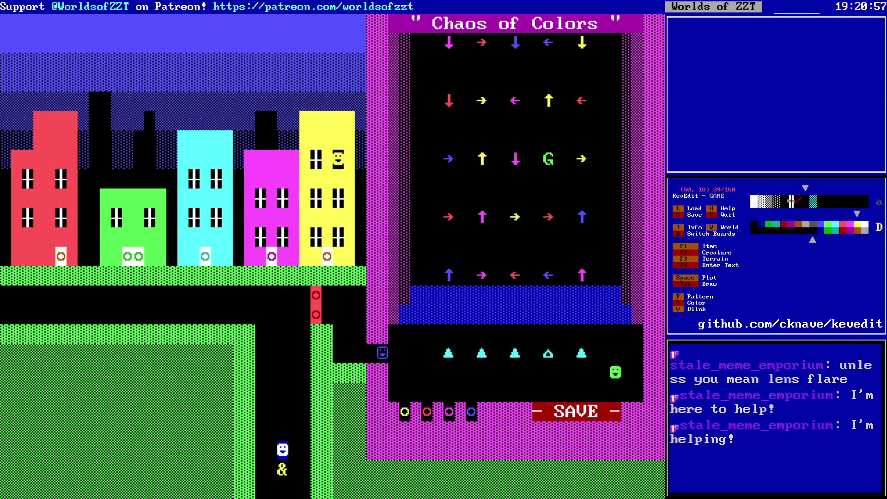
- Browse the neighbouring boards with PgUp/PgDn and return to the Chaos of Colors board
key("Left")
key("Left")
key("Left")
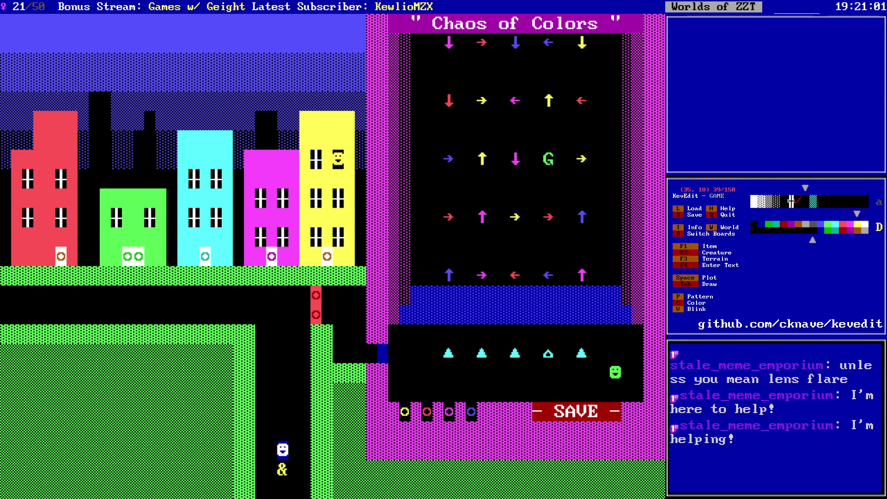
key("Return")
key("Page_Down")
key("Page_Up")
key("Return")
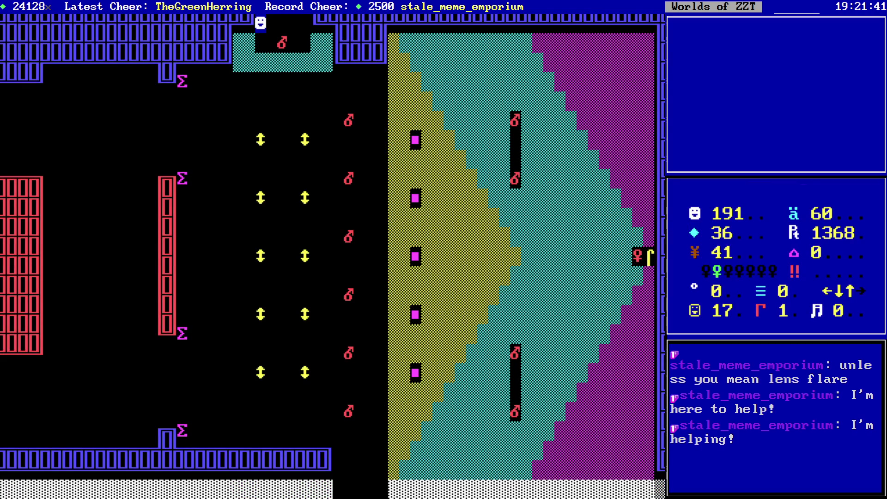
- Walk north back onto the Chaos of Colors board and head up the road toward the puzzle entrance
key("Up")
key("Up")
key("Up")
key("Up")
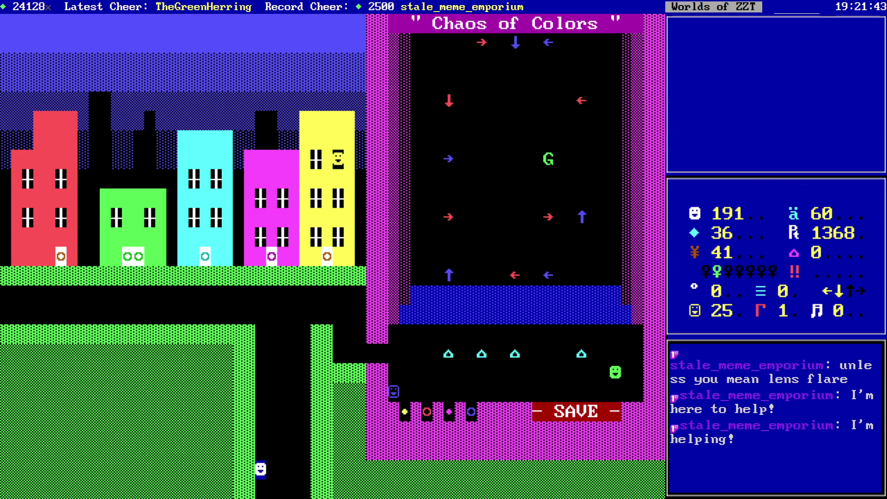
key("Right")
key("Right")
key("Right")
key("Up")
key("Right")
key("Right")
key("Right")
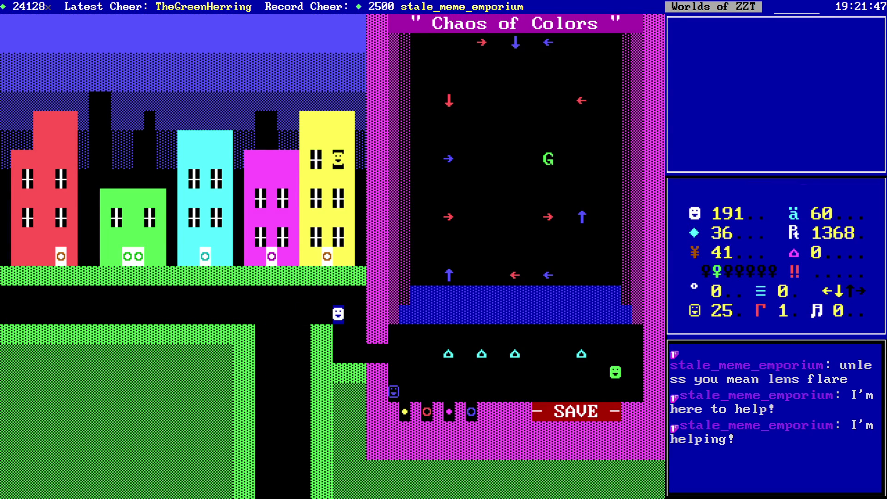